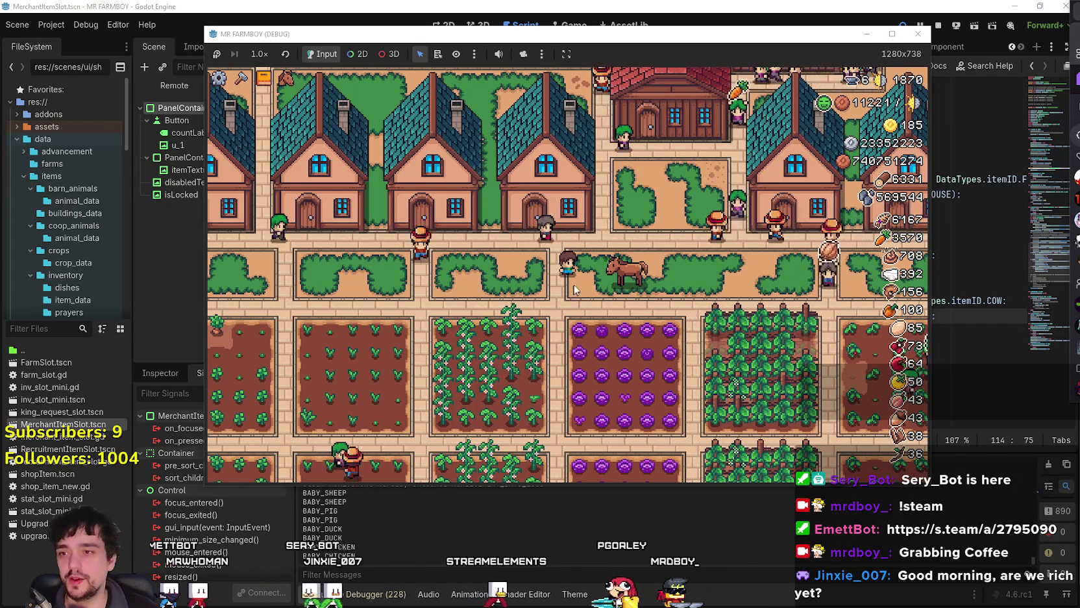
- Walk the farmer through the village, down the crop path and along the bottom row, then switch to the browser
{"action": "key", "text": "a"}
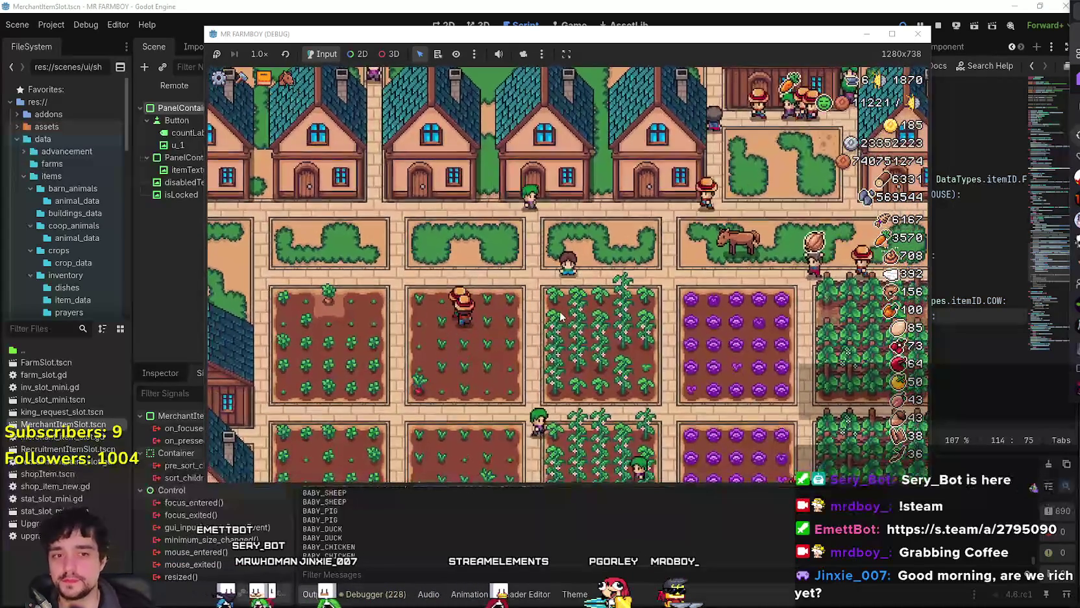
{"action": "key", "text": "d"}
{"action": "key", "text": "w"}
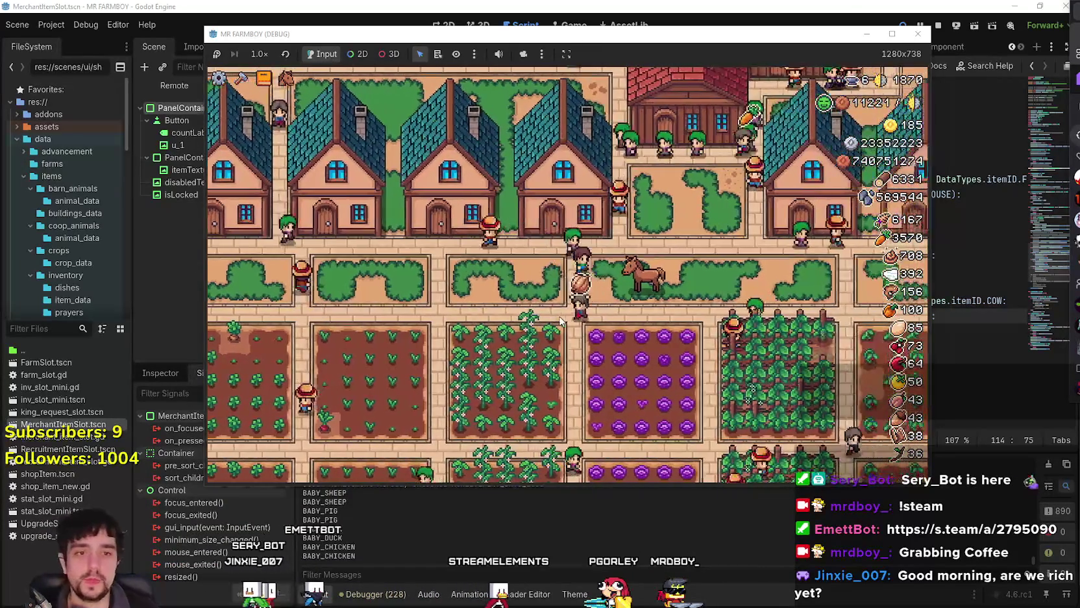
{"action": "key", "text": "s"}
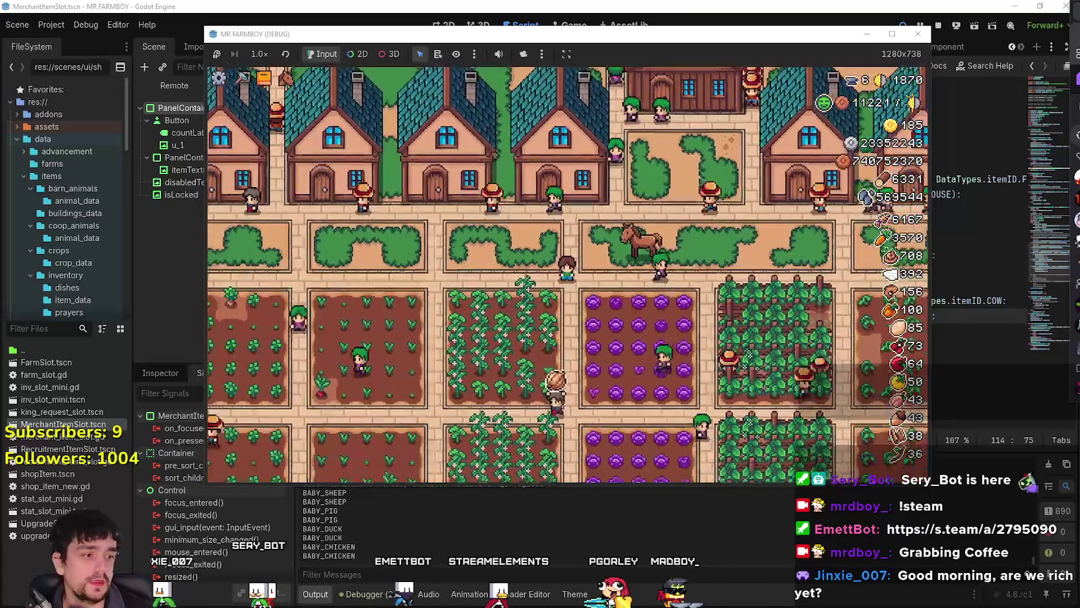
{"action": "key", "text": "a"}
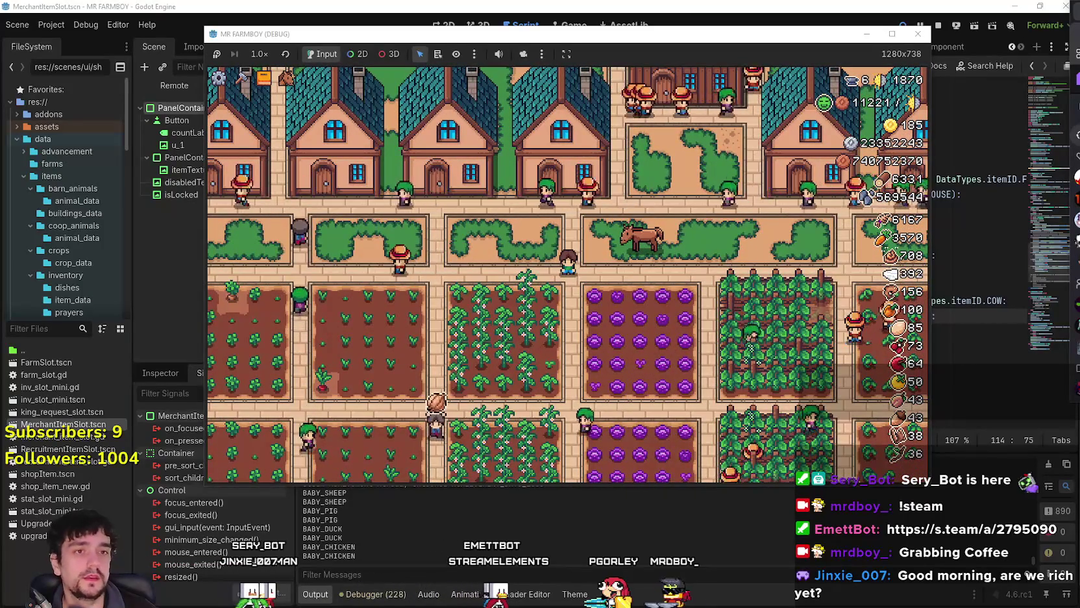
{"action": "key", "text": "s"}
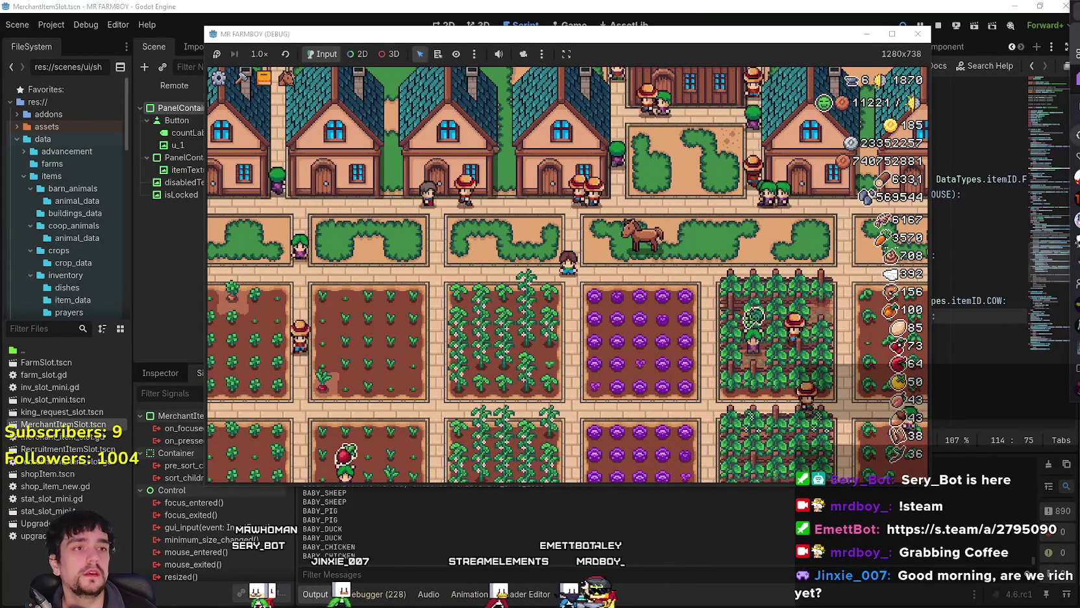
{"action": "key", "text": "a"}
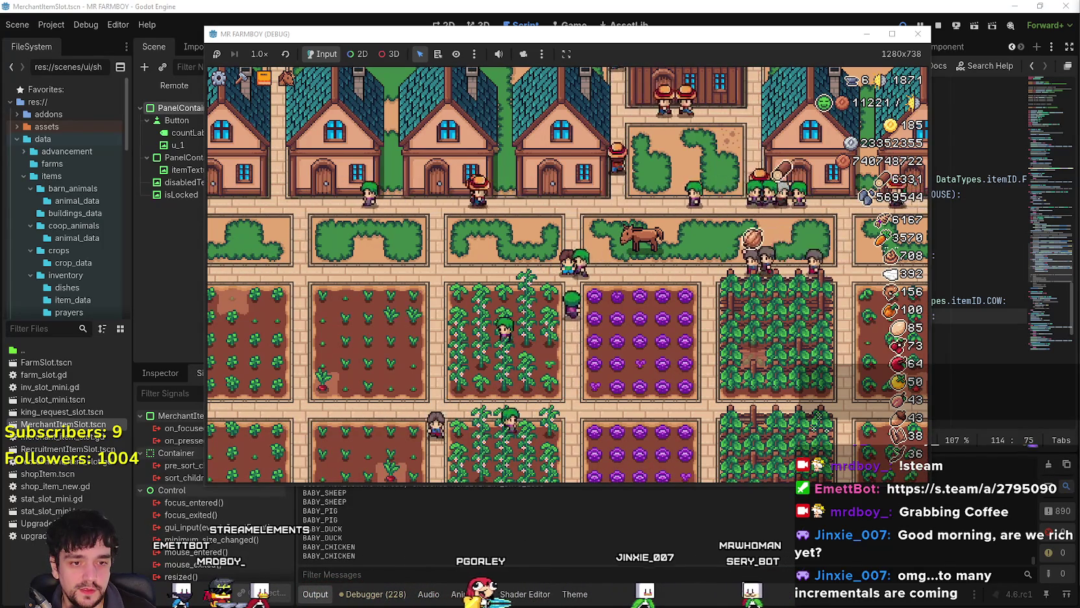
{"action": "key", "text": "alt+Tab"}
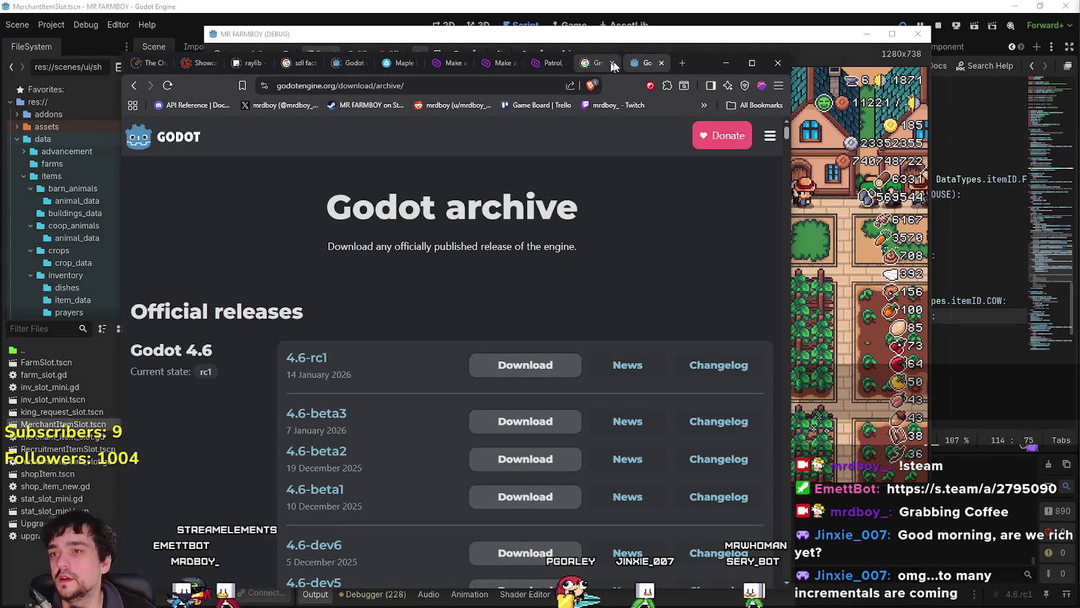
- Shift the browser window and load the MR FARMBOY SteamDB page in a new tab
{"action": "left_click_drag", "start_coordinate": [696, 66], "coordinate": [721, 46]}
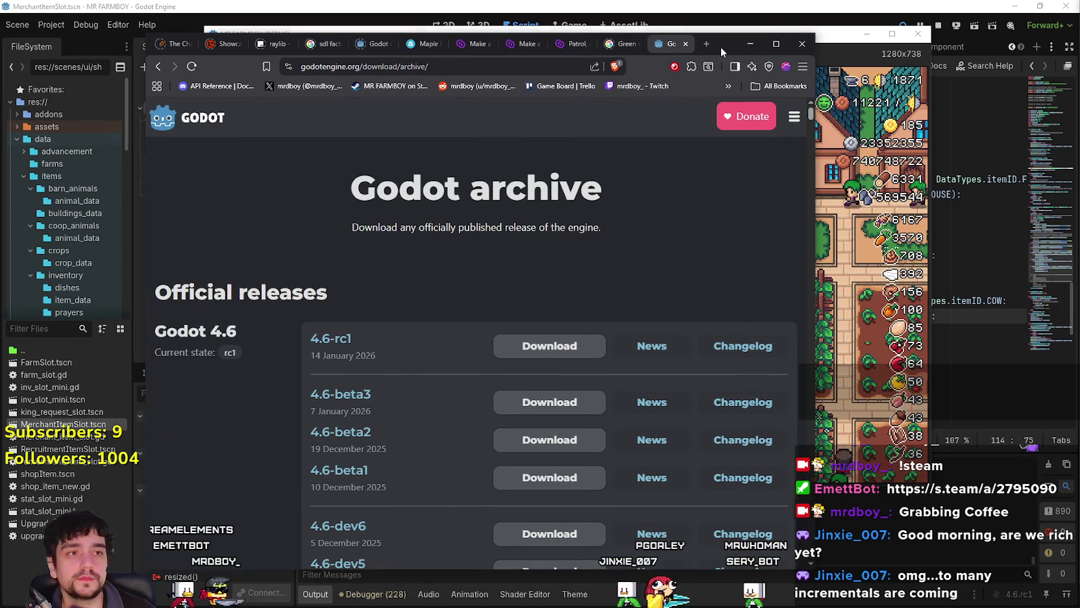
{"action": "left_click", "coordinate": [706, 46]}
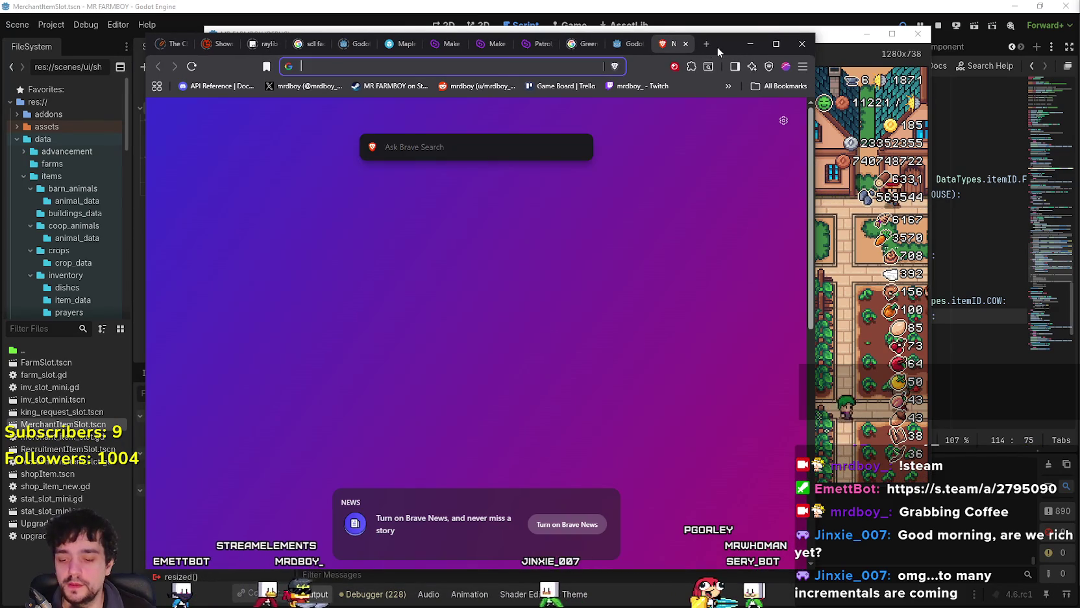
{"action": "type", "text": "steam"}
{"action": "key", "text": "Return"}
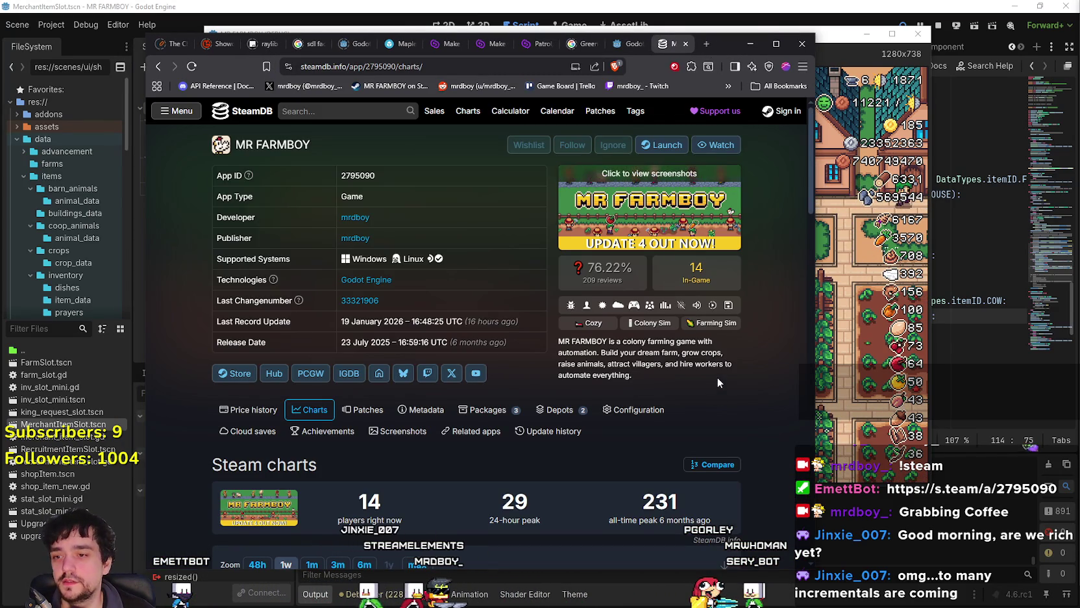
- Check the player chart (14 now, 231 all-time peak), then minimize the browser
{"action": "scroll", "coordinate": [718, 383], "scroll_direction": "down", "scroll_amount": 4}
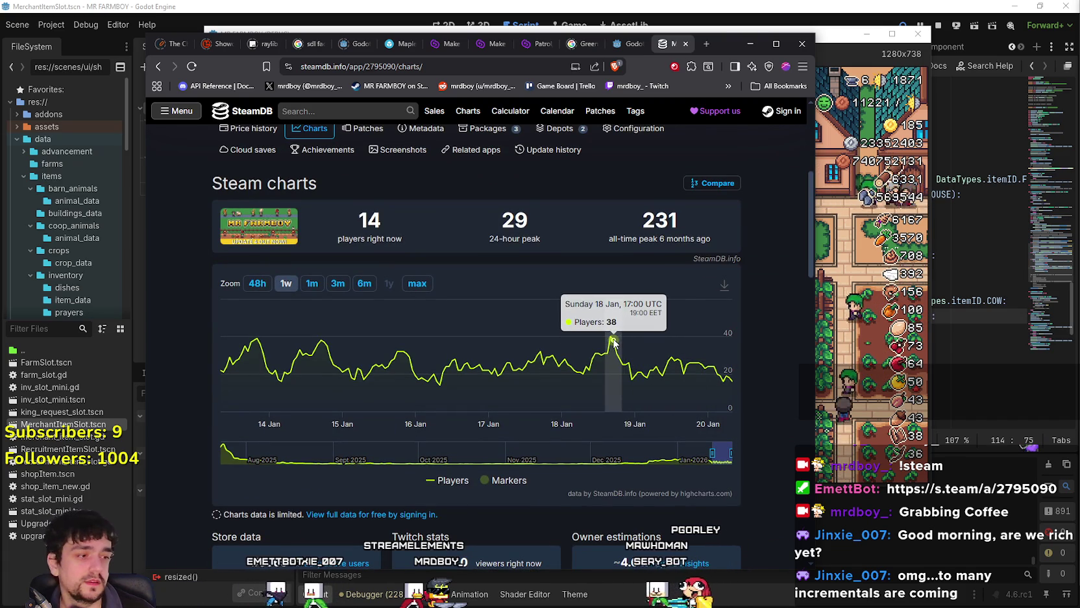
{"action": "scroll", "coordinate": [614, 341], "scroll_direction": "up", "scroll_amount": 4}
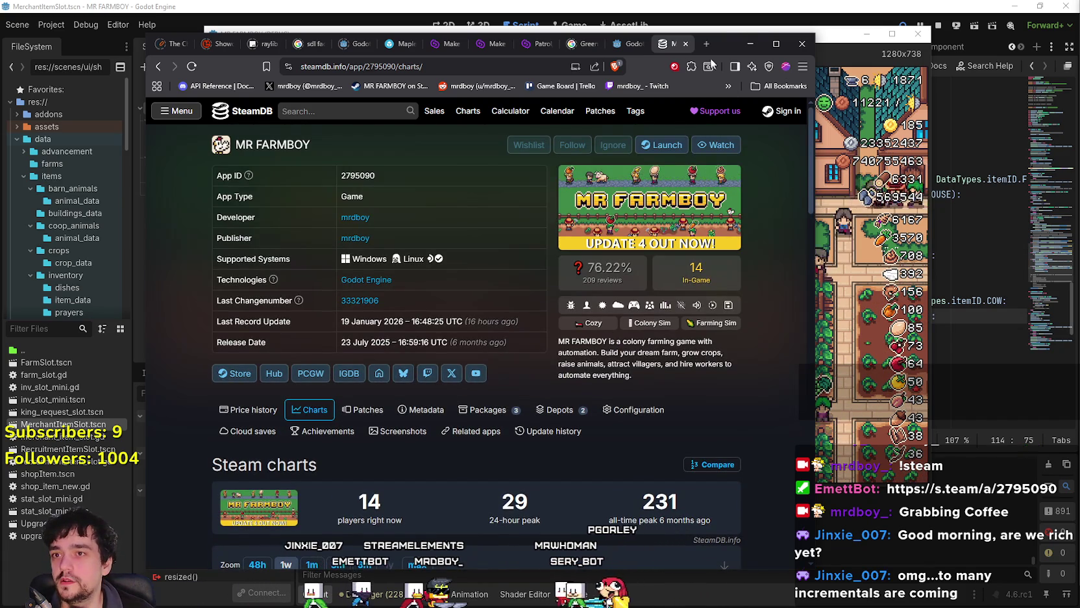
{"action": "left_click", "coordinate": [750, 44]}
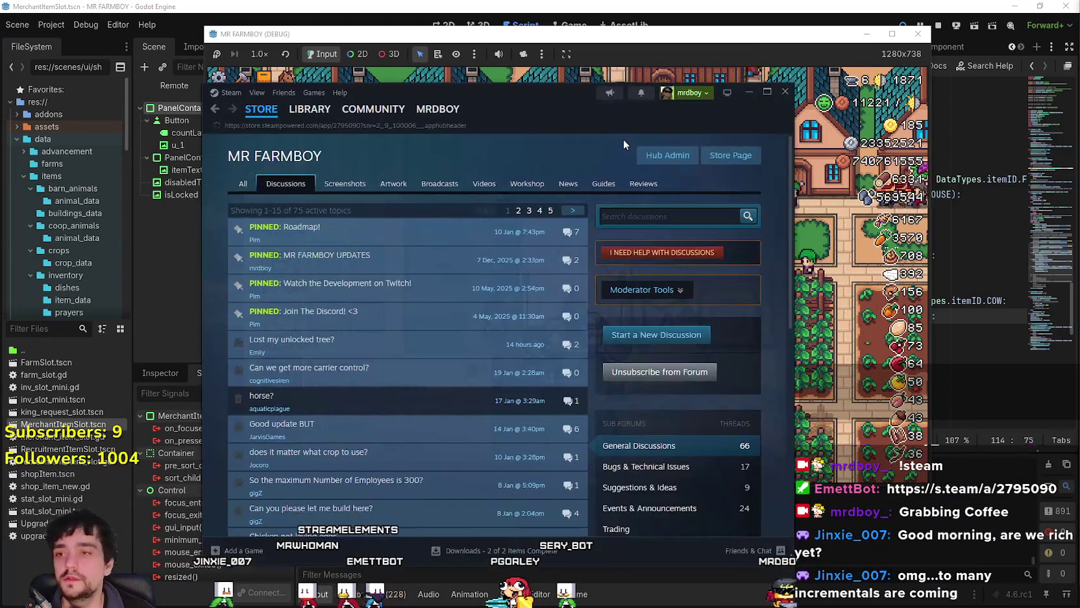
- View the MR FARMBOY Steam store page and the library, then close the Steam overlay
{"action": "left_click", "coordinate": [622, 139]}
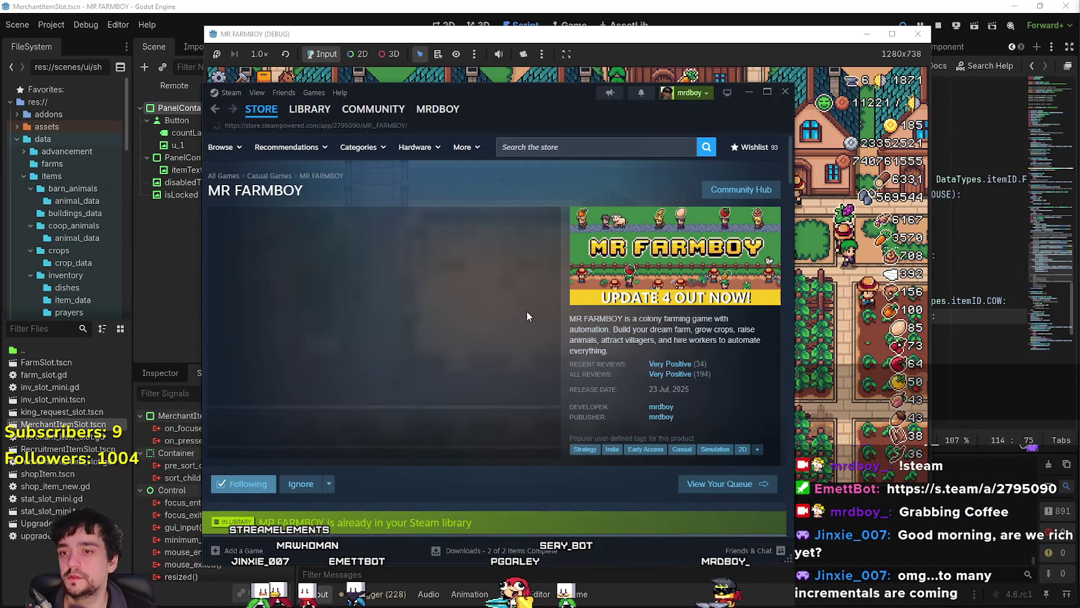
{"action": "left_click", "coordinate": [309, 108]}
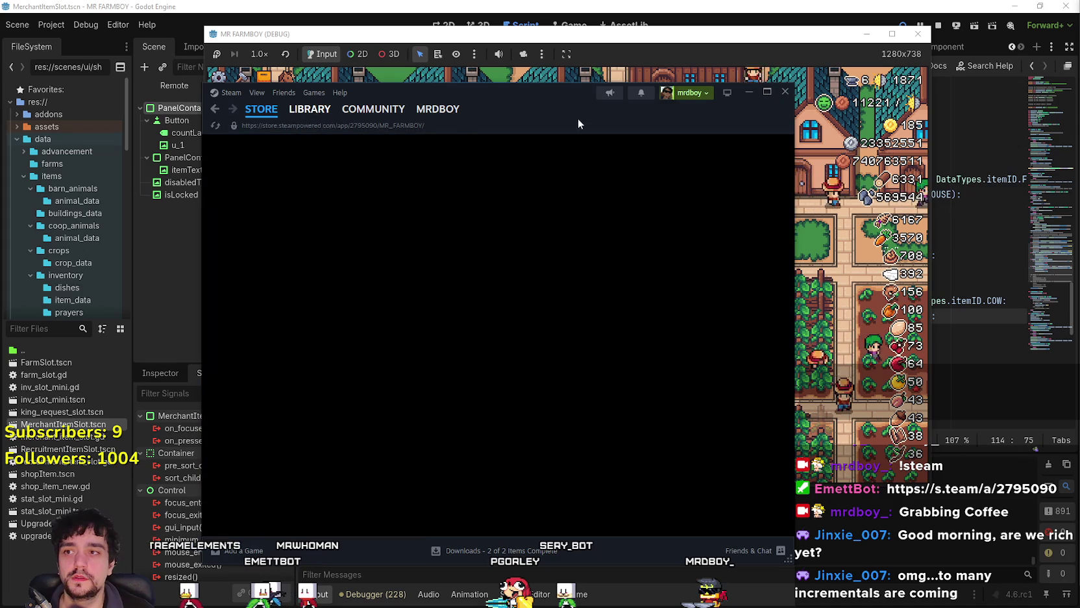
{"action": "key", "text": "shift+Tab"}
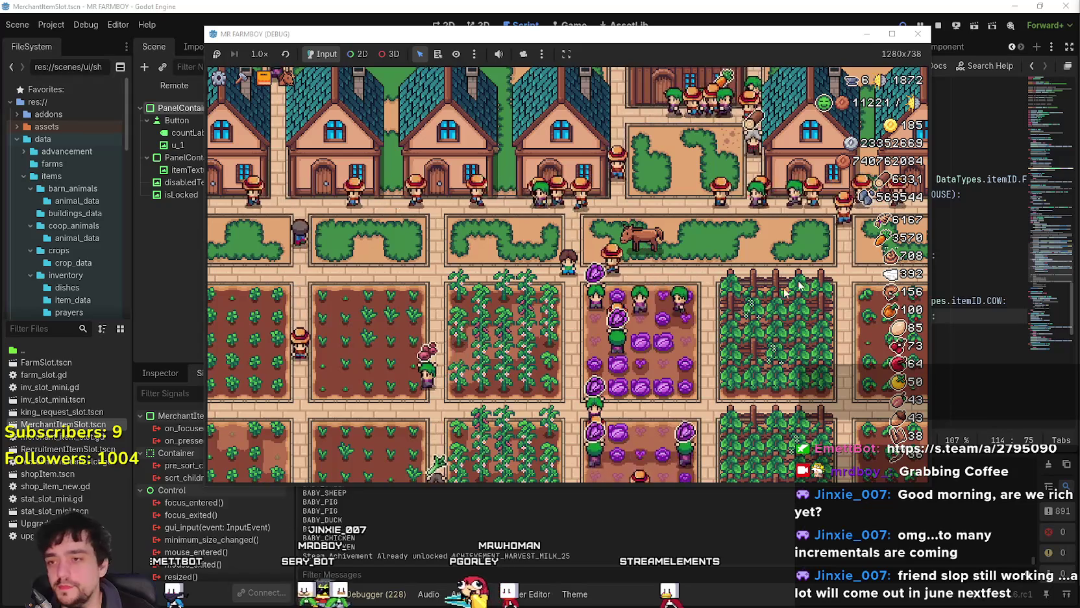
- Pan the game view to more houses, then choose Quit Game from the Esc pause menu
{"action": "left_click_drag", "start_coordinate": [842, 267], "coordinate": [670, 304]}
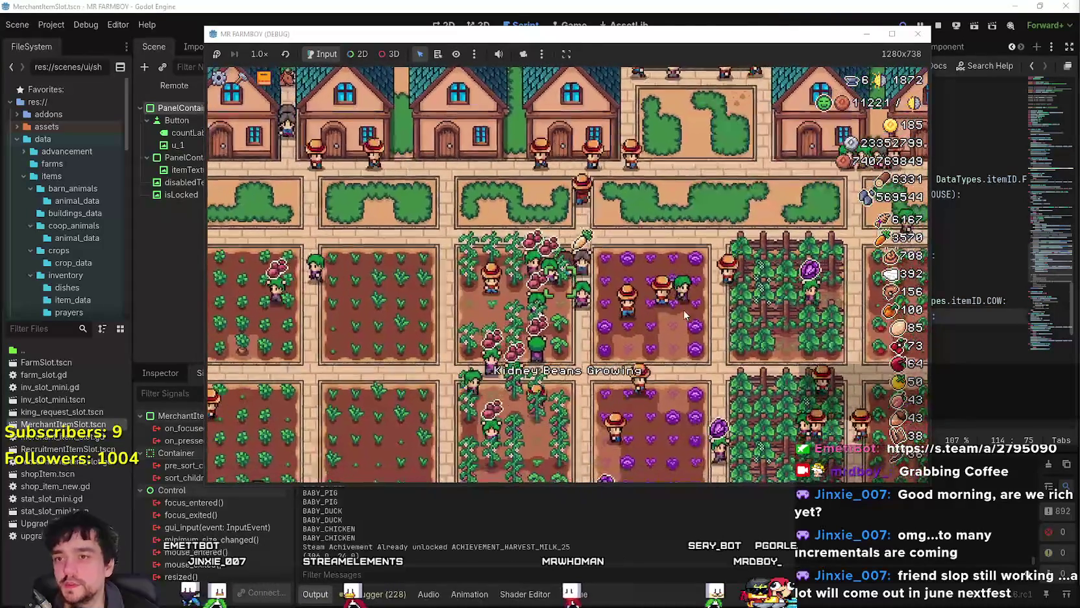
{"action": "key", "text": "Escape"}
{"action": "left_click", "coordinate": [604, 347]}
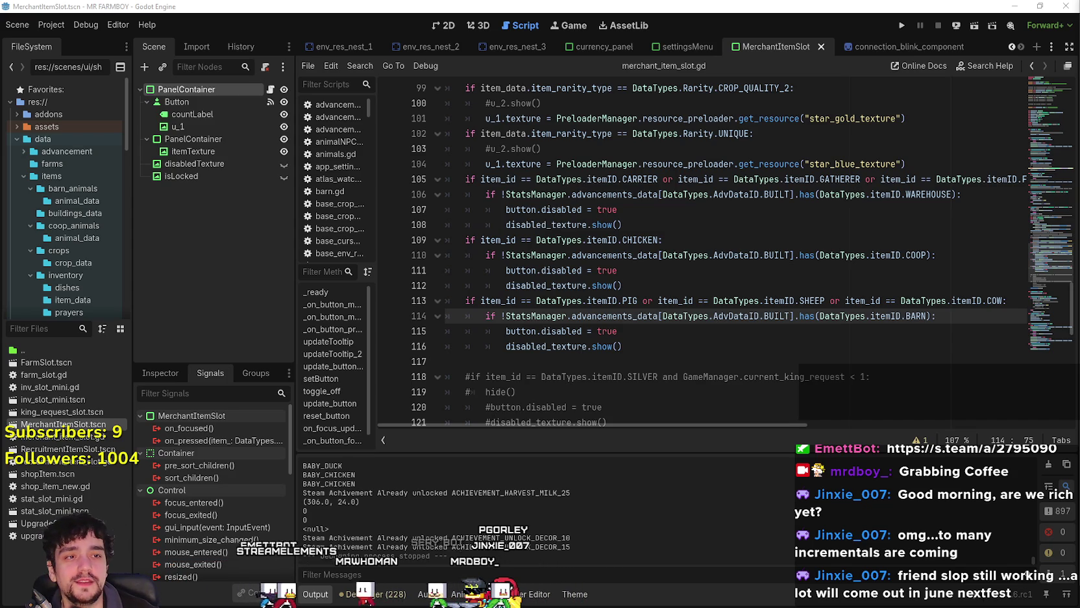
- Switch to the Discord window showing the donation-goal artist poll
{"action": "key", "text": "alt+Tab"}
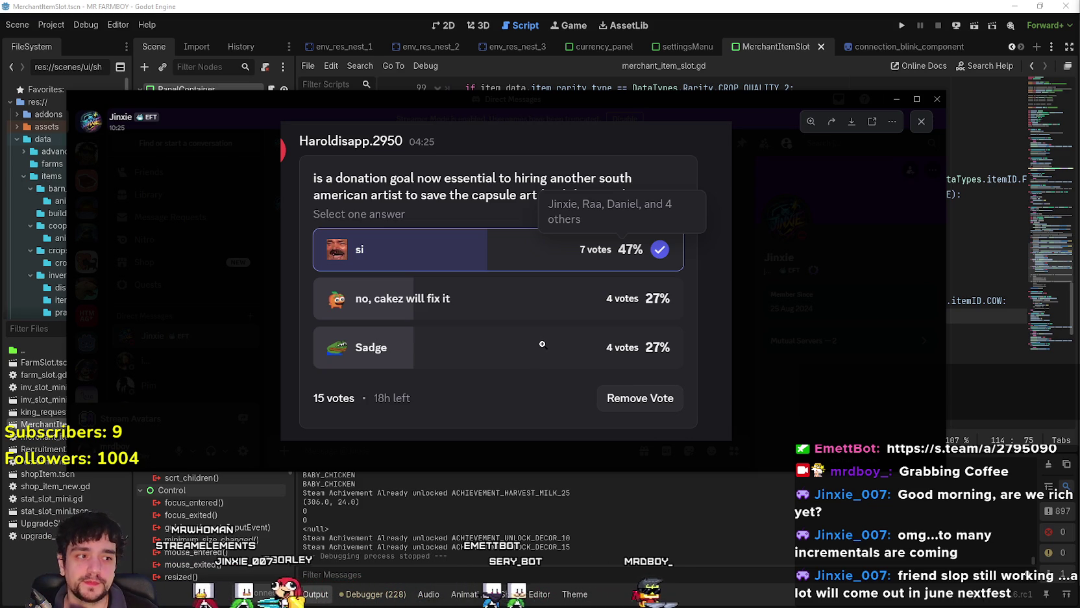
- Click onto the Godot editor to leave the Discord poll behind
{"action": "left_click", "coordinate": [378, 88]}
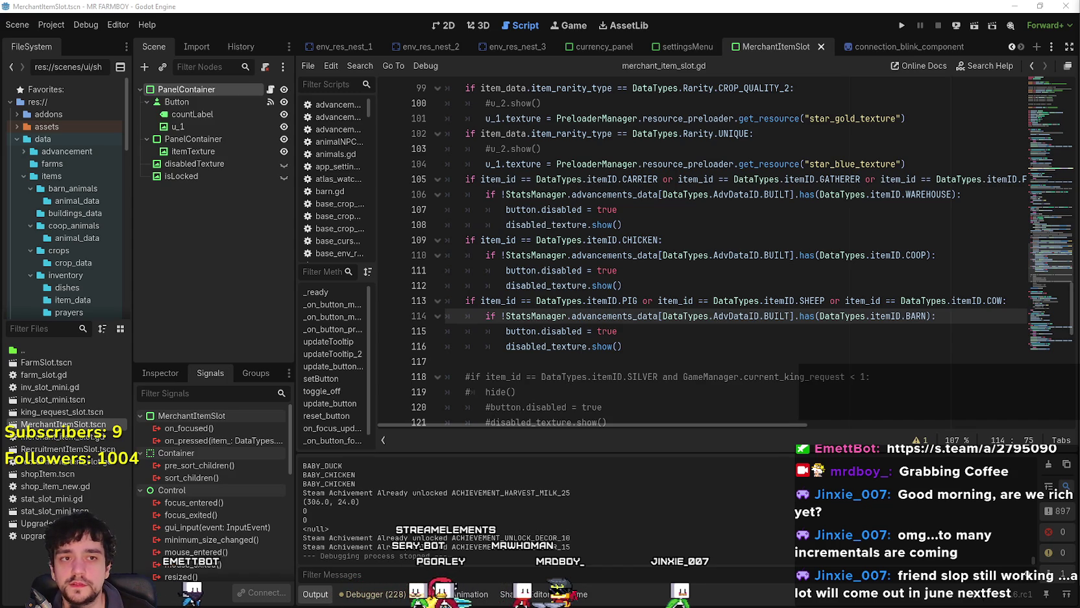
{"action": "left_click", "coordinate": [659, 270]}
{"action": "key", "text": "Down"}
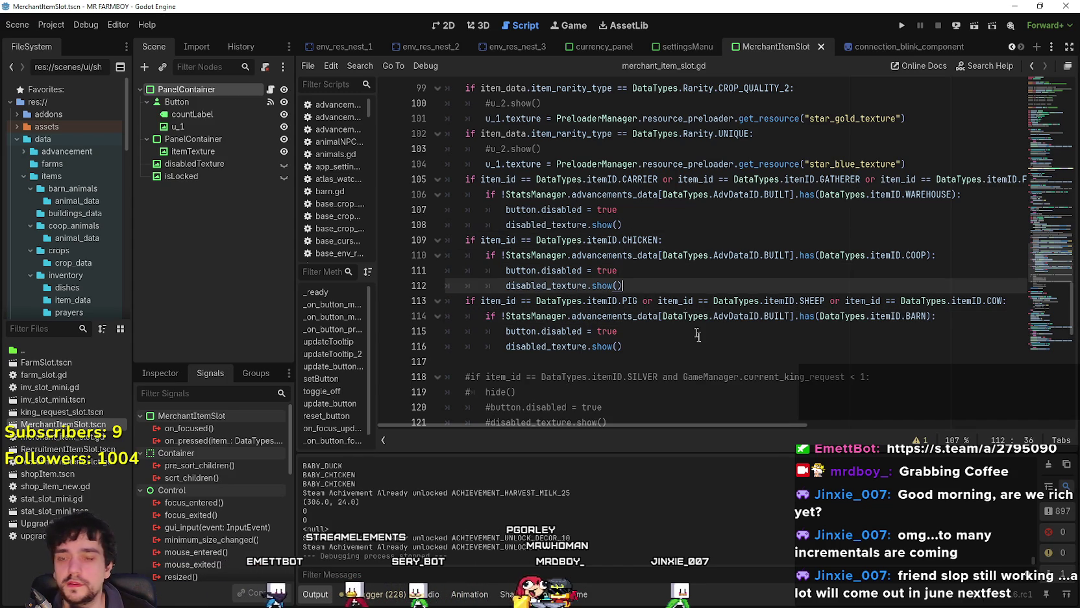
{"action": "left_click", "coordinate": [696, 345]}
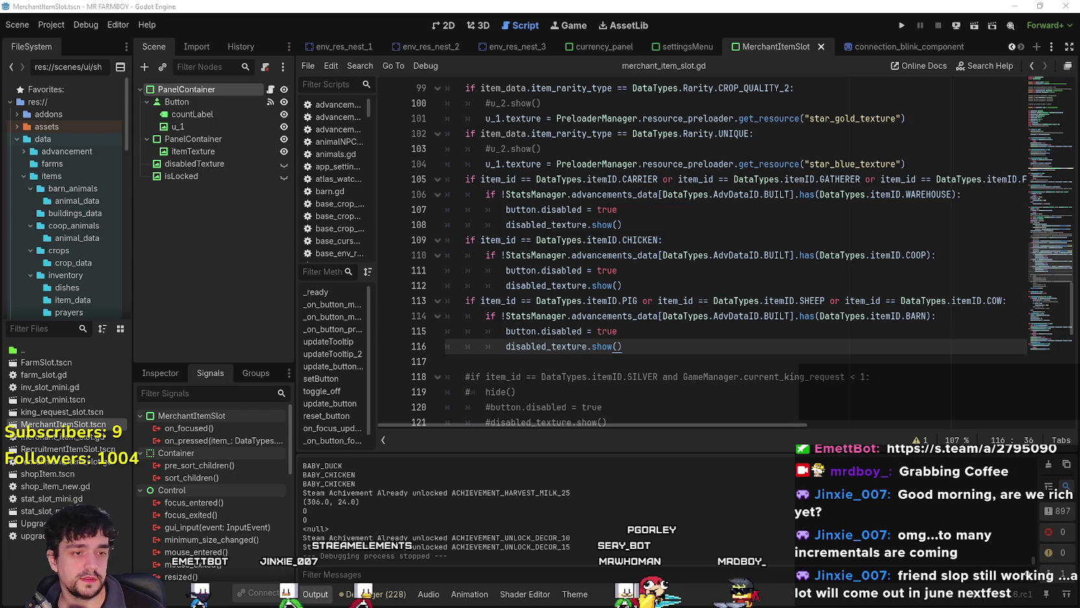
{"action": "left_click", "coordinate": [641, 276]}
{"action": "scroll", "coordinate": [655, 277], "scroll_direction": "up", "scroll_amount": 2}
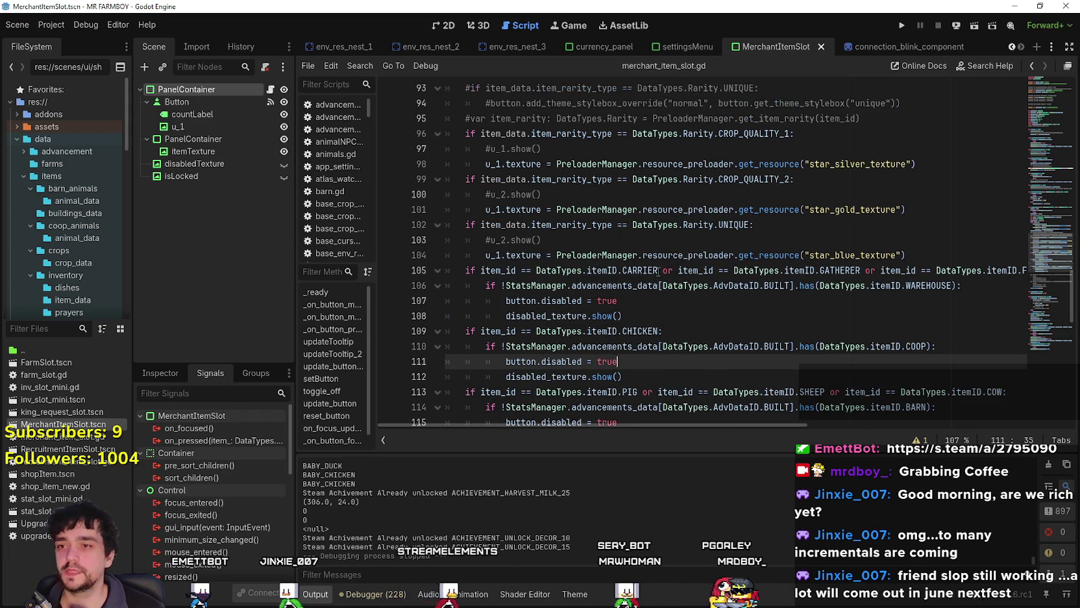
{"action": "left_click", "coordinate": [672, 300]}
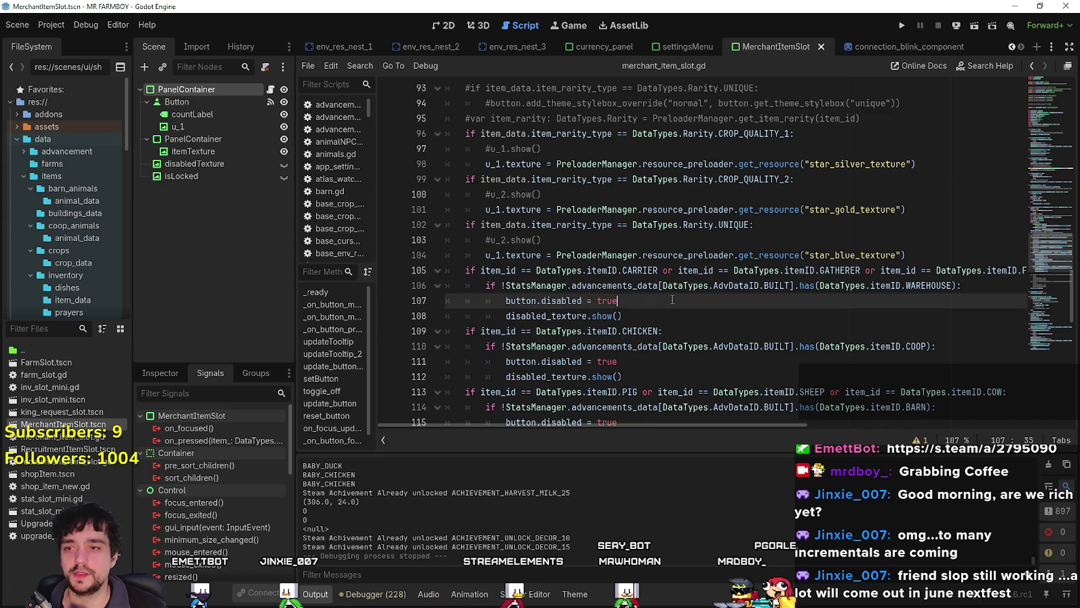
{"action": "left_click", "coordinate": [622, 247]}
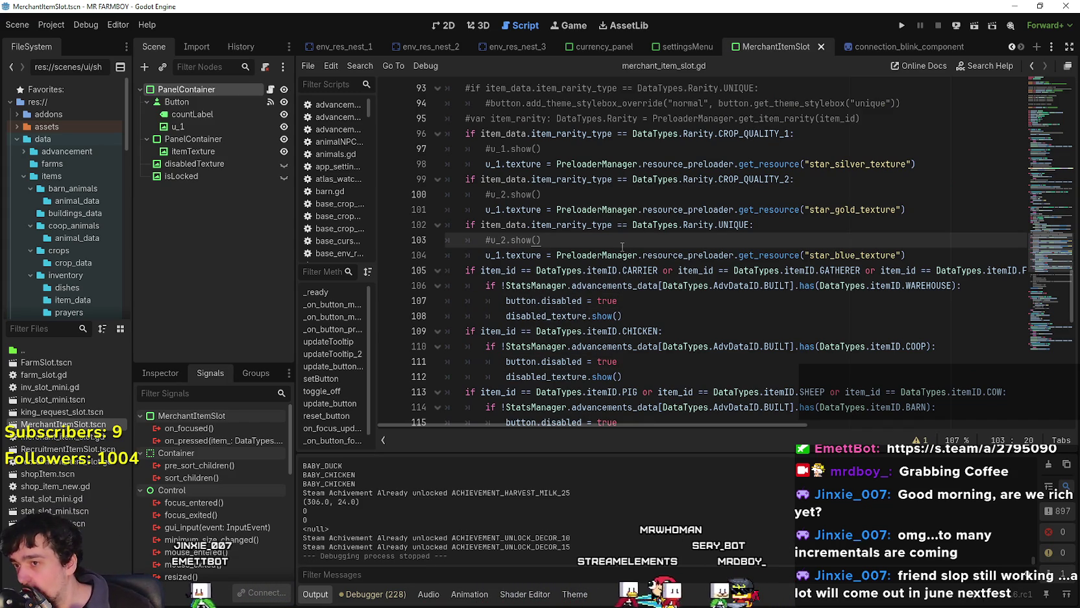
{"action": "scroll", "coordinate": [618, 246], "scroll_direction": "up", "scroll_amount": 3}
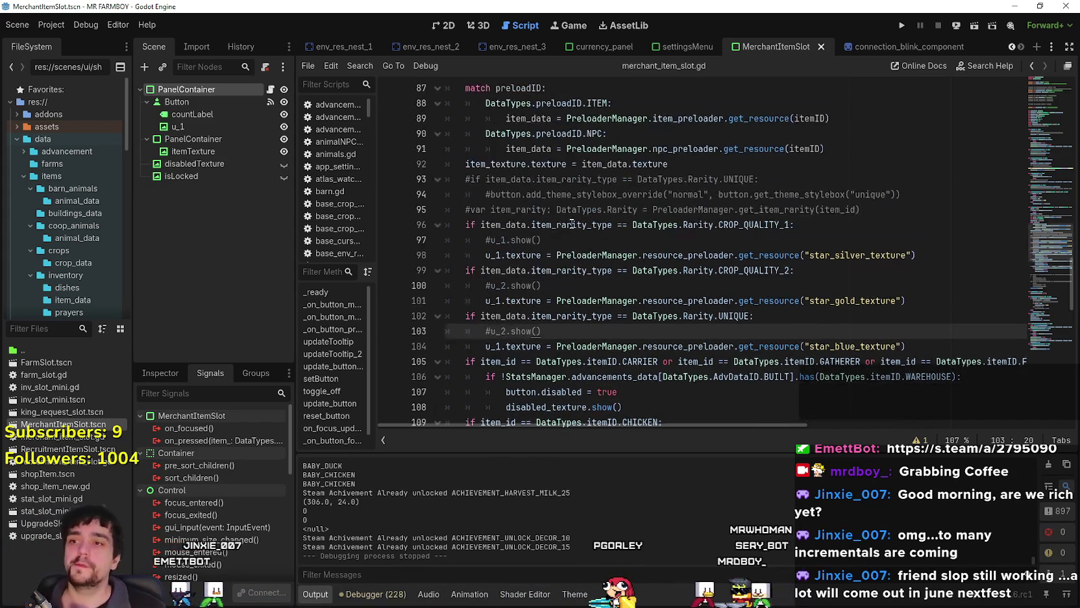
{"action": "left_click", "coordinate": [879, 253]}
{"action": "mouse_move", "coordinate": [875, 255]}
{"action": "left_mouse_down"}
{"action": "mouse_move", "coordinate": [779, 215]}
{"action": "mouse_move", "coordinate": [714, 217]}
{"action": "left_mouse_up"}
{"action": "left_click", "coordinate": [704, 213]}
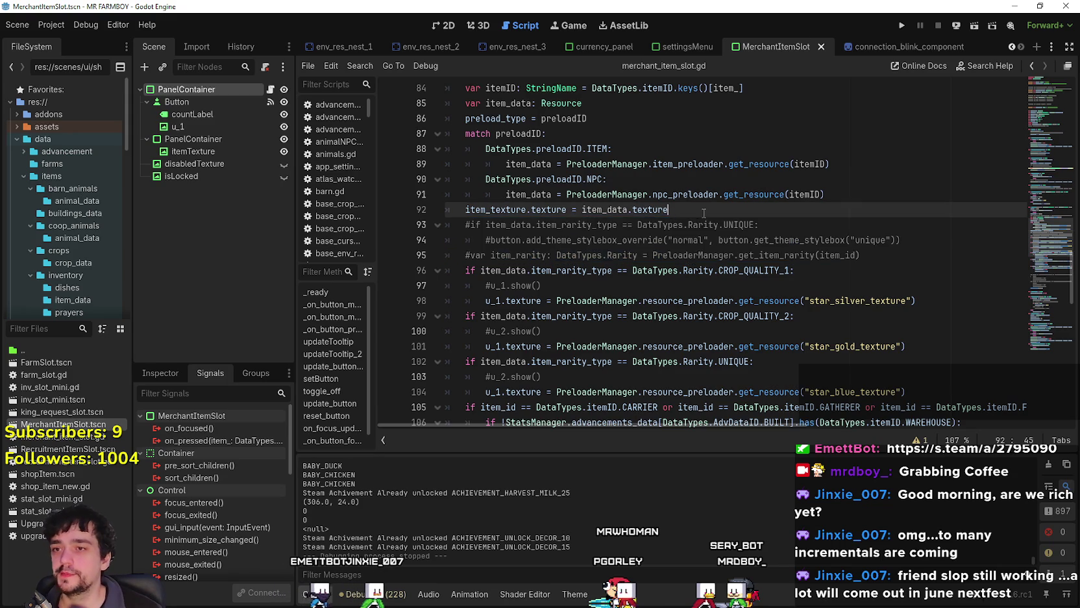
{"action": "scroll", "coordinate": [704, 213], "scroll_direction": "up", "scroll_amount": 3}
{"action": "left_click", "coordinate": [799, 240]}
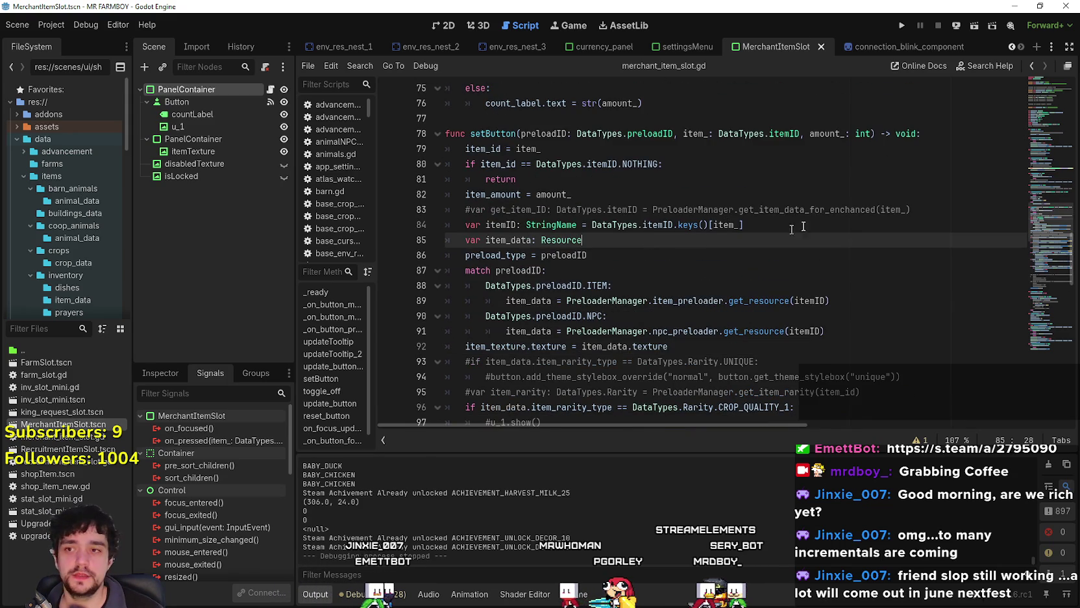
{"action": "left_click", "coordinate": [914, 210]}
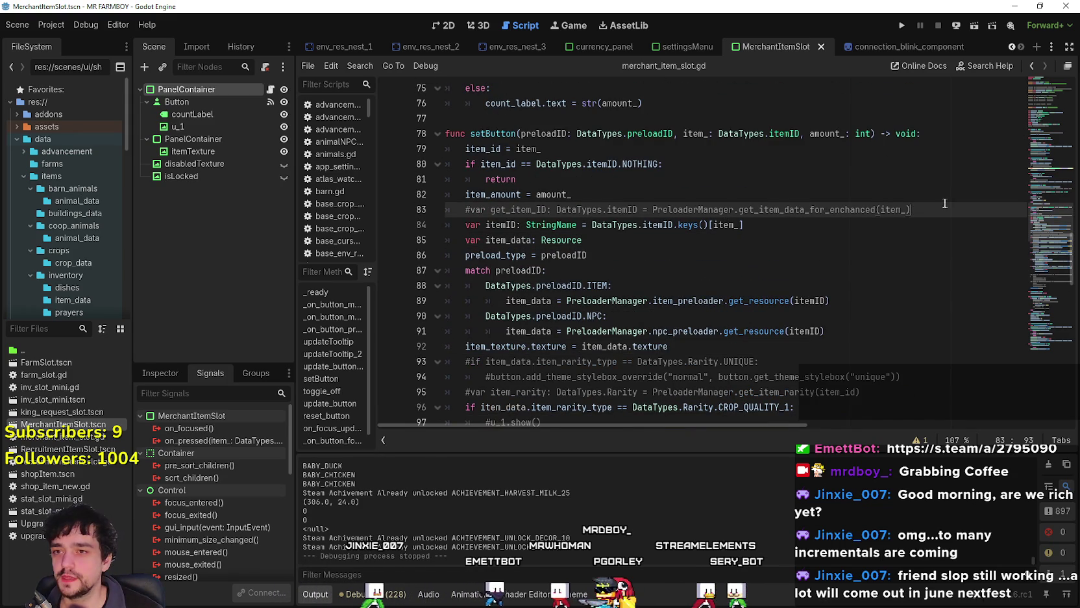
{"action": "left_click_drag", "start_coordinate": [945, 208], "coordinate": [491, 209]}
{"action": "scroll", "coordinate": [519, 220], "scroll_direction": "up", "scroll_amount": 2}
{"action": "left_click", "coordinate": [577, 243]}
{"action": "scroll", "coordinate": [577, 260], "scroll_direction": "up", "scroll_amount": 2}
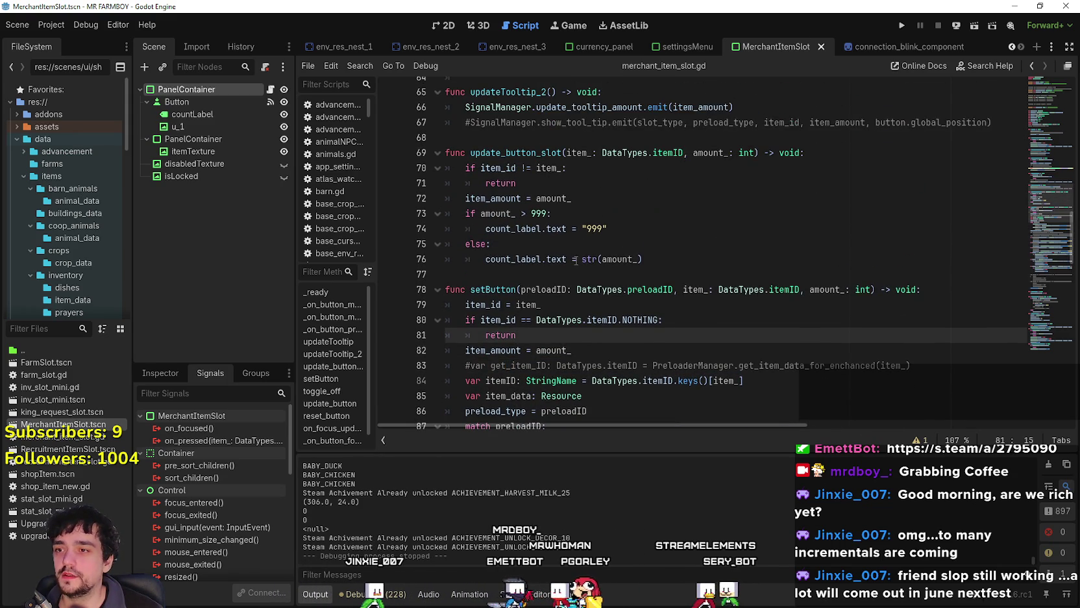
{"action": "left_click", "coordinate": [576, 259]}
{"action": "mouse_move", "coordinate": [799, 287]}
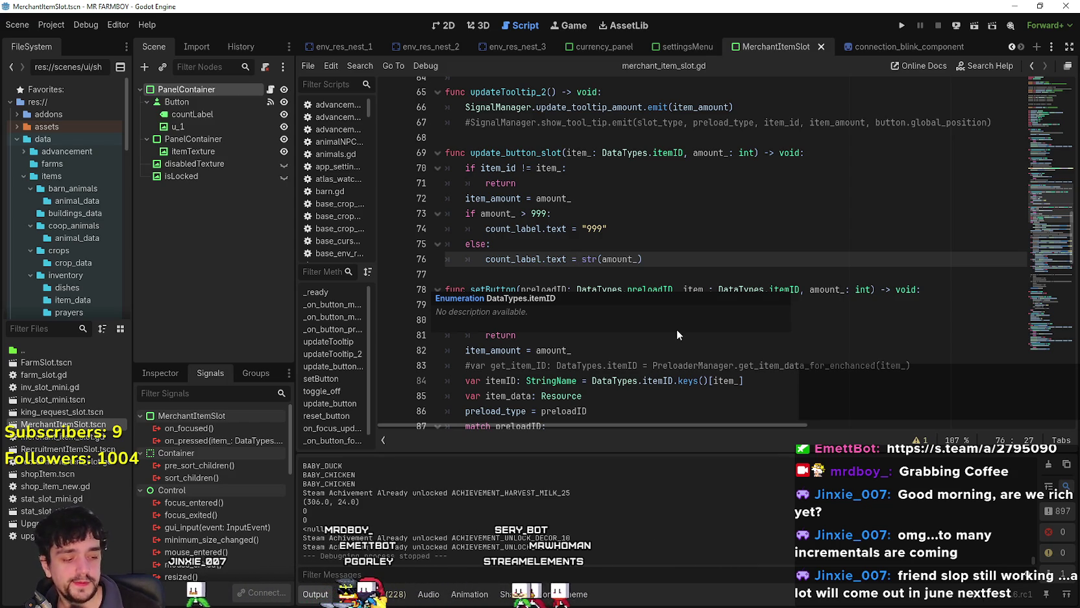
{"action": "left_click", "coordinate": [658, 271]}
{"action": "scroll", "coordinate": [668, 260], "scroll_direction": "up", "scroll_amount": 2}
{"action": "left_click", "coordinate": [704, 204]}
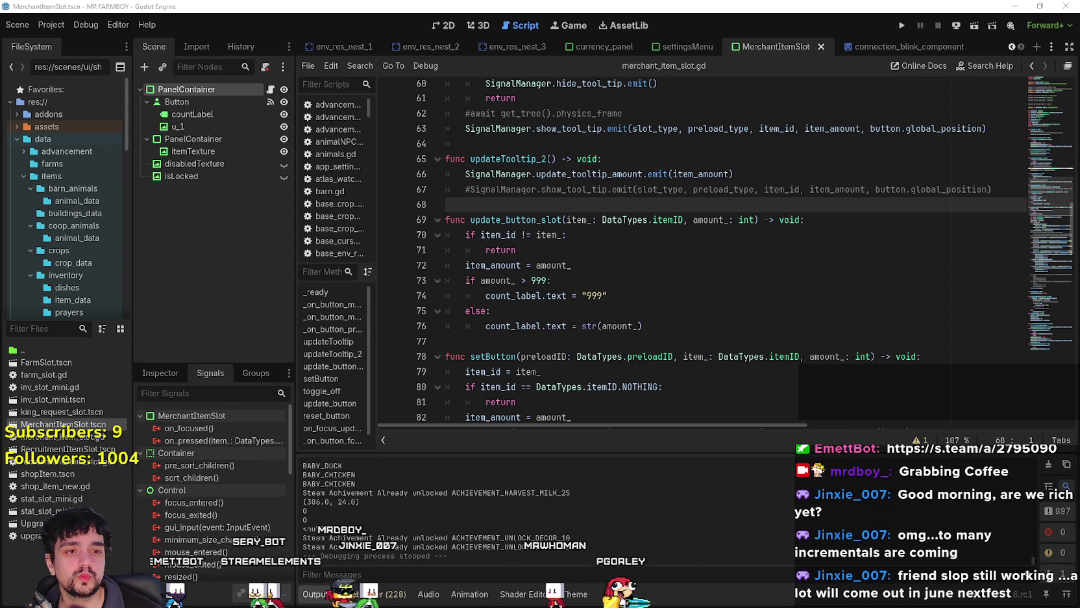
{"action": "left_click", "coordinate": [799, 326]}
{"action": "key", "text": "Down"}
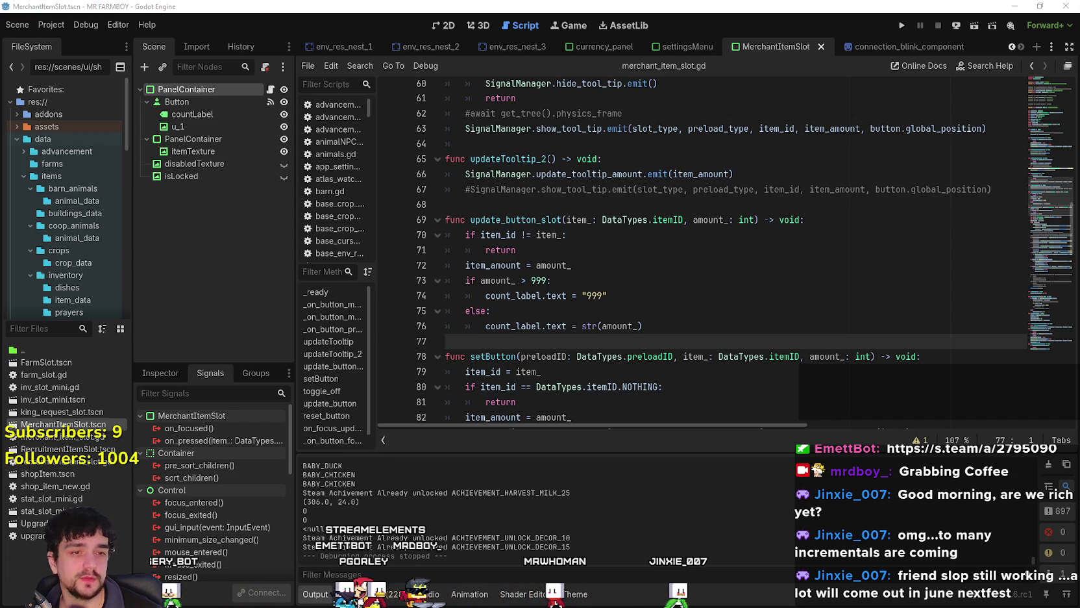
{"action": "left_click", "coordinate": [617, 235]}
{"action": "left_click", "coordinate": [614, 189]}
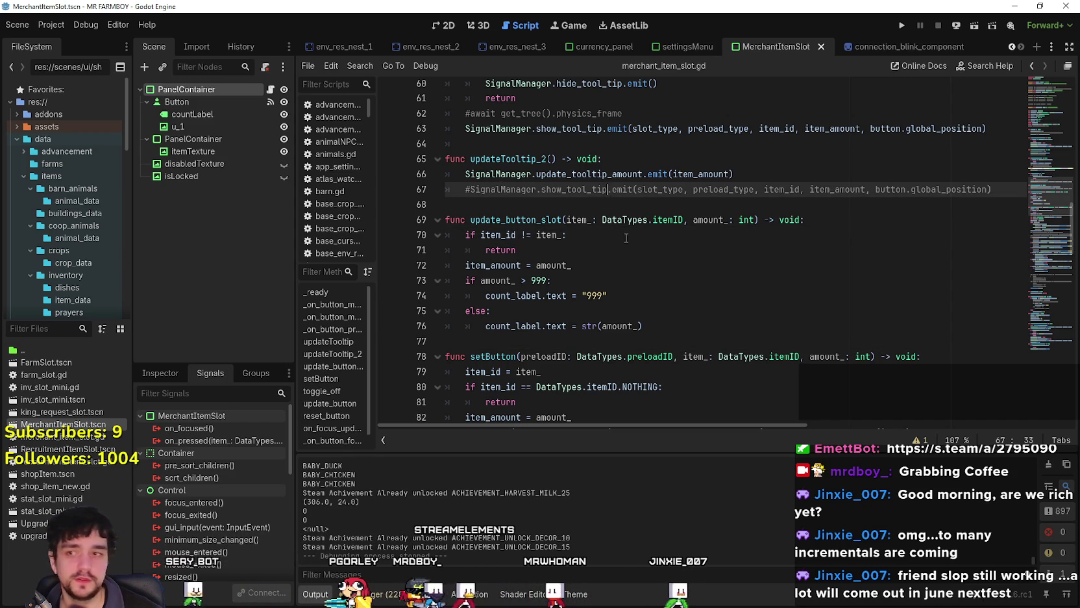
{"action": "scroll", "coordinate": [615, 232], "scroll_direction": "up", "scroll_amount": 1}
{"action": "scroll", "coordinate": [584, 260], "scroll_direction": "up", "scroll_amount": 1}
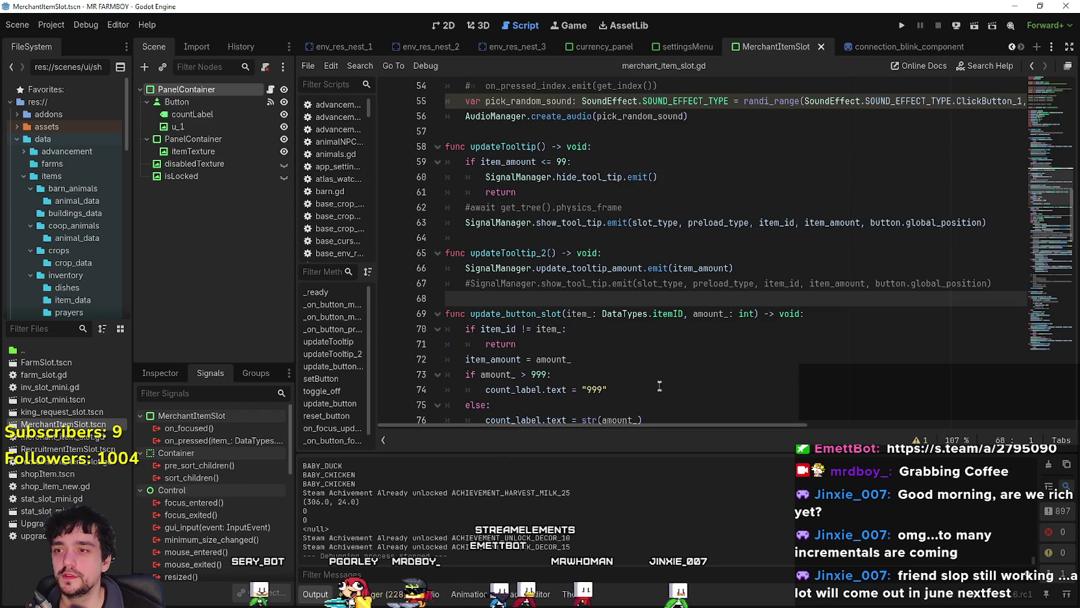
{"action": "left_click", "coordinate": [500, 236]}
{"action": "scroll", "coordinate": [510, 260], "scroll_direction": "up", "scroll_amount": 1}
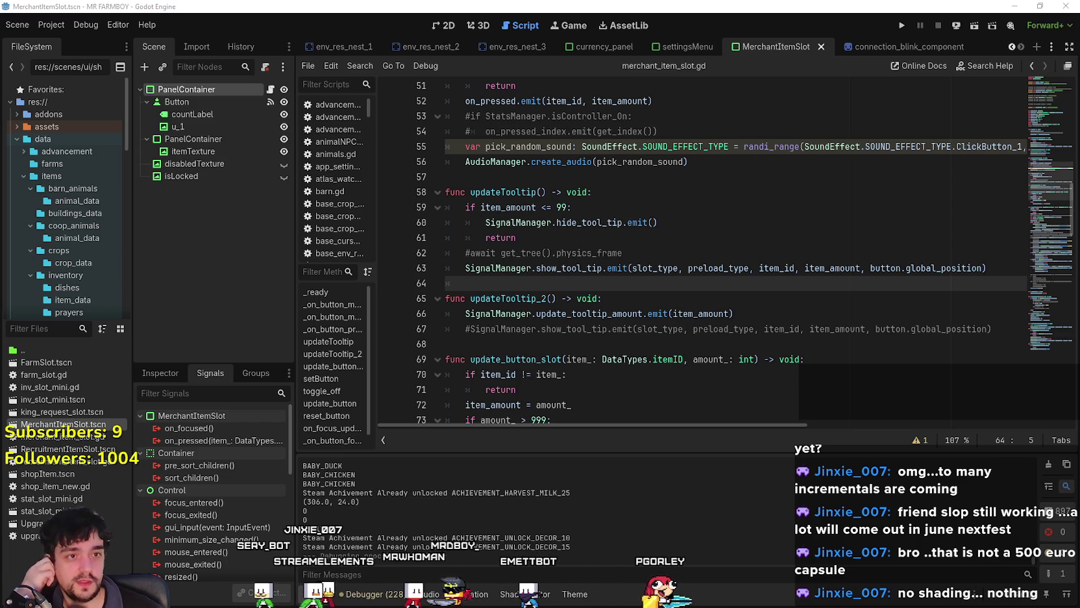
{"action": "left_click_drag", "start_coordinate": [602, 298], "coordinate": [466, 283]}
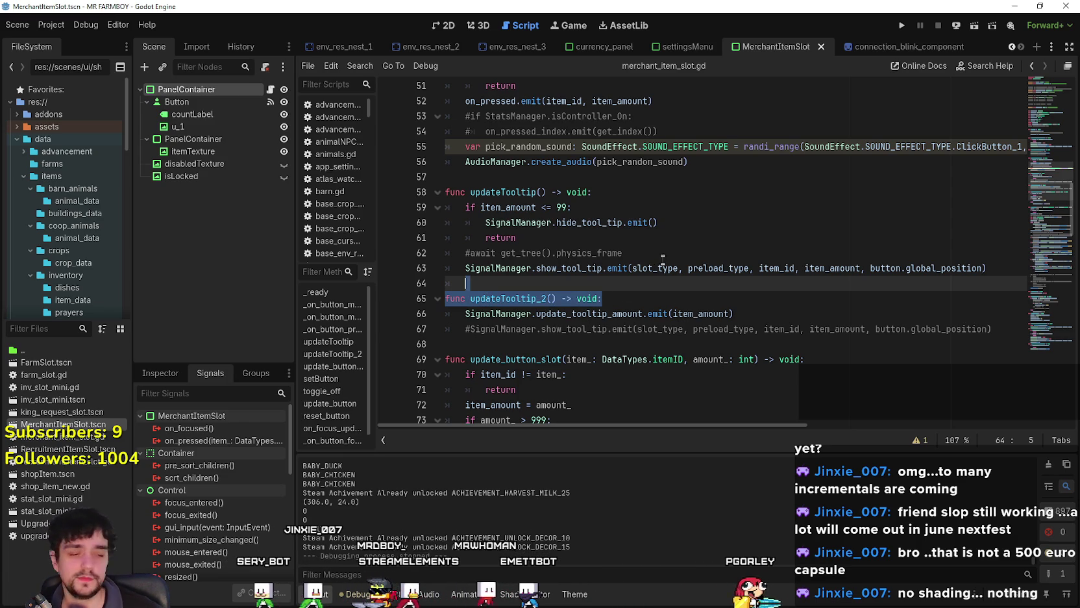
{"action": "key", "text": "Escape"}
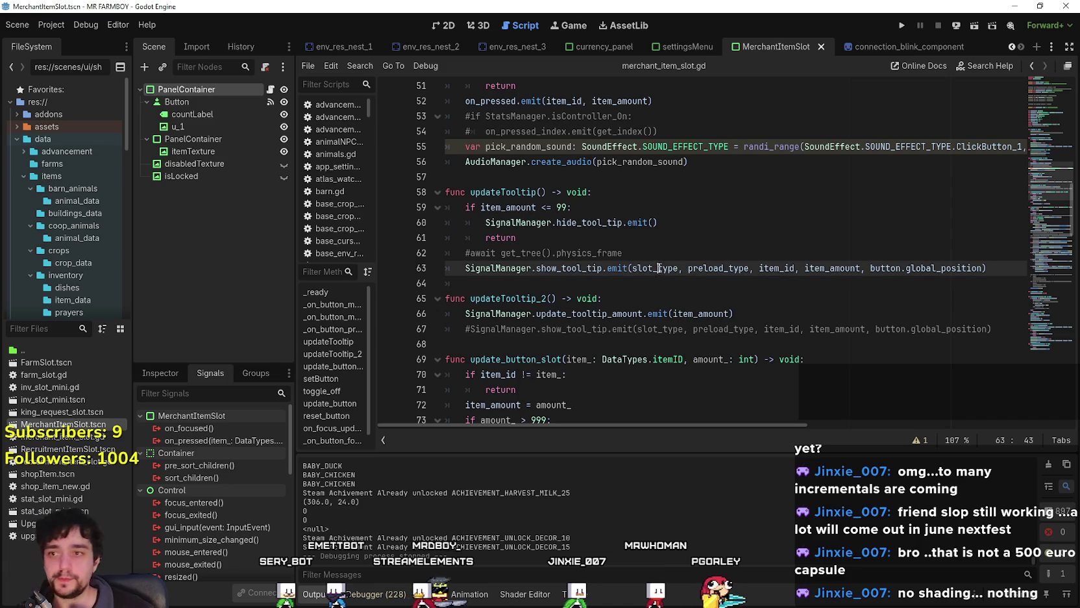
{"action": "left_click", "coordinate": [766, 253]}
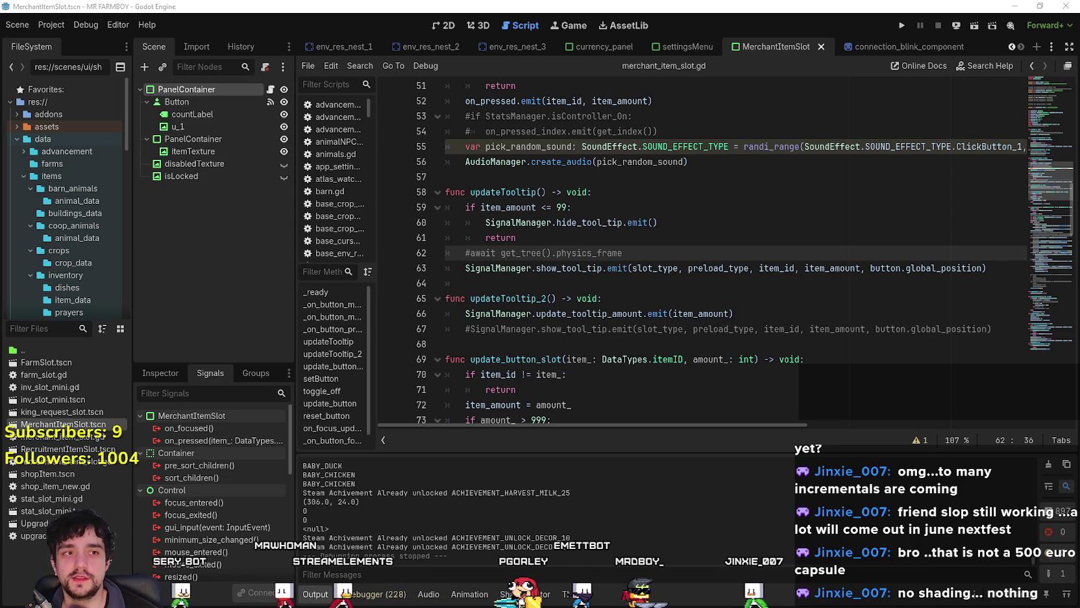
{"action": "left_click", "coordinate": [684, 223]}
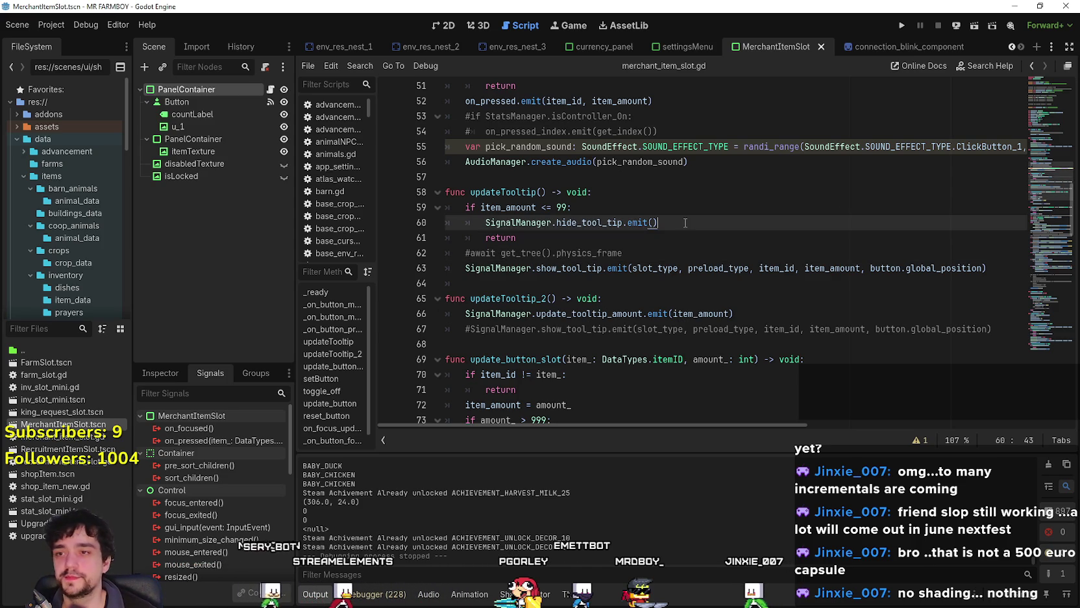
- Move up to blank line 57 and scroll up in merchant_item_slot.gd
{"action": "key", "text": "Up"}
{"action": "key", "text": "Up"}
{"action": "key", "text": "Up"}
{"action": "scroll", "coordinate": [741, 225], "scroll_direction": "up", "scroll_amount": 3}
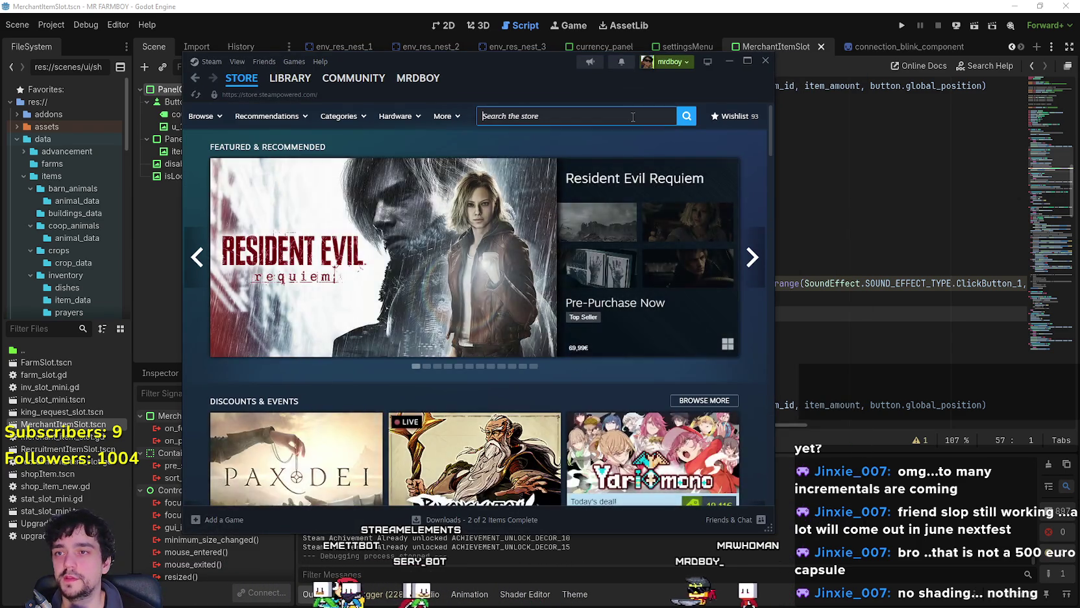
- Type 'Click and co' into the Steam store search, removing the stray letter
{"action": "left_click", "coordinate": [636, 117]}
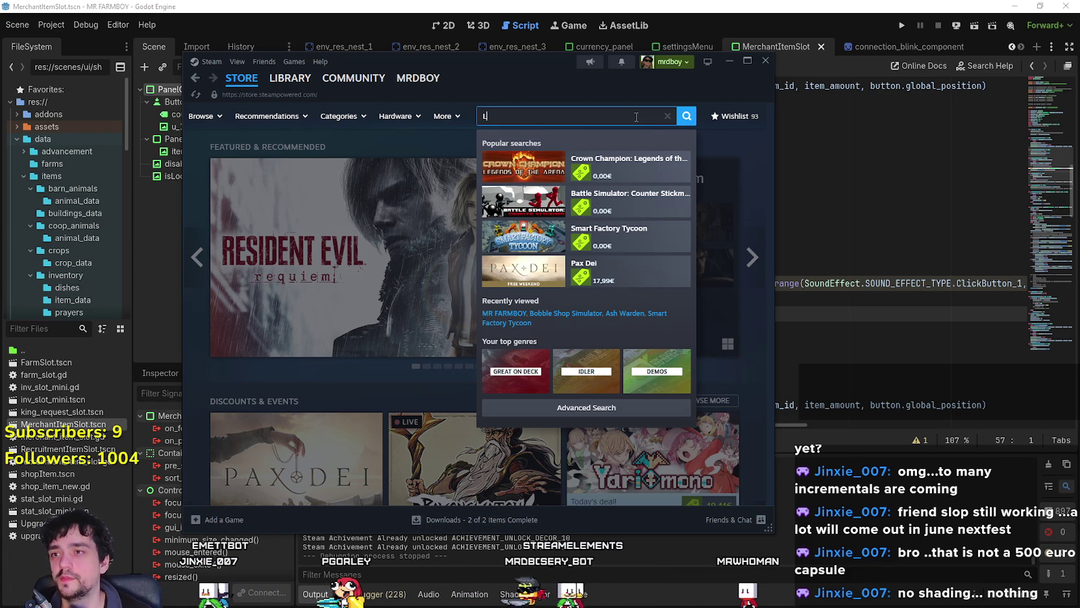
{"action": "key", "text": "BackSpace"}
{"action": "type", "text": "and co"}
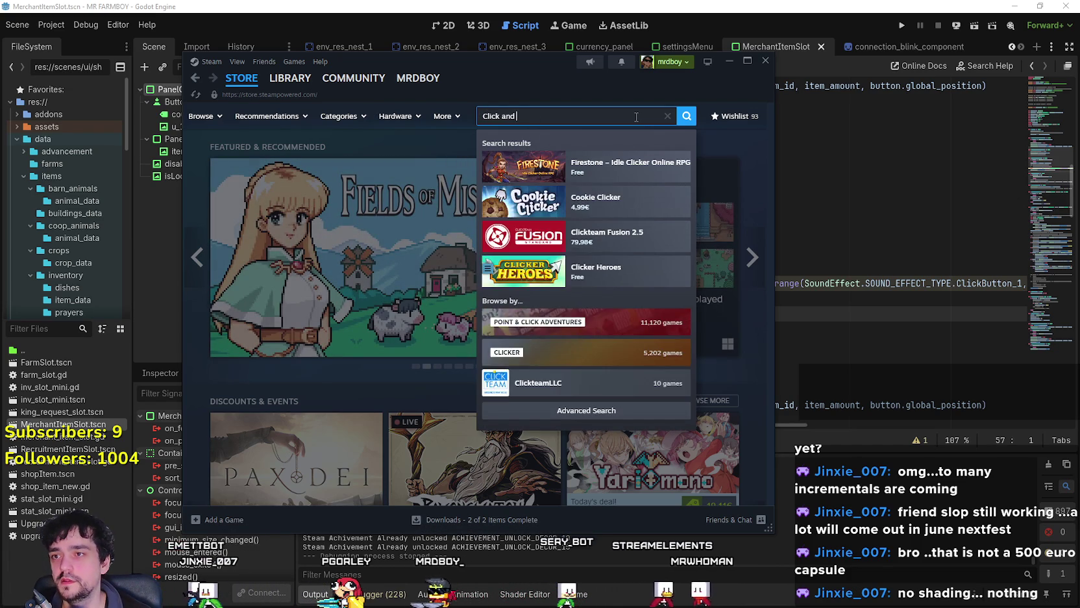
- Open Click and Conquer's page and a screenshot, then return to the store and move the window right
{"action": "left_click", "coordinate": [629, 167]}
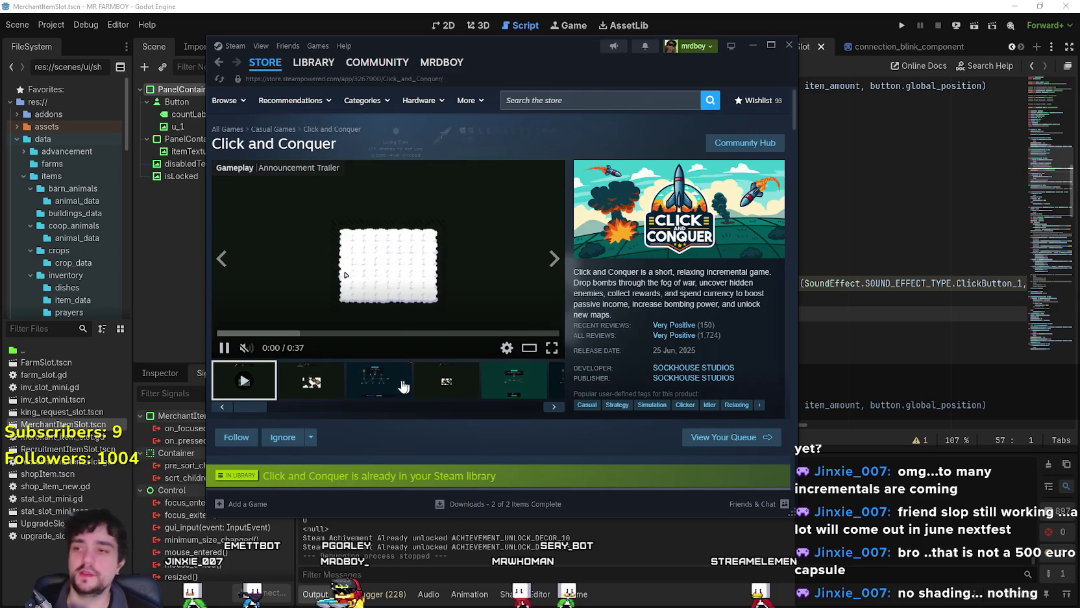
{"action": "left_click", "coordinate": [406, 380]}
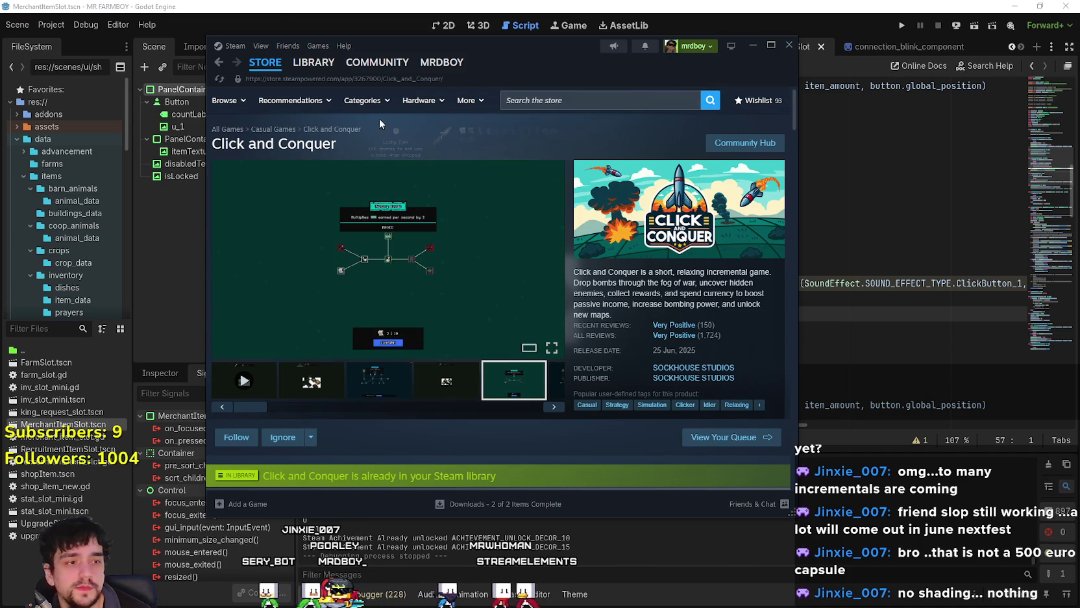
{"action": "left_click", "coordinate": [258, 70]}
{"action": "left_click_drag", "start_coordinate": [577, 68], "coordinate": [796, 105]}
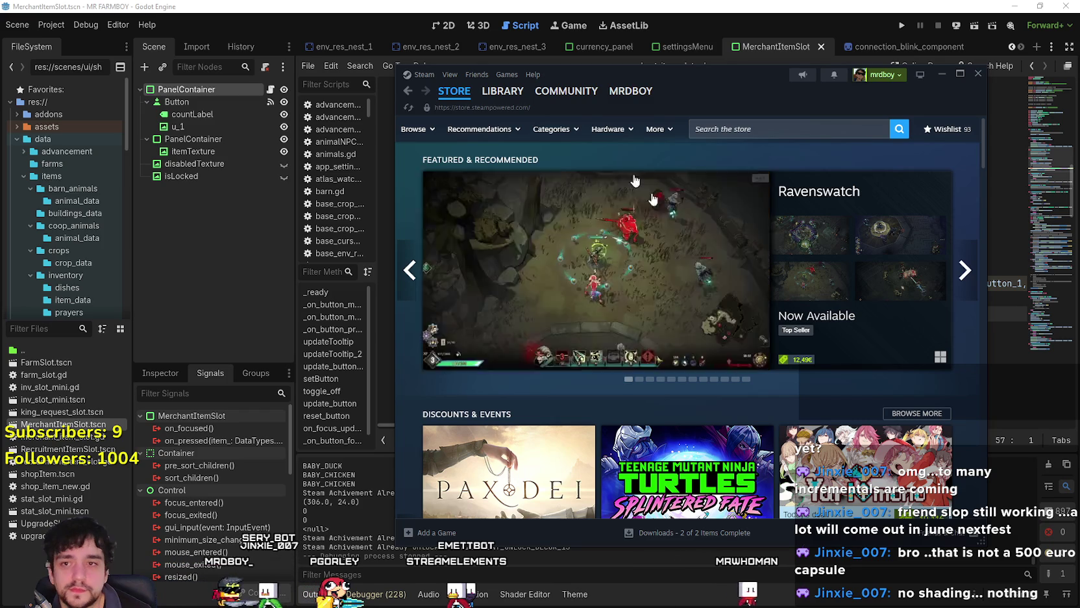
- Search 'MR FARM' and open the MR FARMBOY result, search again, then return to the store front
{"action": "left_click", "coordinate": [806, 134]}
{"action": "type", "text": "MR FARM"}
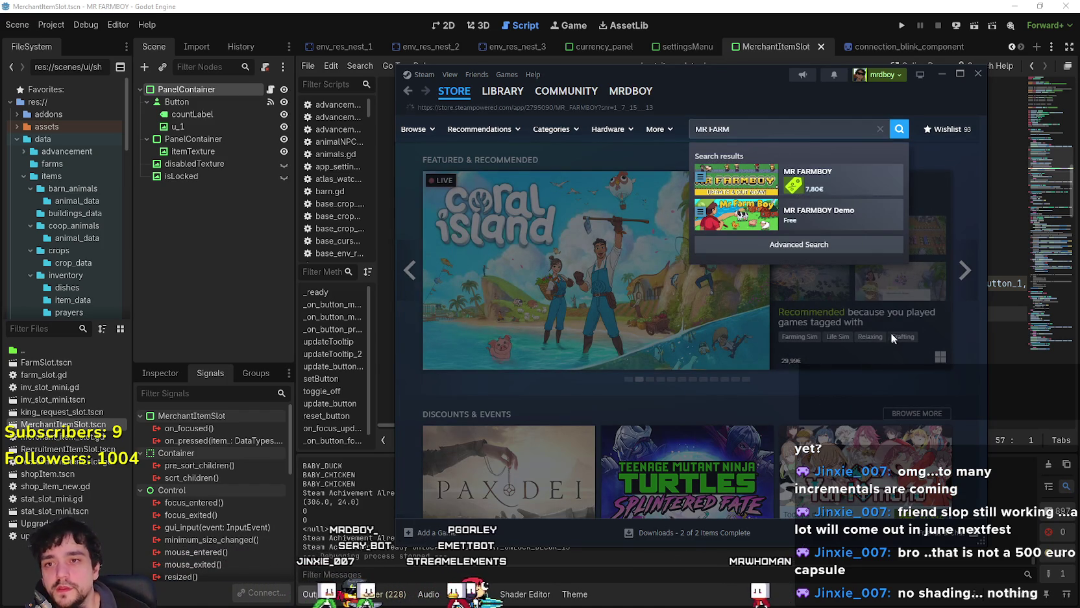
{"action": "left_click", "coordinate": [877, 228]}
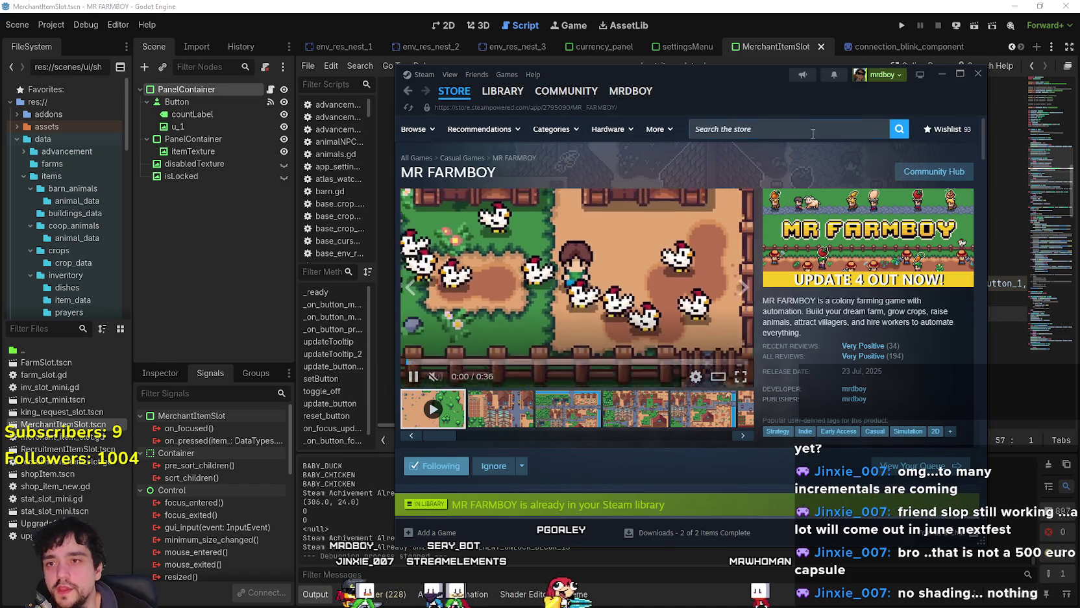
{"action": "left_click", "coordinate": [804, 129]}
{"action": "type", "text": "MR"}
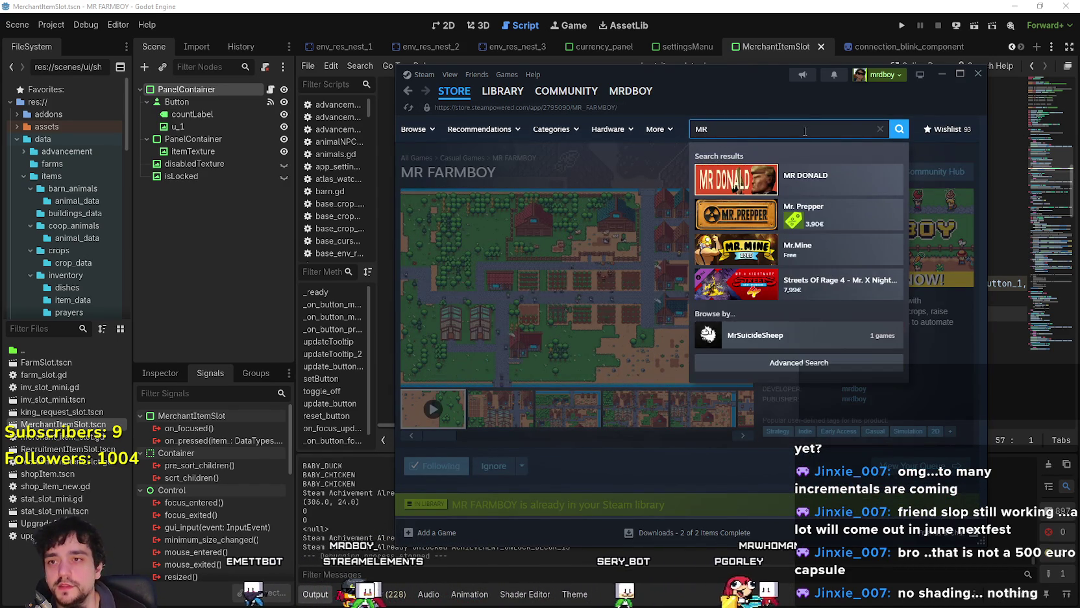
{"action": "type", "text": " FARM"}
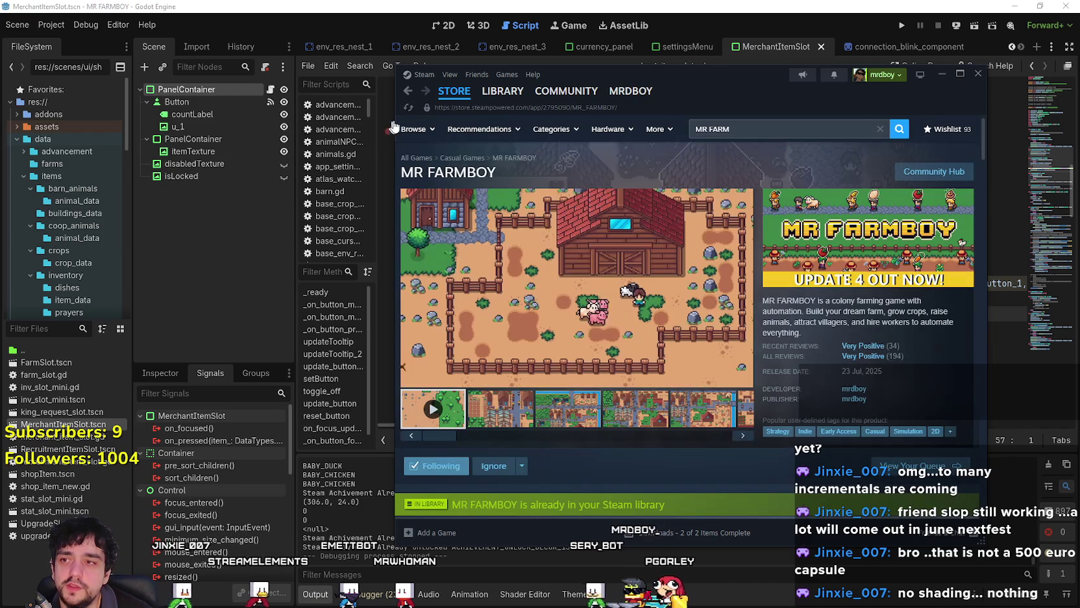
{"action": "left_click", "coordinate": [455, 91]}
- Scroll the store front to New & Trending and open the New Releases page
{"action": "scroll", "coordinate": [455, 392], "scroll_direction": "down", "scroll_amount": 15}
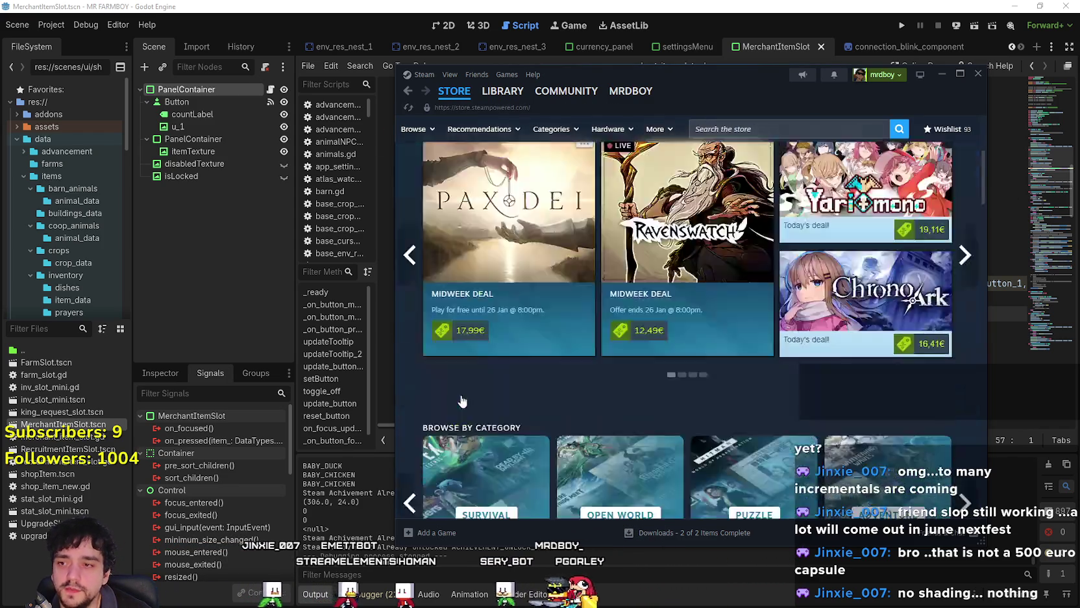
{"action": "scroll", "coordinate": [464, 390], "scroll_direction": "down", "scroll_amount": 8}
{"action": "scroll", "coordinate": [493, 292], "scroll_direction": "up", "scroll_amount": 3}
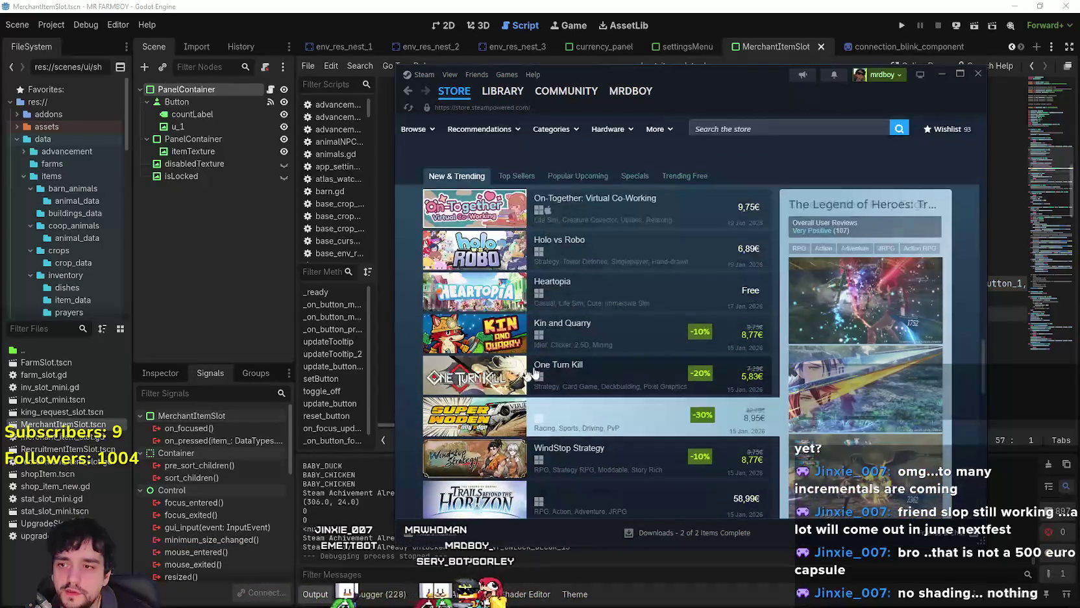
{"action": "scroll", "coordinate": [584, 324], "scroll_direction": "down", "scroll_amount": 5}
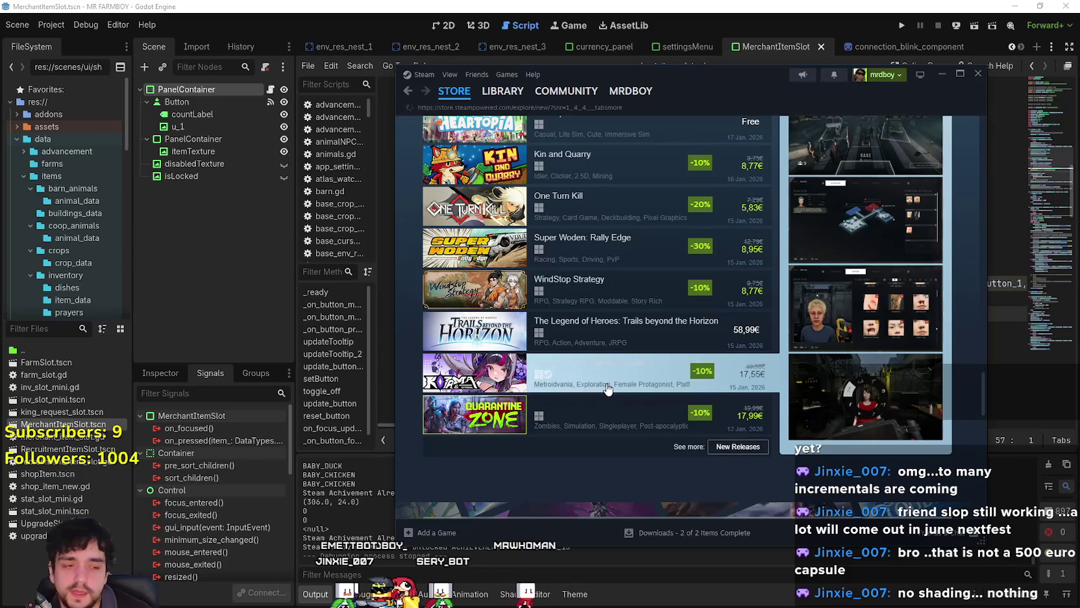
{"action": "left_click", "coordinate": [722, 448]}
- Scroll the New Releases page and open the full Popular New Releases list
{"action": "scroll", "coordinate": [606, 393], "scroll_direction": "down", "scroll_amount": 10}
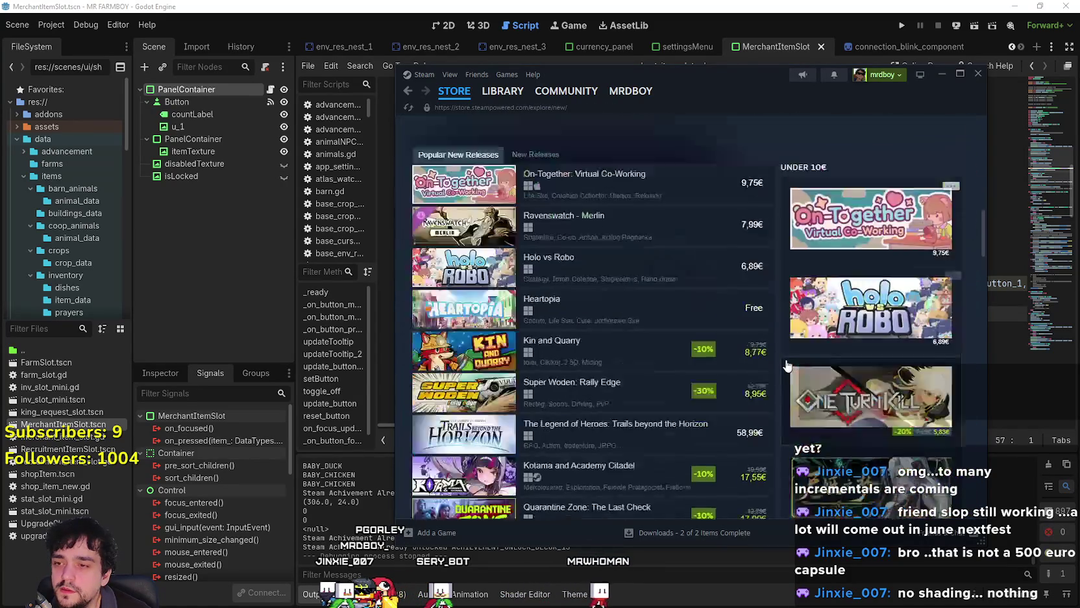
{"action": "scroll", "coordinate": [623, 416], "scroll_direction": "down", "scroll_amount": 2}
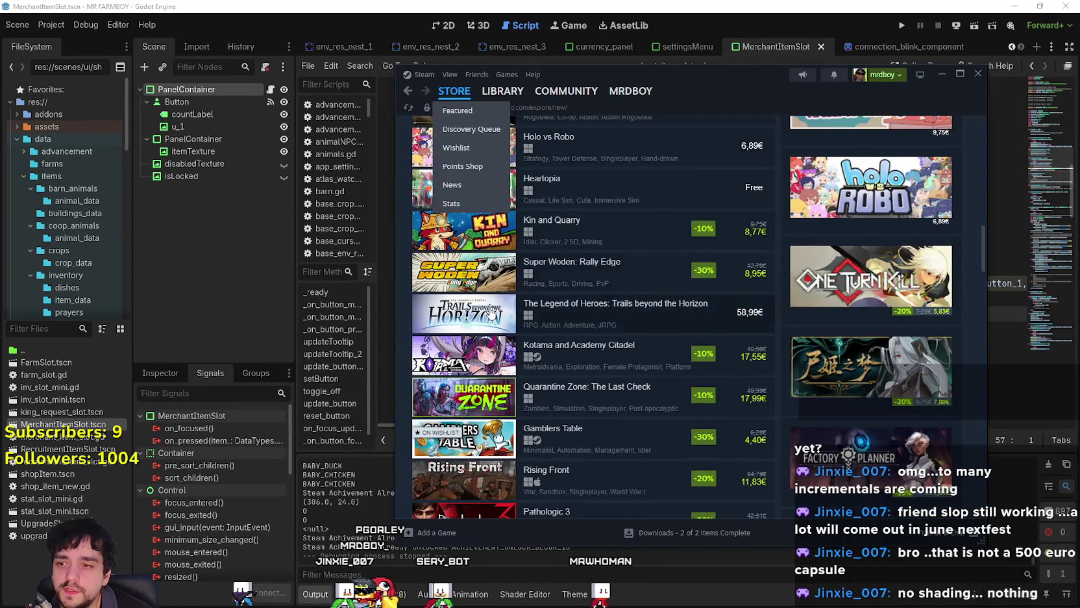
{"action": "scroll", "coordinate": [517, 409], "scroll_direction": "down", "scroll_amount": 10}
{"action": "scroll", "coordinate": [518, 409], "scroll_direction": "down", "scroll_amount": 5}
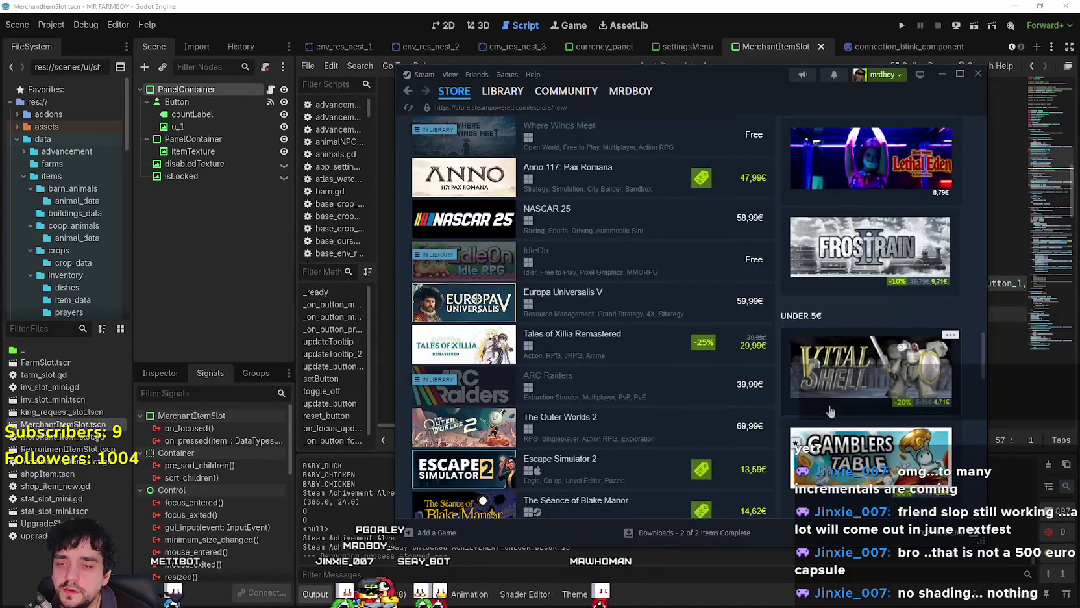
{"action": "scroll", "coordinate": [779, 441], "scroll_direction": "down", "scroll_amount": 1}
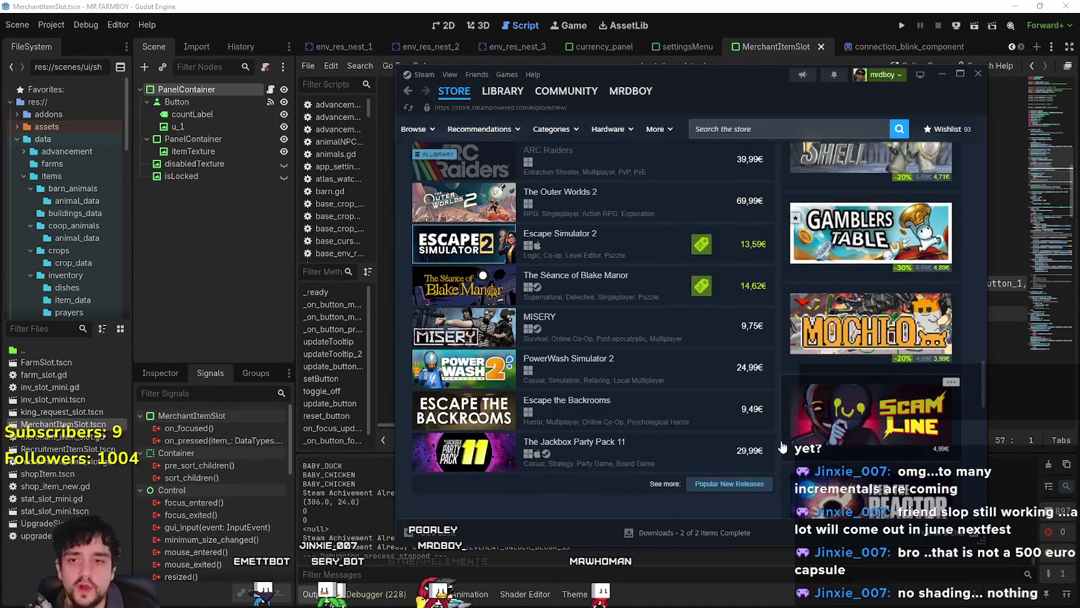
{"action": "scroll", "coordinate": [773, 453], "scroll_direction": "down", "scroll_amount": 3}
{"action": "scroll", "coordinate": [711, 453], "scroll_direction": "up", "scroll_amount": 1}
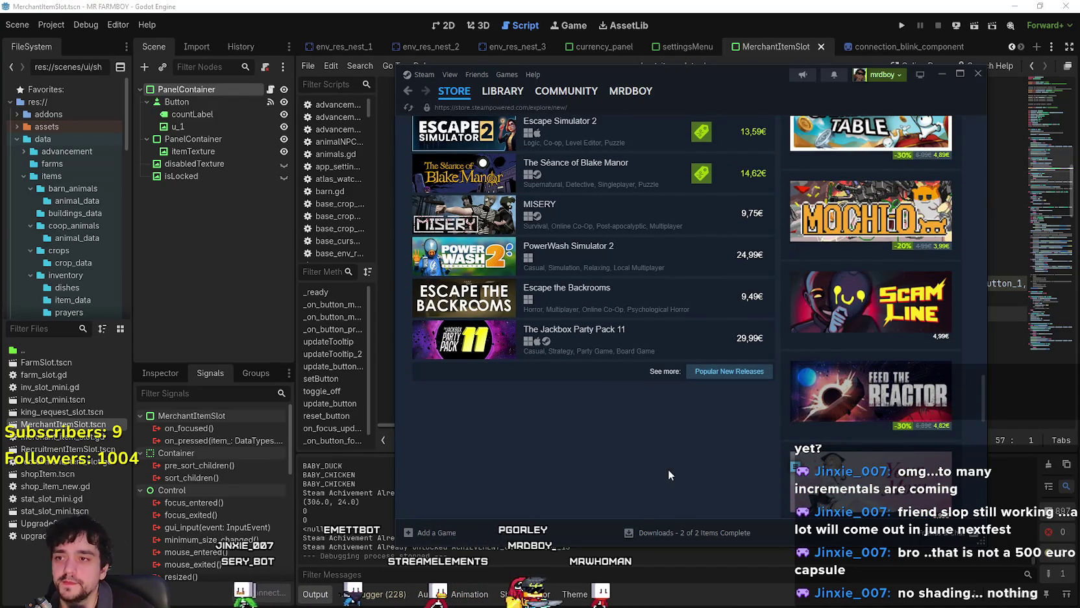
{"action": "scroll", "coordinate": [665, 392], "scroll_direction": "up", "scroll_amount": 3}
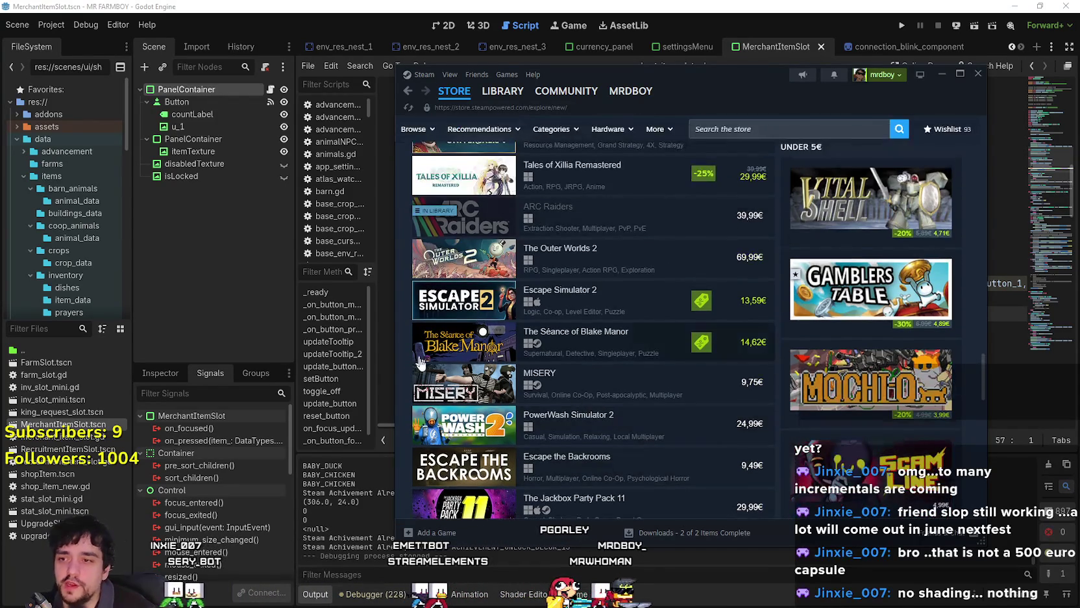
{"action": "scroll", "coordinate": [650, 403], "scroll_direction": "down", "scroll_amount": 3}
{"action": "left_click", "coordinate": [694, 371]}
{"action": "left_click", "coordinate": [693, 371]}
- Scroll through the 399 Popular New Releases, headed by Elengard: Ascension
{"action": "scroll", "coordinate": [572, 491], "scroll_direction": "down", "scroll_amount": 10}
{"action": "scroll", "coordinate": [571, 488], "scroll_direction": "down", "scroll_amount": 17}
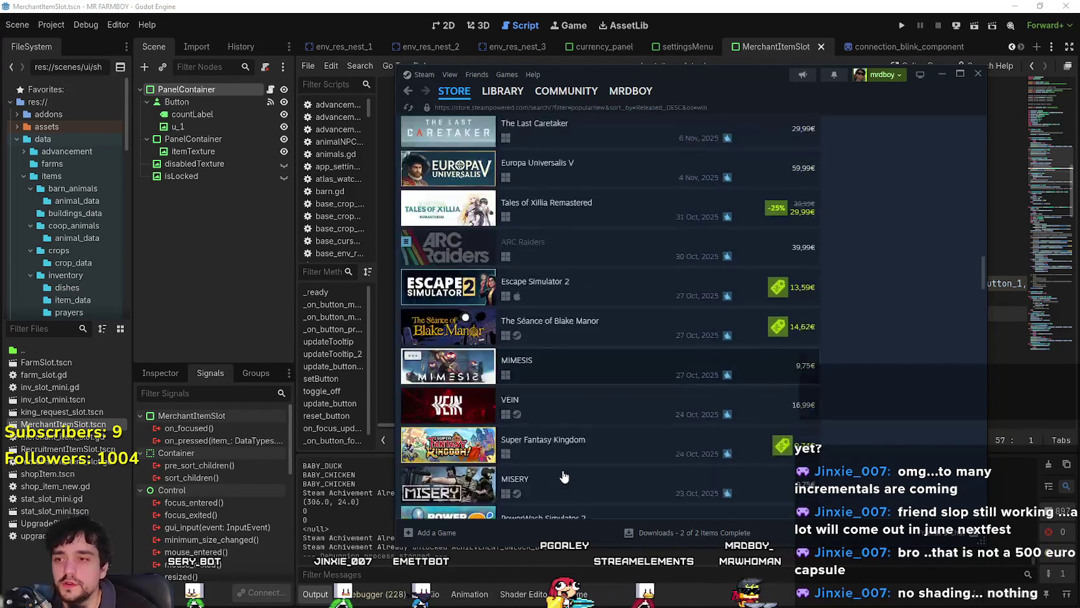
{"action": "scroll", "coordinate": [562, 478], "scroll_direction": "down", "scroll_amount": 3}
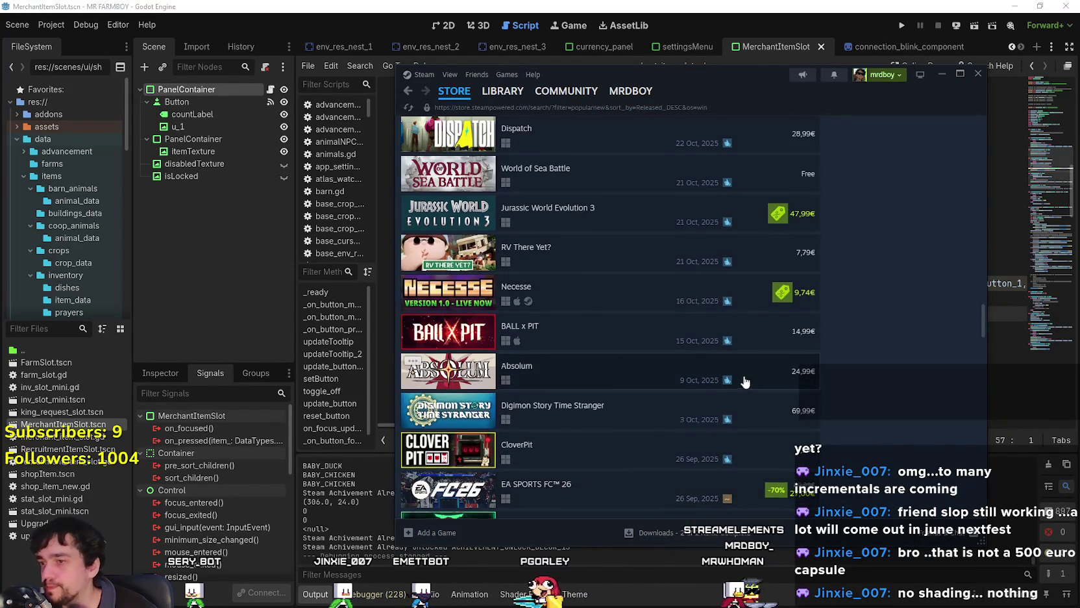
{"action": "scroll", "coordinate": [748, 379], "scroll_direction": "down", "scroll_amount": 12}
{"action": "scroll", "coordinate": [745, 186], "scroll_direction": "up", "scroll_amount": 4}
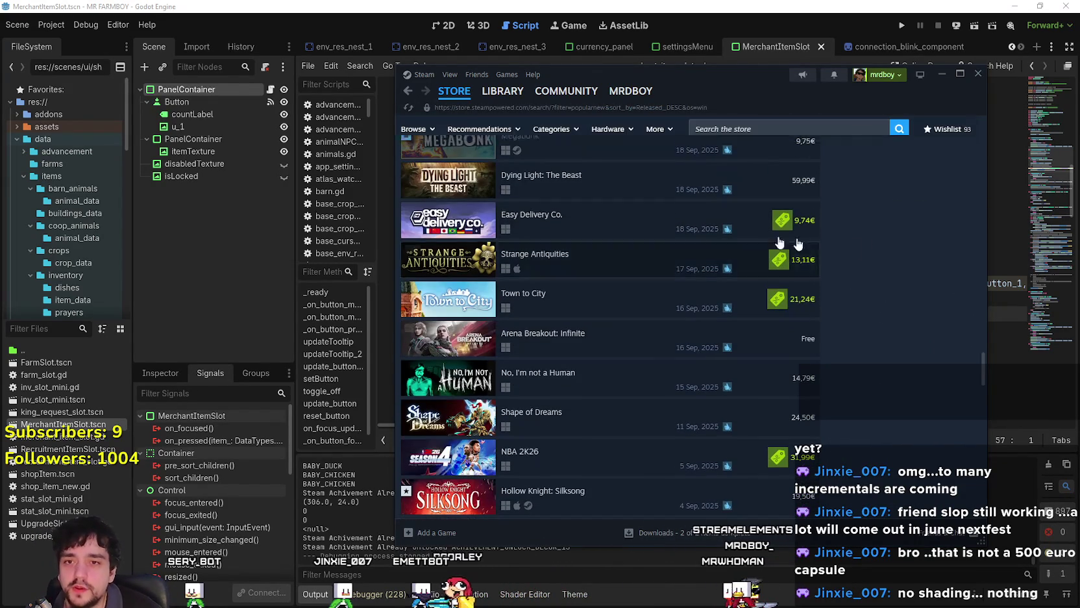
{"action": "left_click_drag", "start_coordinate": [976, 384], "coordinate": [978, 156]}
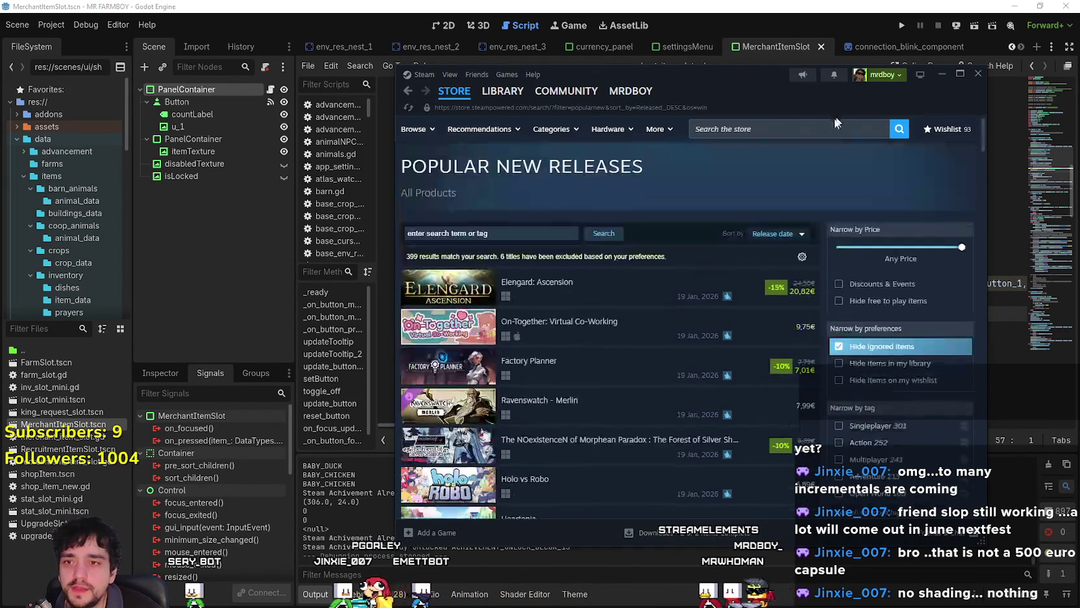
- Search the store for 'MR FARM' and open the MR FARMBOY store page
{"action": "left_click", "coordinate": [820, 128]}
{"action": "type", "text": "MR FARM"}
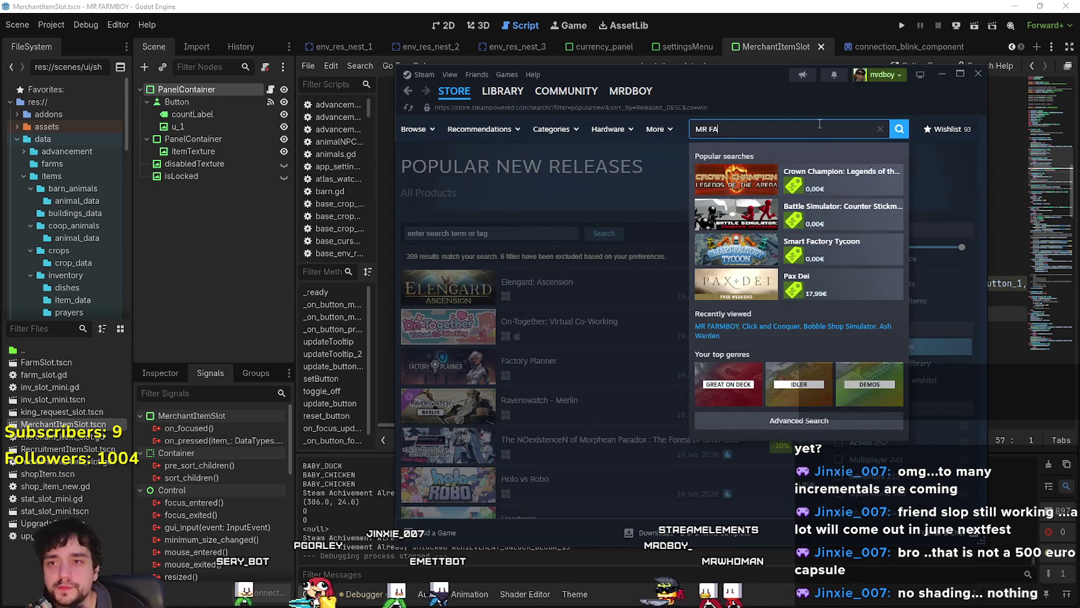
{"action": "left_click", "coordinate": [837, 179]}
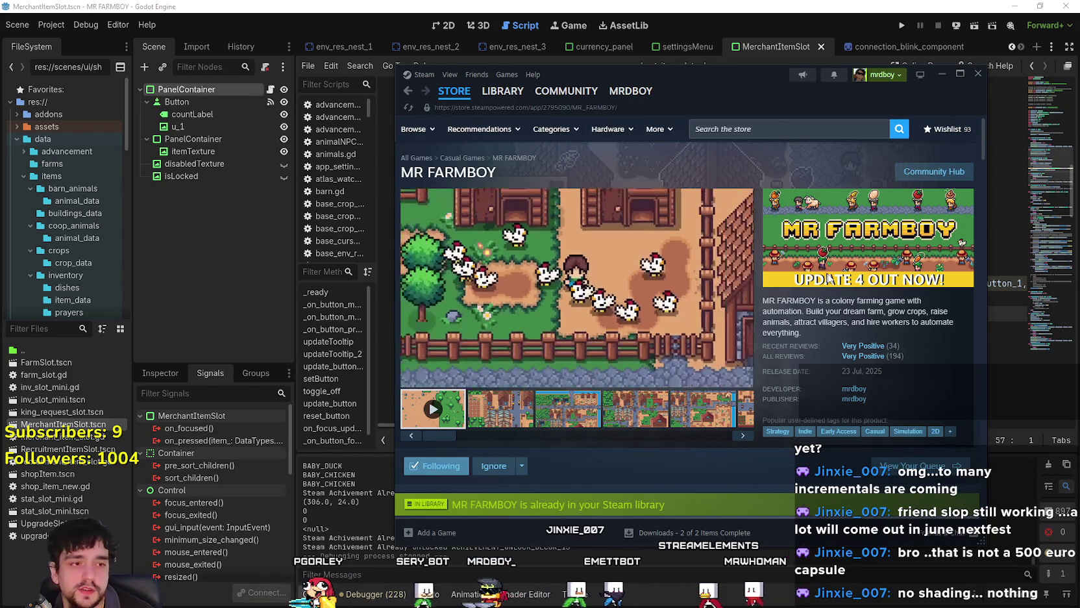
- Browse the MR FARMBOY screenshots, then return to the store front page
{"action": "mouse_move", "coordinate": [518, 387]}
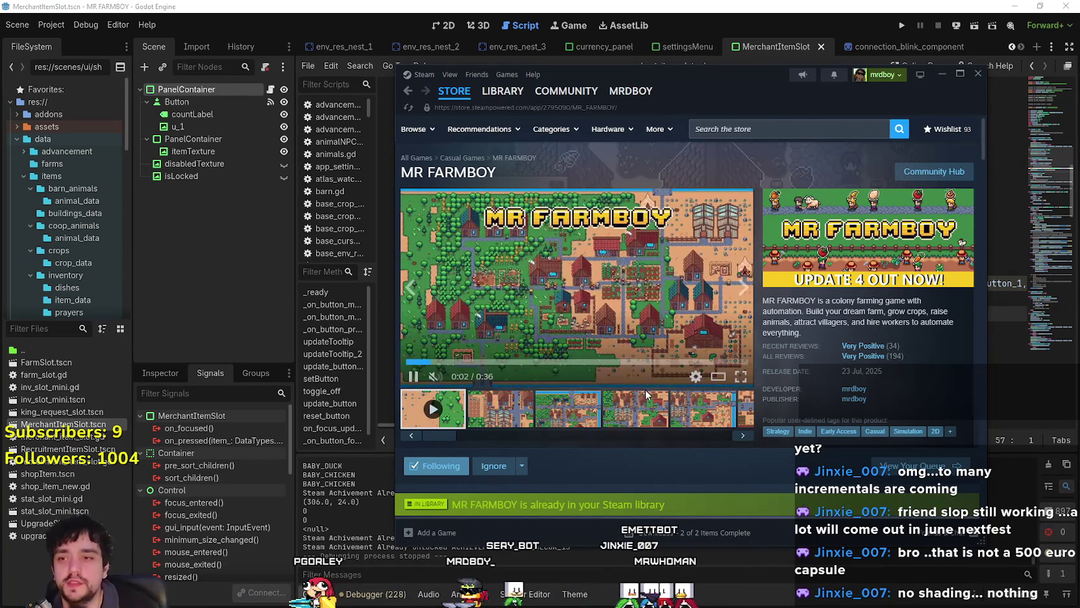
{"action": "left_click", "coordinate": [568, 409]}
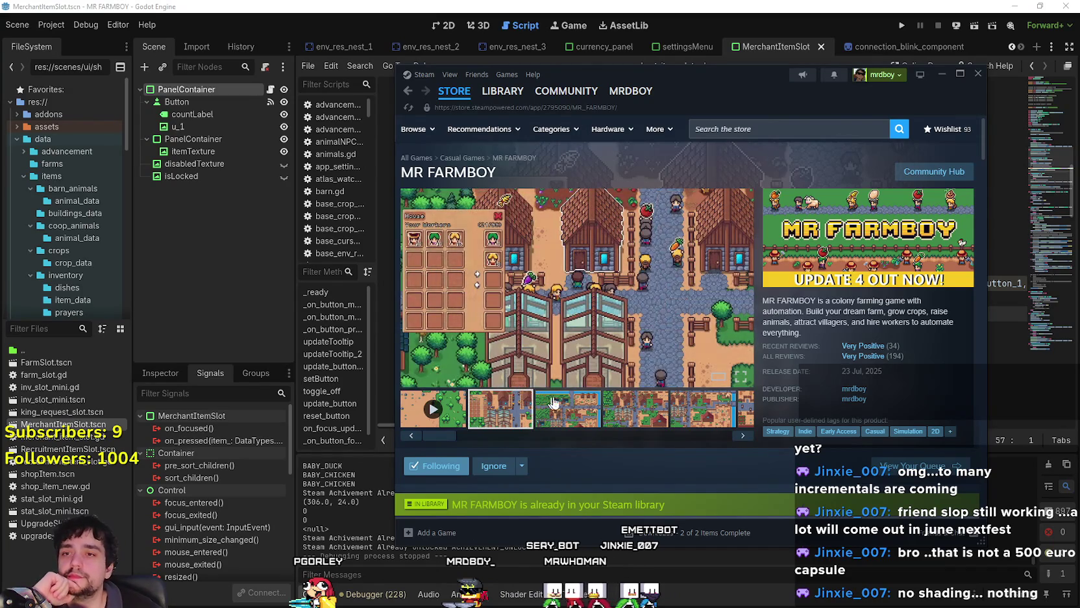
{"action": "left_click", "coordinate": [636, 425]}
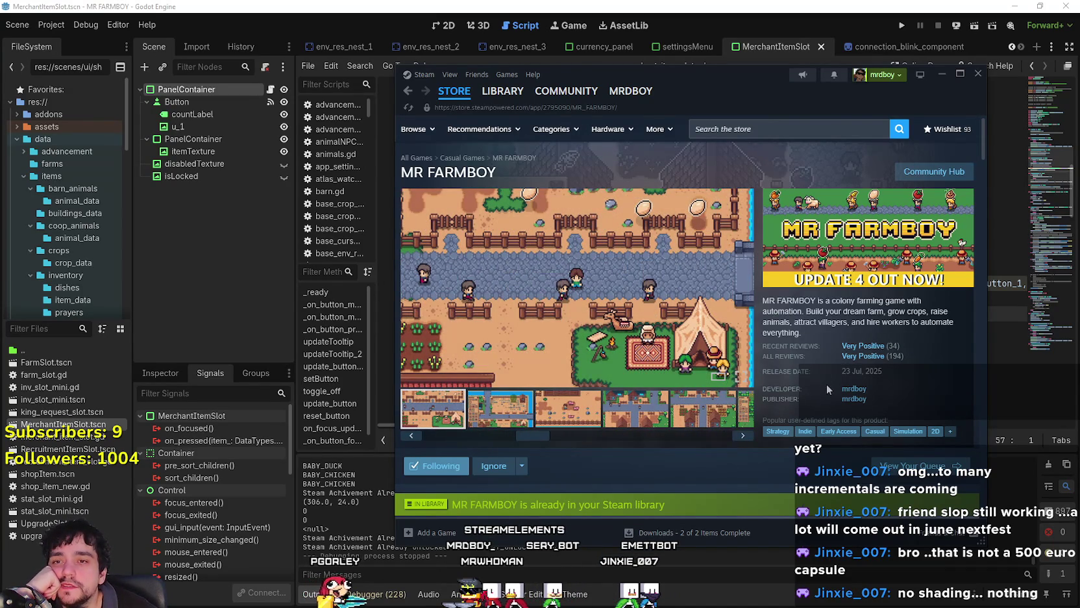
{"action": "scroll", "coordinate": [620, 505], "scroll_direction": "down", "scroll_amount": 5}
{"action": "scroll", "coordinate": [620, 506], "scroll_direction": "up", "scroll_amount": 5}
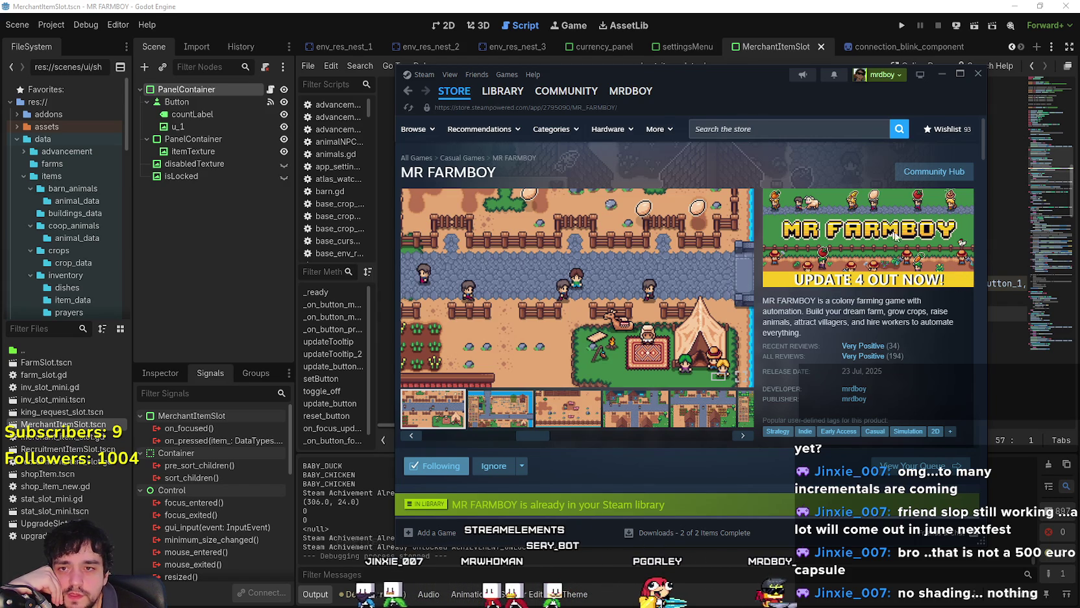
{"action": "left_click", "coordinate": [635, 407]}
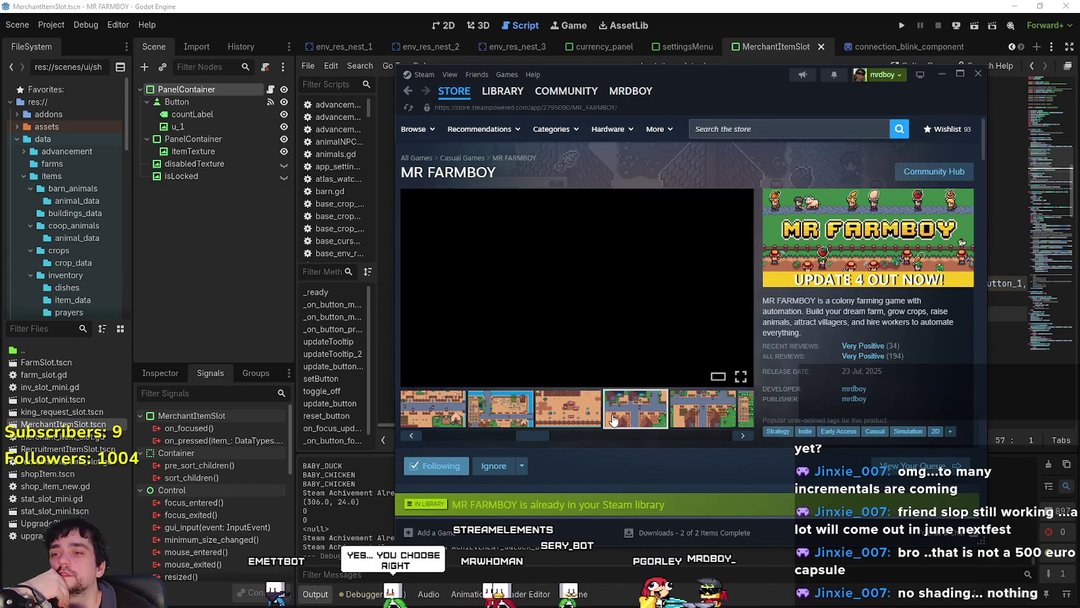
{"action": "mouse_move", "coordinate": [492, 86]}
{"action": "left_click", "coordinate": [455, 91]}
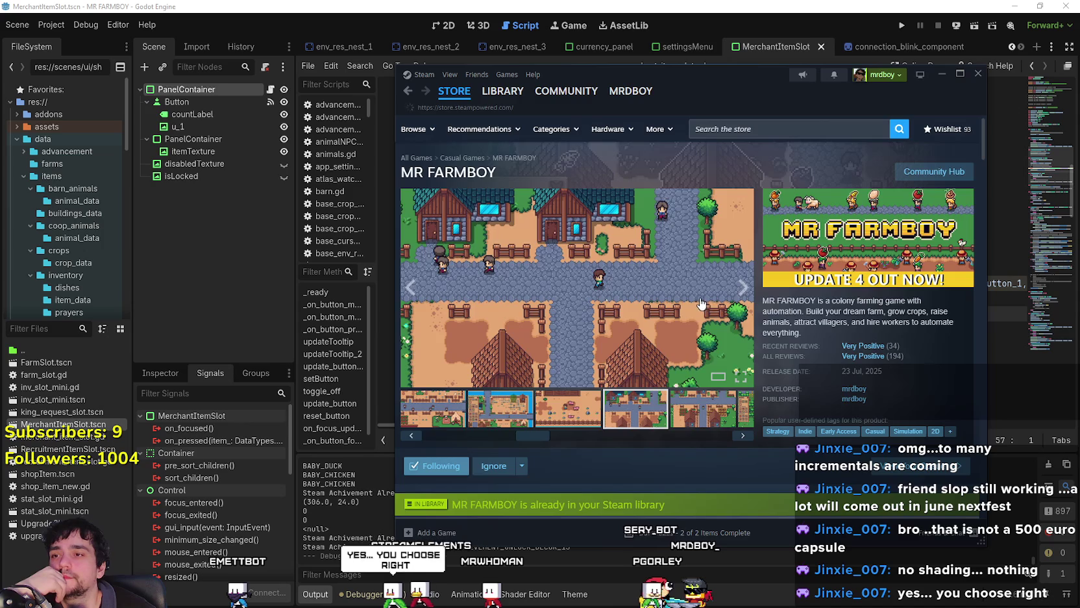
- Page through the Top Played on Steam Deck carousel on the store front
{"action": "scroll", "coordinate": [639, 385], "scroll_direction": "down", "scroll_amount": 10}
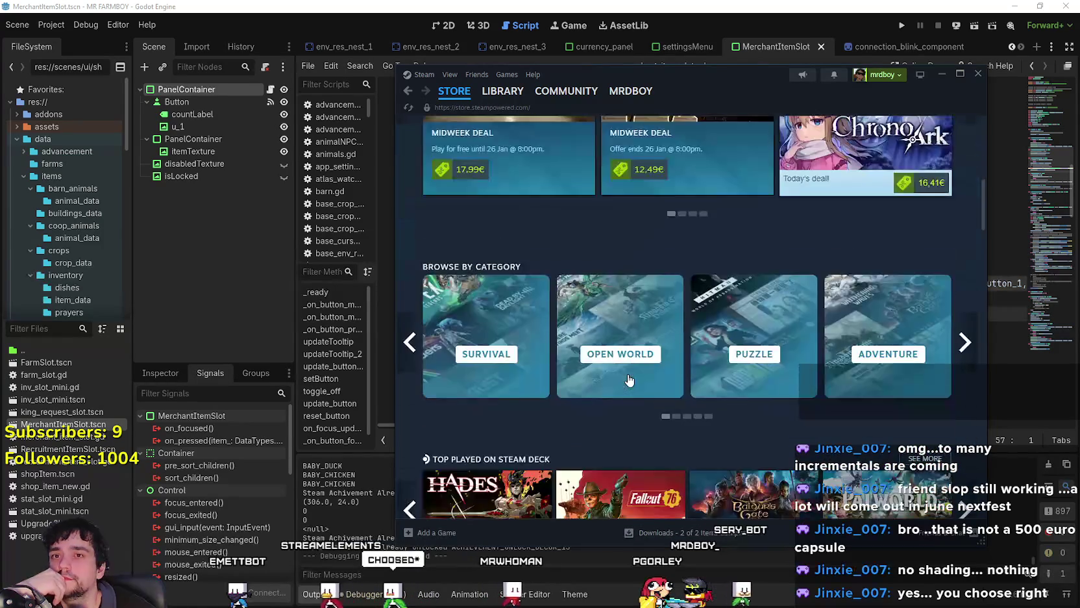
{"action": "scroll", "coordinate": [646, 305], "scroll_direction": "up", "scroll_amount": 7}
{"action": "scroll", "coordinate": [646, 305], "scroll_direction": "down", "scroll_amount": 8}
{"action": "scroll", "coordinate": [967, 314], "scroll_direction": "up", "scroll_amount": 1}
{"action": "left_click", "coordinate": [967, 314]}
{"action": "left_click", "coordinate": [967, 314]}
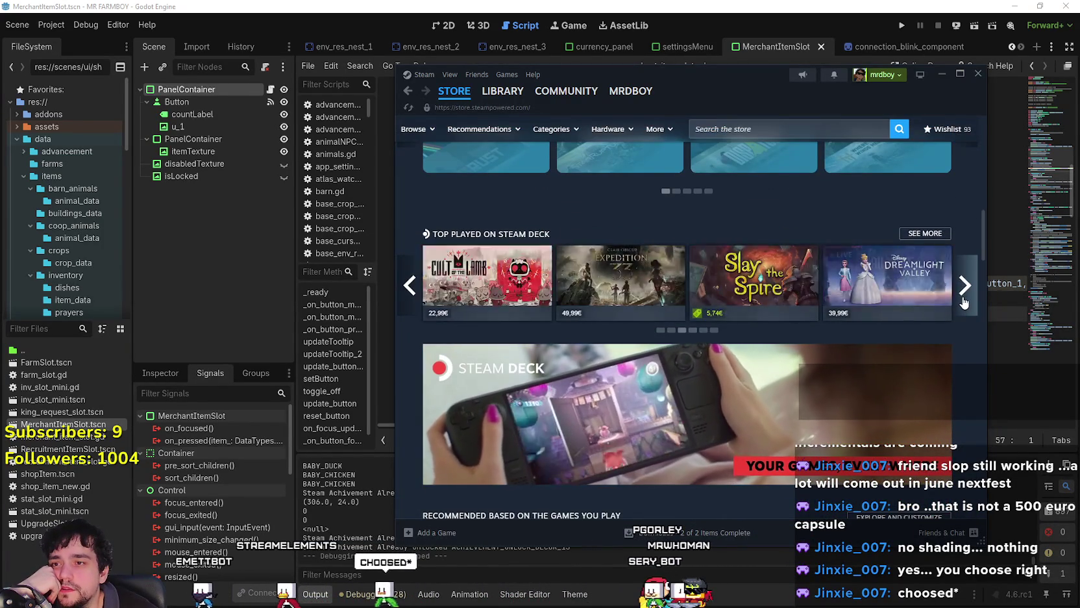
{"action": "left_click", "coordinate": [968, 314]}
- Scroll down through the store front sections and drag back to the top
{"action": "scroll", "coordinate": [464, 260], "scroll_direction": "down", "scroll_amount": 7}
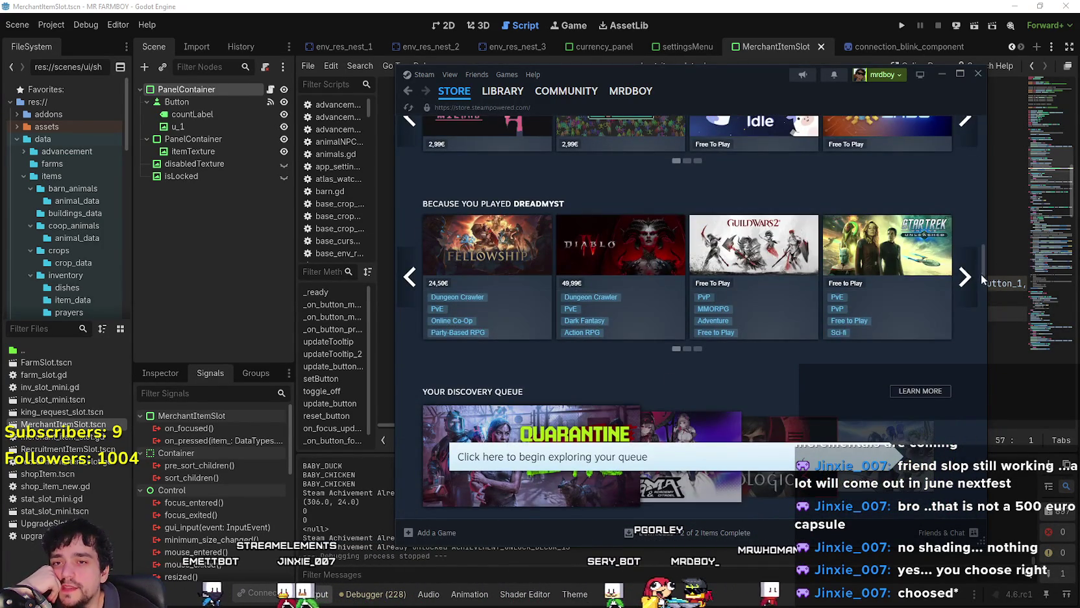
{"action": "scroll", "coordinate": [660, 334], "scroll_direction": "down", "scroll_amount": 10}
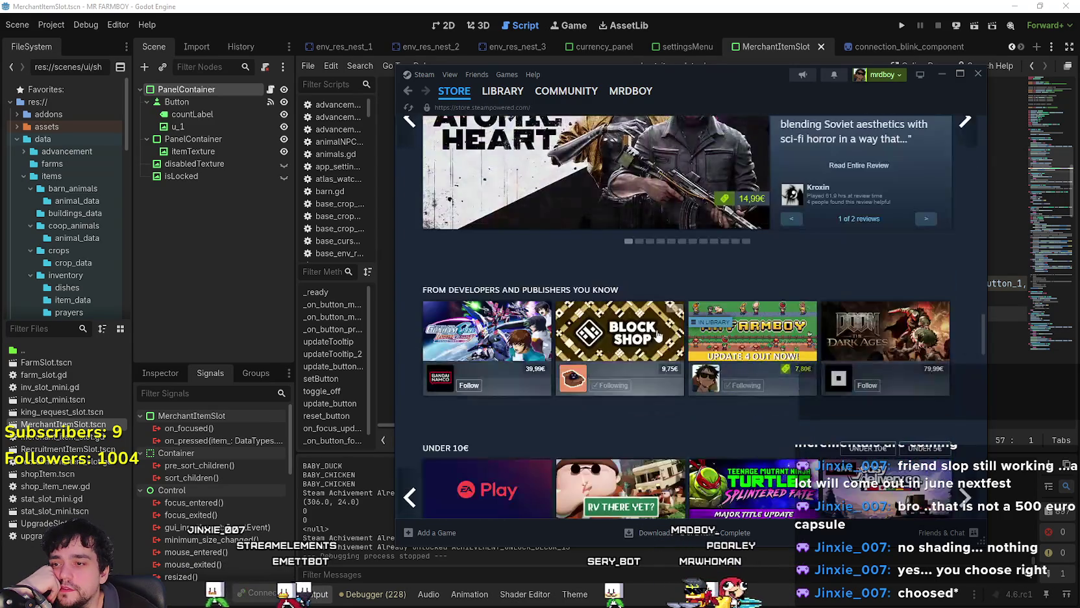
{"action": "scroll", "coordinate": [661, 334], "scroll_direction": "down", "scroll_amount": 4}
{"action": "scroll", "coordinate": [836, 302], "scroll_direction": "up", "scroll_amount": 3}
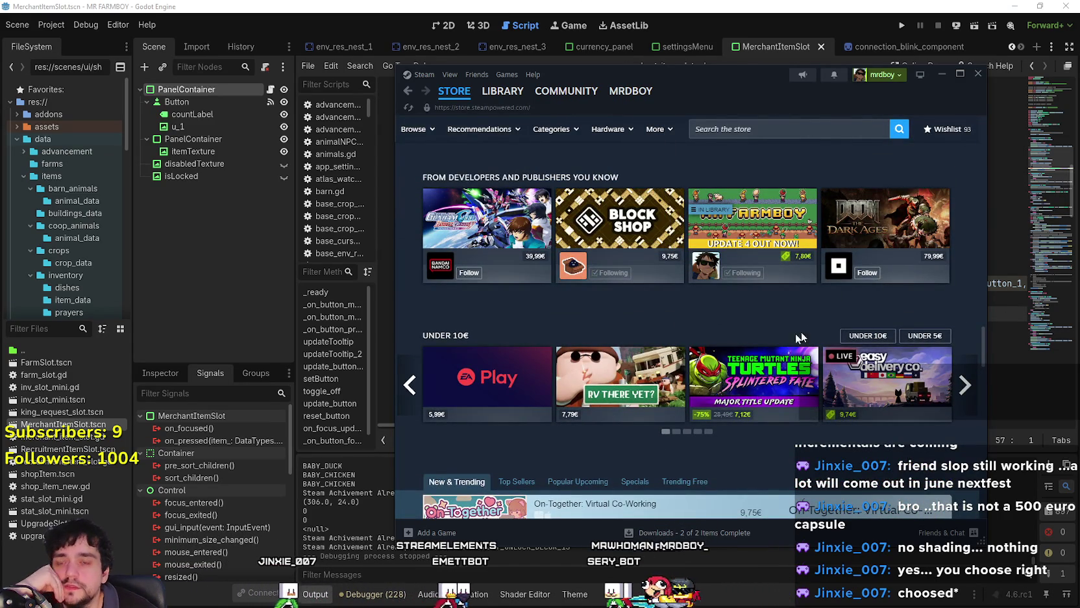
{"action": "scroll", "coordinate": [826, 334], "scroll_direction": "down", "scroll_amount": 7}
{"action": "scroll", "coordinate": [692, 442], "scroll_direction": "up", "scroll_amount": 4}
{"action": "scroll", "coordinate": [692, 442], "scroll_direction": "up", "scroll_amount": 10}
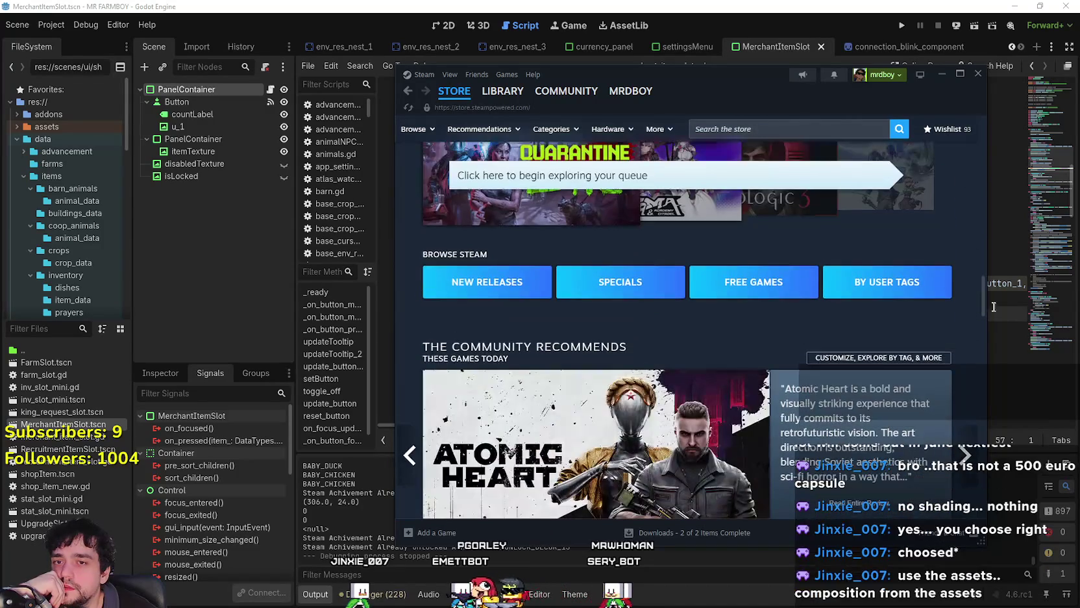
{"action": "left_click_drag", "start_coordinate": [985, 309], "coordinate": [986, 106]}
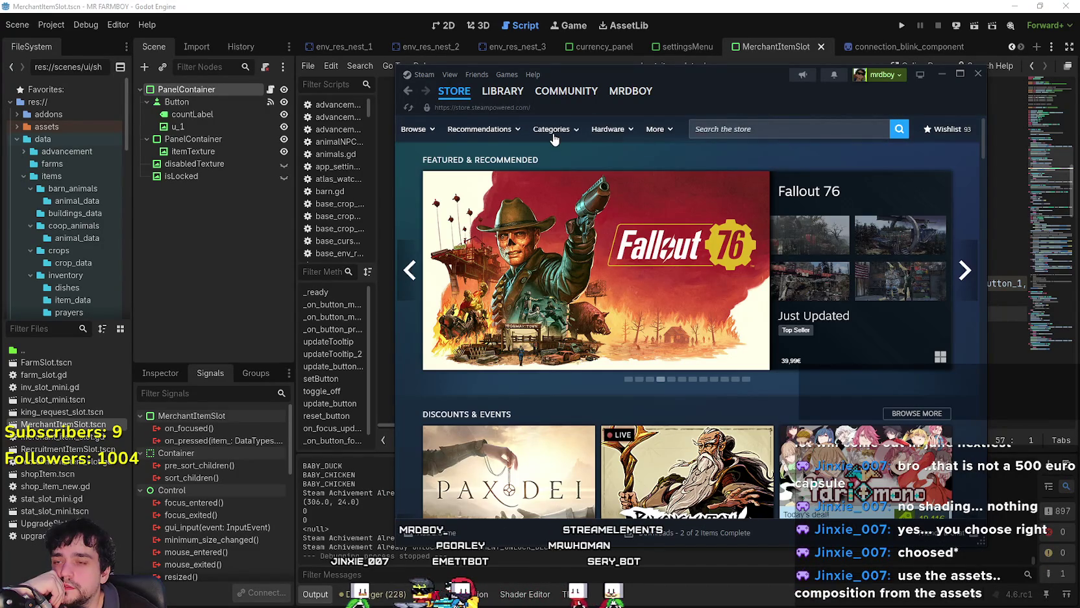
- Open the Cozy category, then the Colony Sim tag page from Categories
{"action": "mouse_move", "coordinate": [555, 138]}
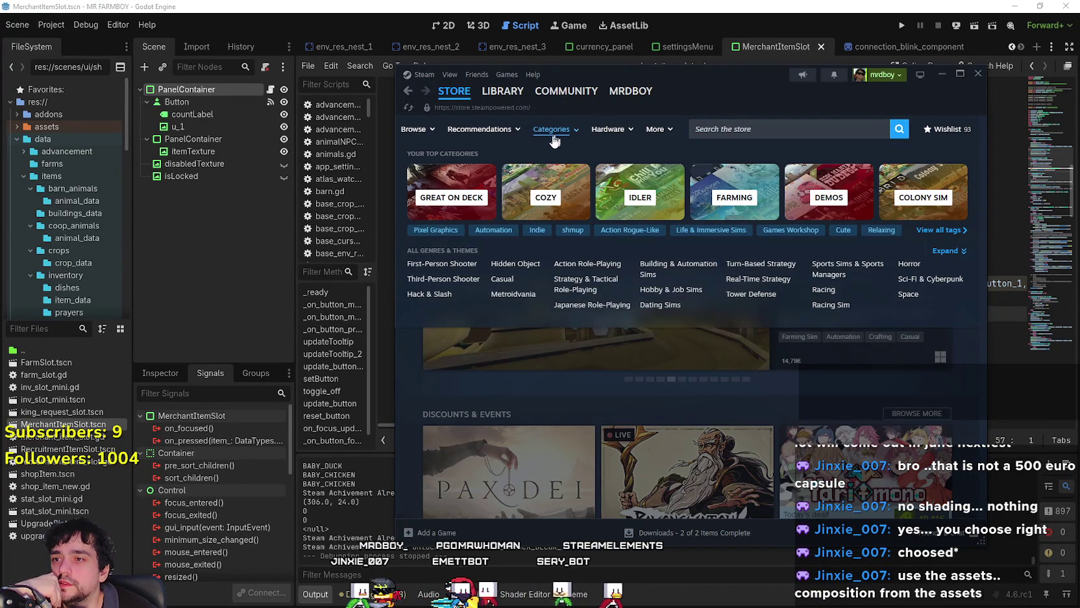
{"action": "left_click", "coordinate": [540, 198]}
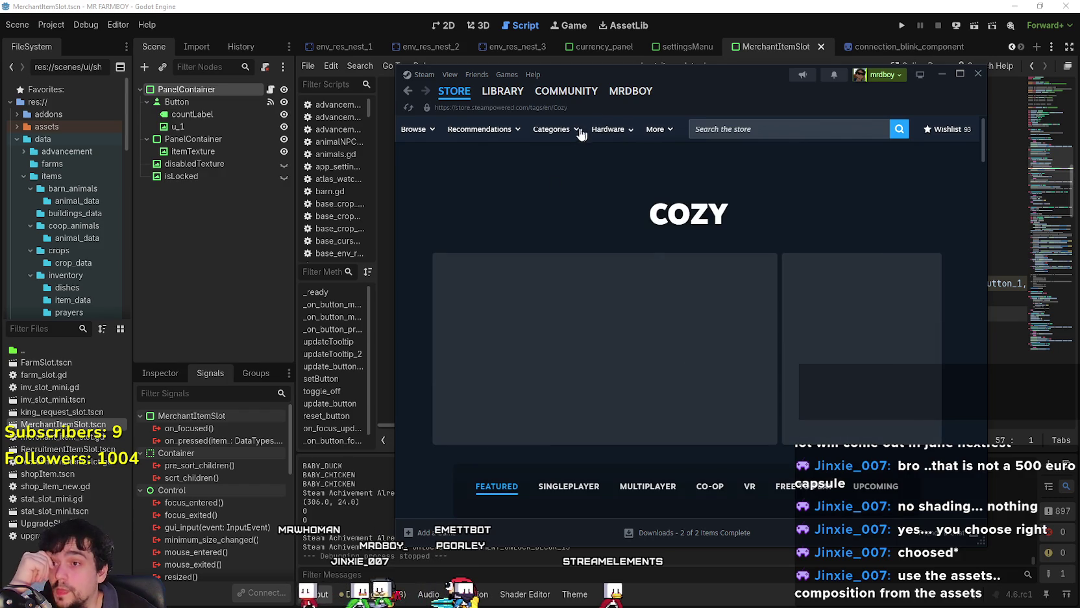
{"action": "mouse_move", "coordinate": [567, 134]}
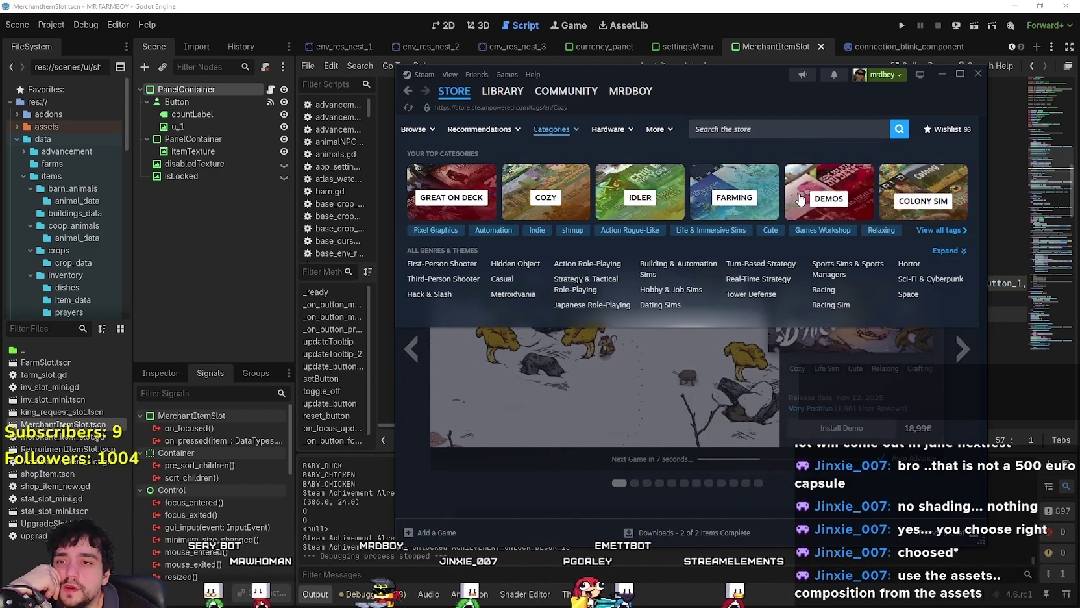
{"action": "left_click", "coordinate": [923, 194]}
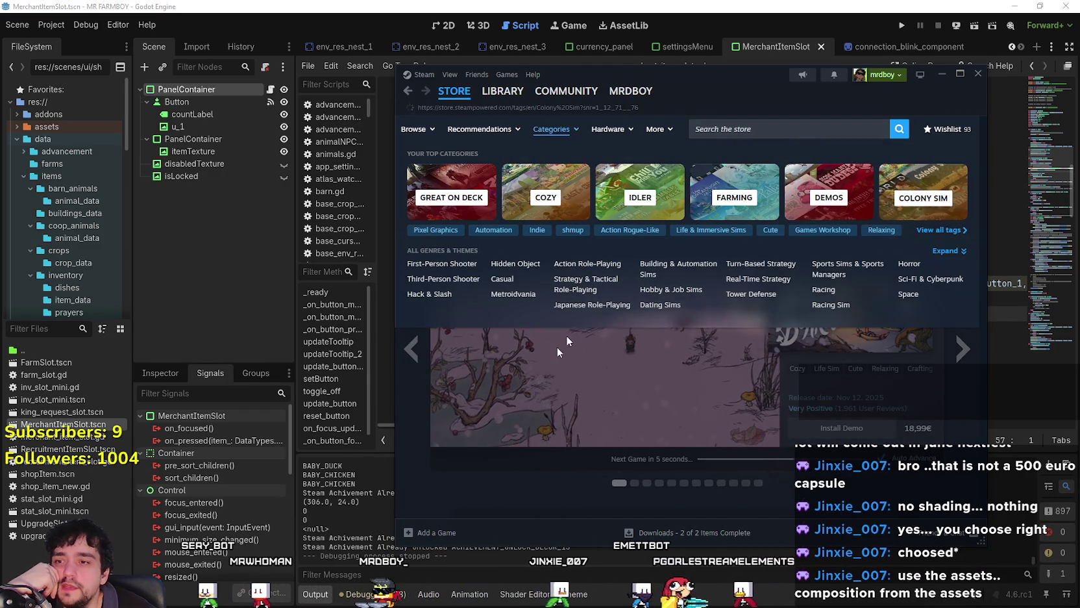
- Filter the Colony Sim list to the Idler sub-genre
{"action": "scroll", "coordinate": [585, 437], "scroll_direction": "down", "scroll_amount": 5}
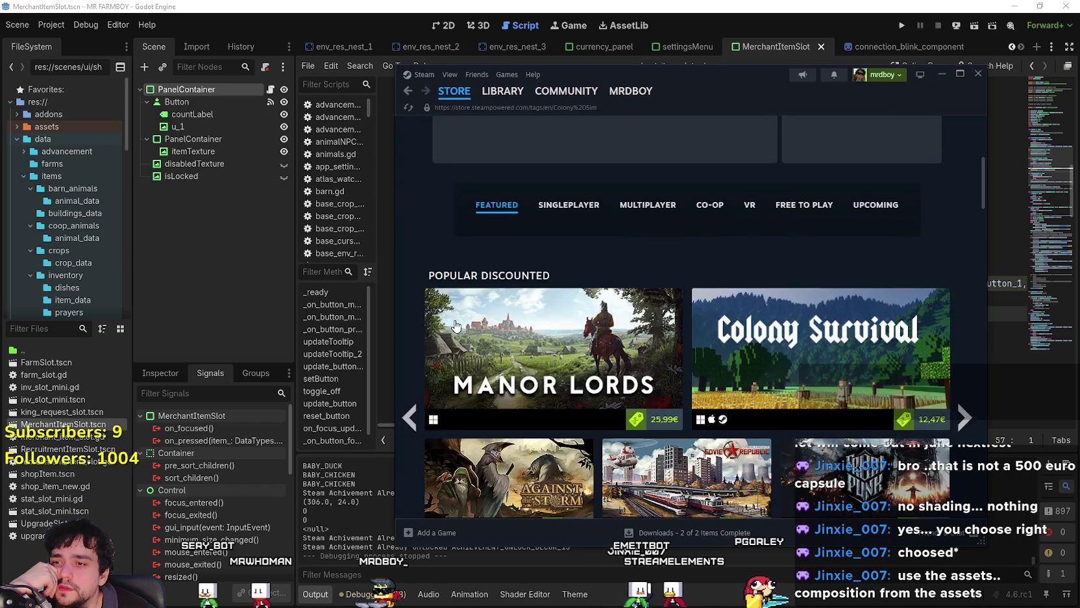
{"action": "scroll", "coordinate": [435, 332], "scroll_direction": "down", "scroll_amount": 10}
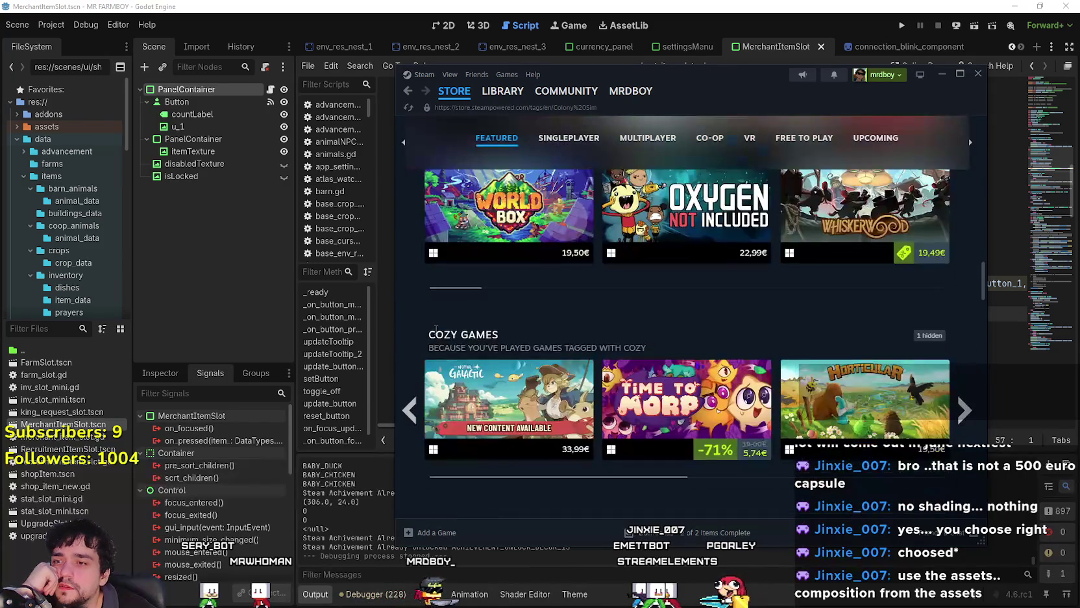
{"action": "scroll", "coordinate": [435, 331], "scroll_direction": "down", "scroll_amount": 15}
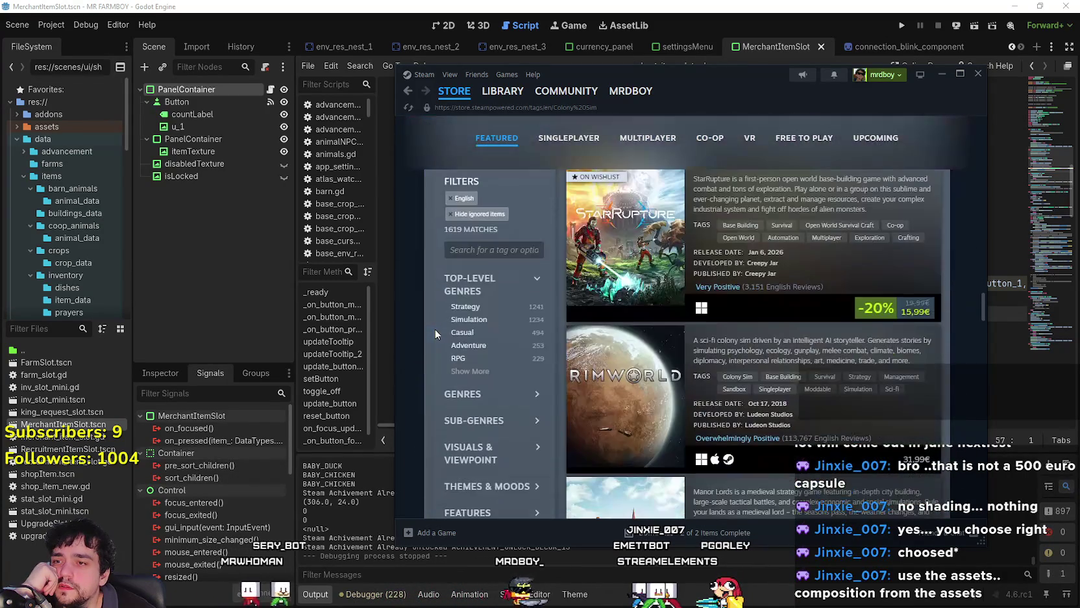
{"action": "scroll", "coordinate": [441, 328], "scroll_direction": "down", "scroll_amount": 1}
{"action": "scroll", "coordinate": [512, 364], "scroll_direction": "down", "scroll_amount": 1}
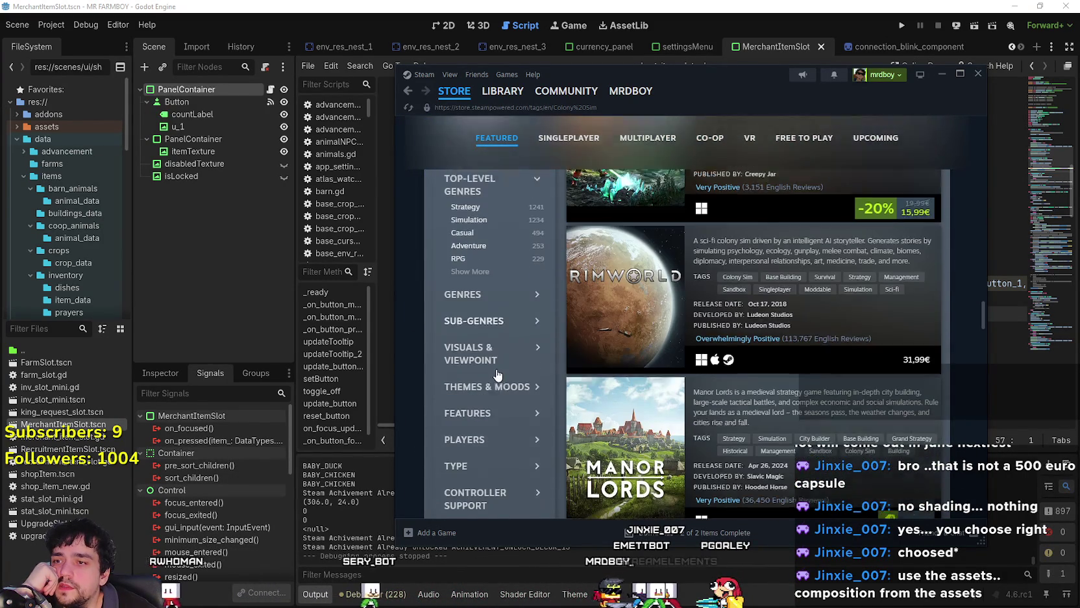
{"action": "left_click", "coordinate": [537, 309]}
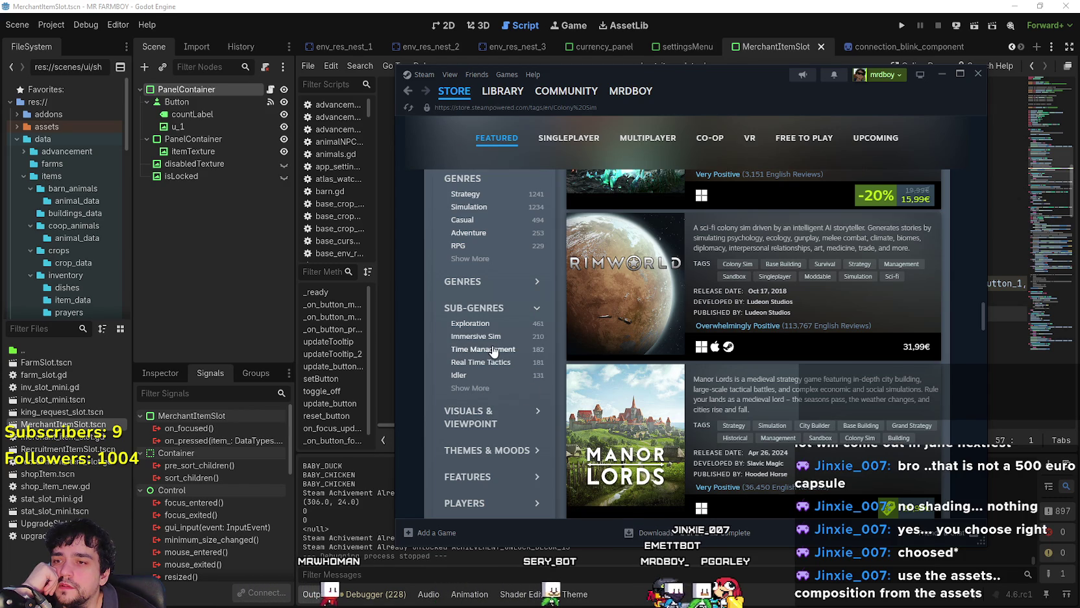
{"action": "left_click", "coordinate": [459, 375]}
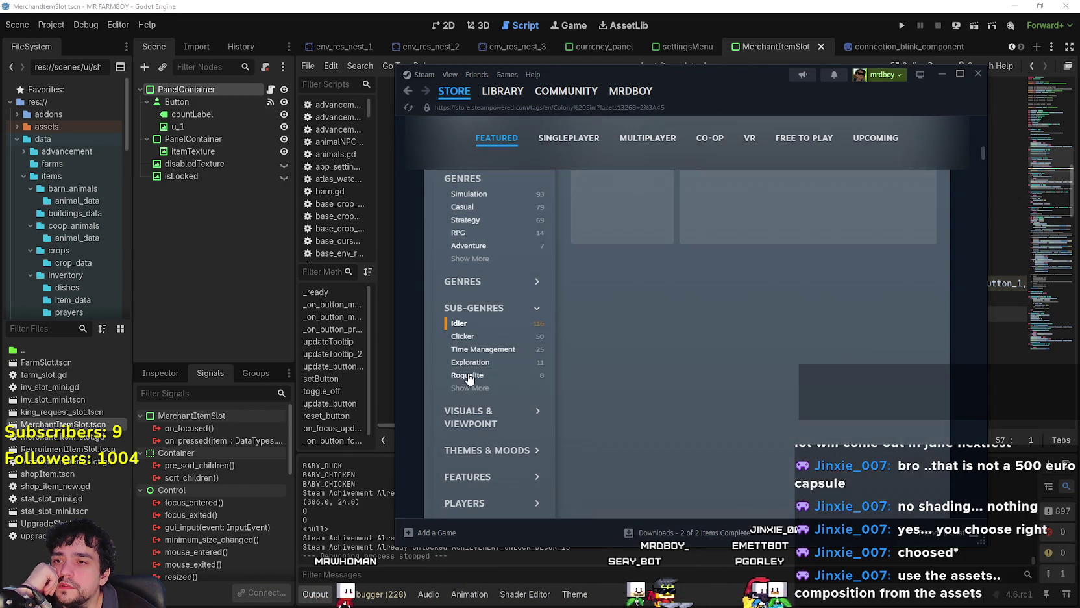
- Scroll through the filtered Colony Sim results and free demos
{"action": "scroll", "coordinate": [841, 352], "scroll_direction": "down", "scroll_amount": 20}
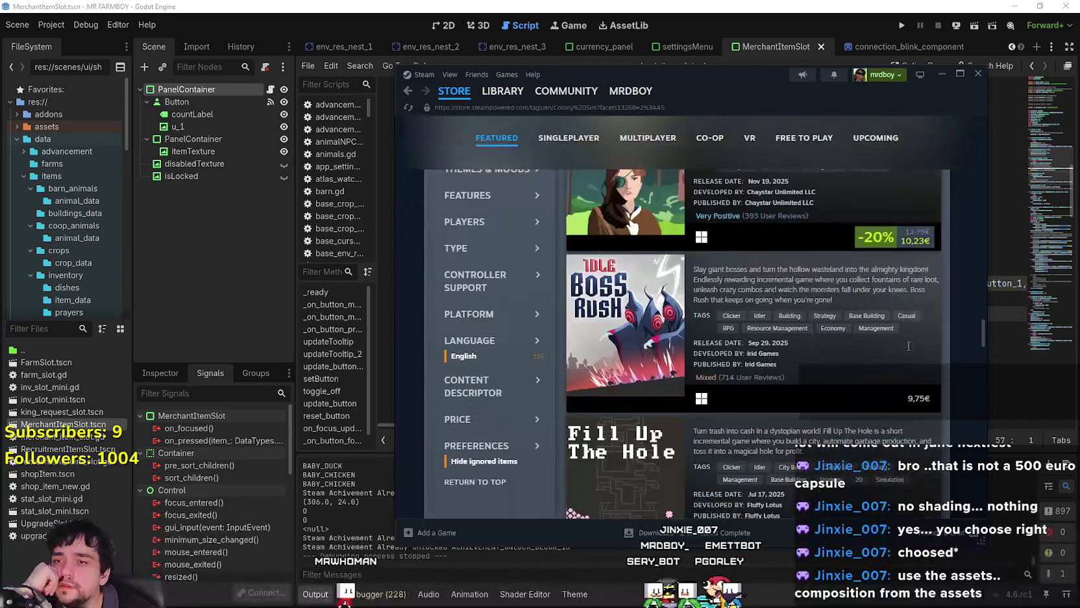
{"action": "scroll", "coordinate": [905, 349], "scroll_direction": "down", "scroll_amount": 3}
{"action": "scroll", "coordinate": [967, 457], "scroll_direction": "up", "scroll_amount": 4}
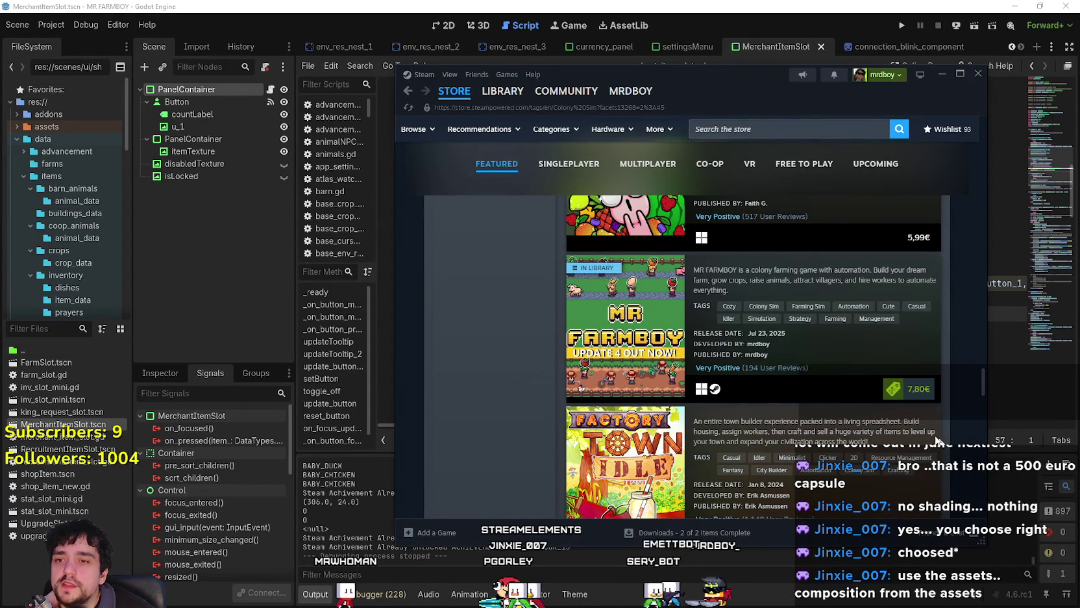
{"action": "scroll", "coordinate": [828, 422], "scroll_direction": "down", "scroll_amount": 12}
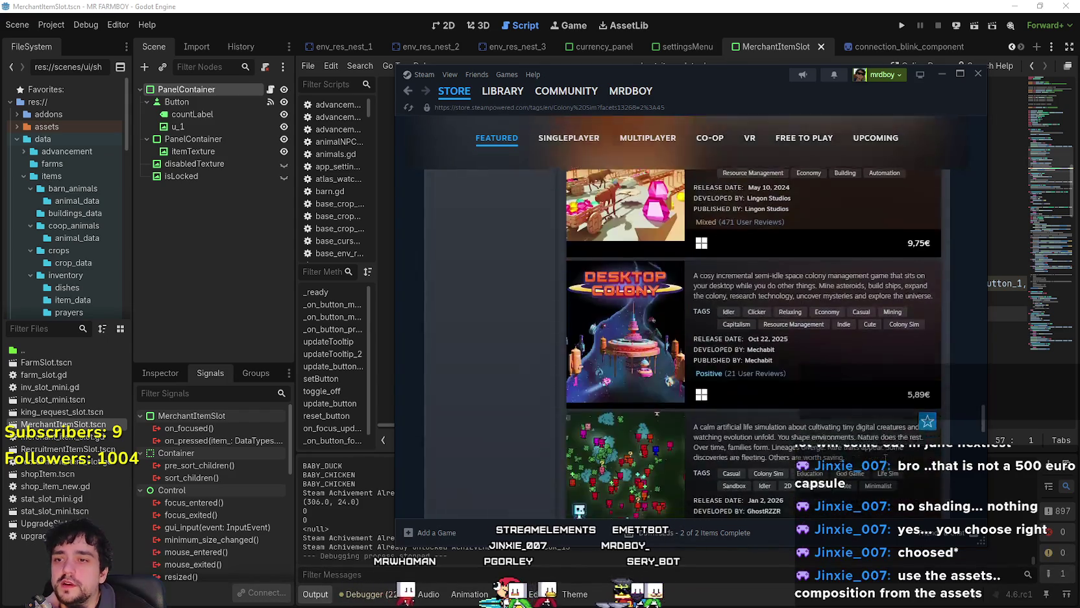
{"action": "scroll", "coordinate": [878, 460], "scroll_direction": "down", "scroll_amount": 3}
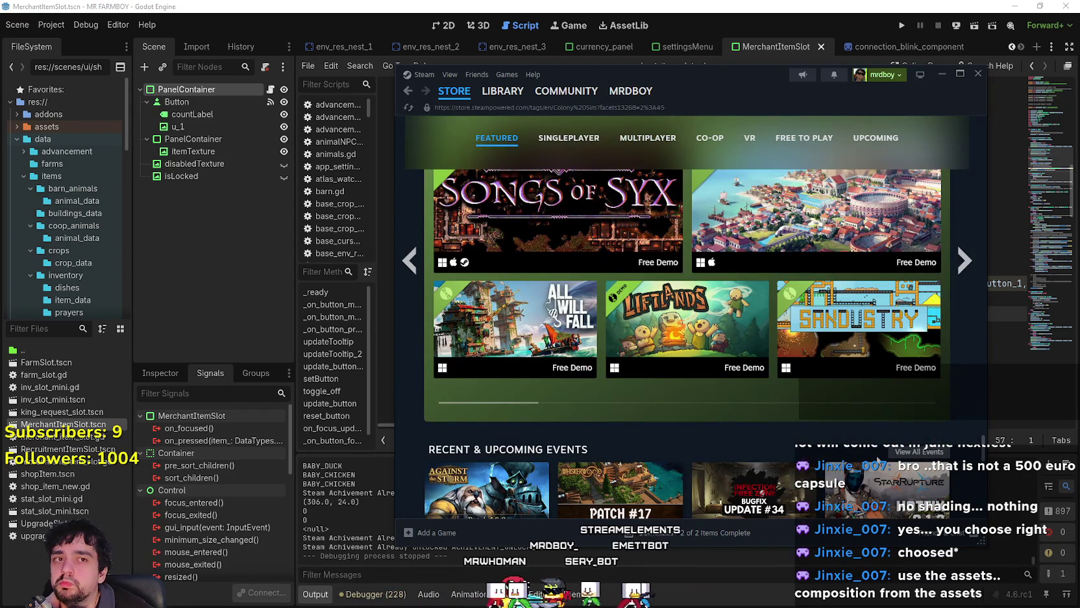
{"action": "scroll", "coordinate": [814, 417], "scroll_direction": "down", "scroll_amount": 2}
{"action": "scroll", "coordinate": [814, 417], "scroll_direction": "down", "scroll_amount": 3}
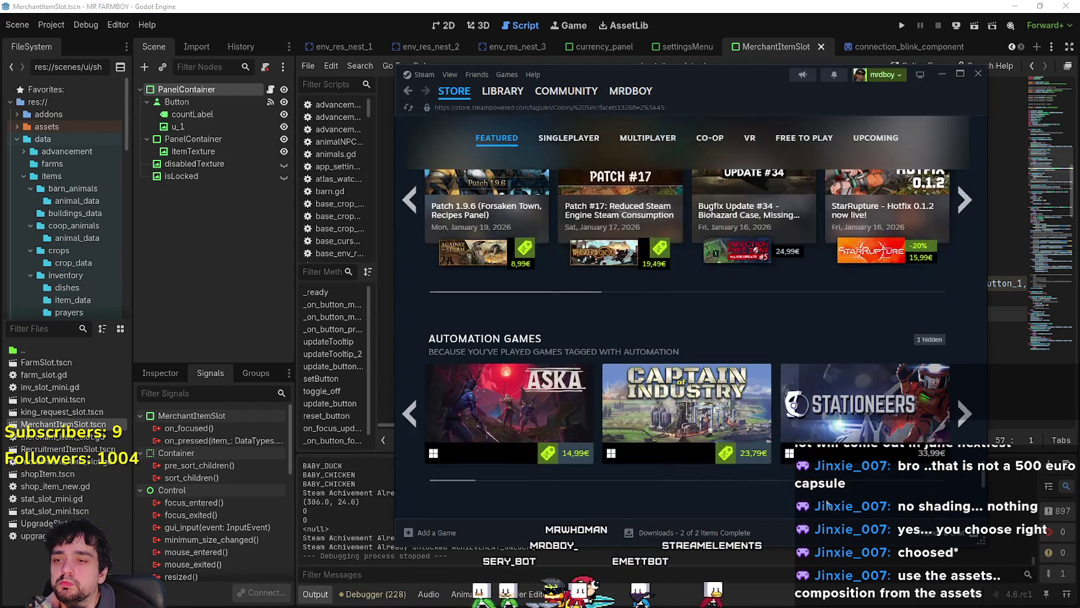
{"action": "scroll", "coordinate": [820, 494], "scroll_direction": "up", "scroll_amount": 7}
{"action": "scroll", "coordinate": [820, 494], "scroll_direction": "down", "scroll_amount": 5}
{"action": "scroll", "coordinate": [814, 490], "scroll_direction": "up", "scroll_amount": 4}
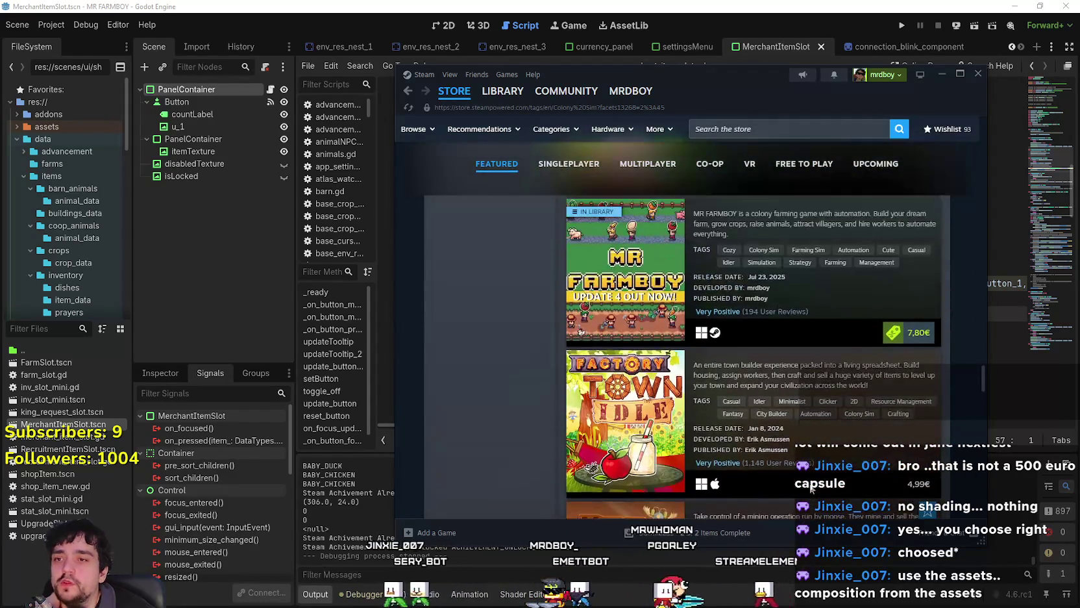
{"action": "scroll", "coordinate": [714, 380], "scroll_direction": "up", "scroll_amount": 3}
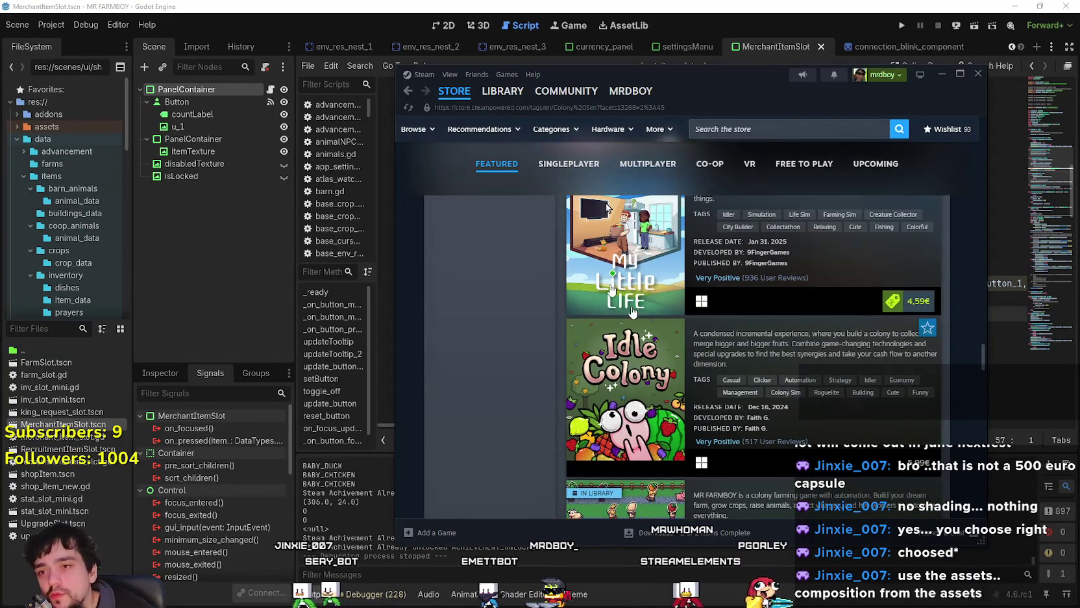
{"action": "mouse_move", "coordinate": [465, 97]}
{"action": "scroll", "coordinate": [638, 409], "scroll_direction": "down", "scroll_amount": 3}
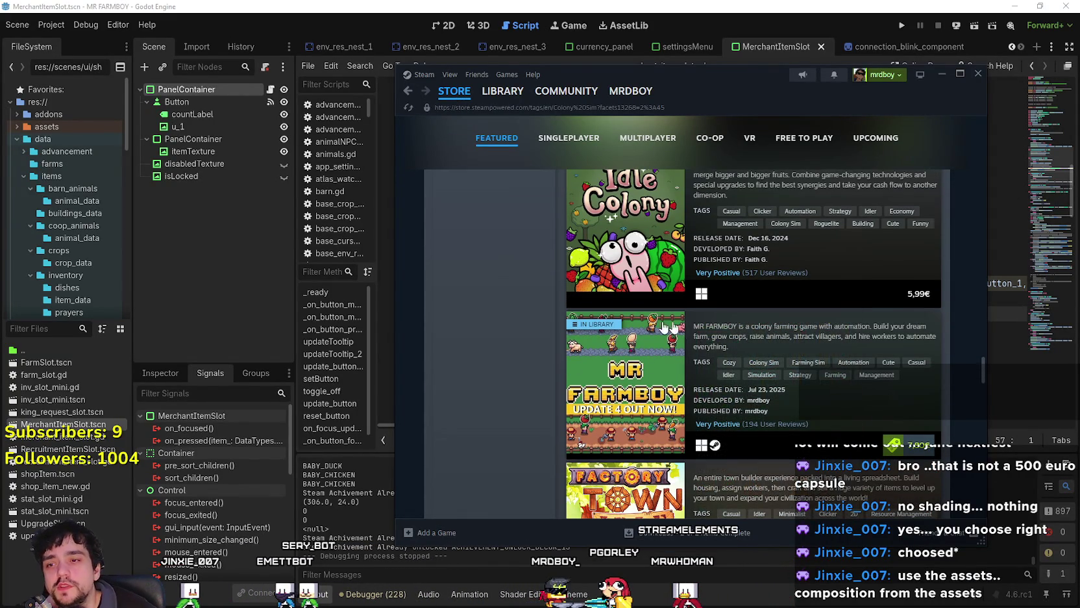
{"action": "scroll", "coordinate": [513, 471], "scroll_direction": "up", "scroll_amount": 10}
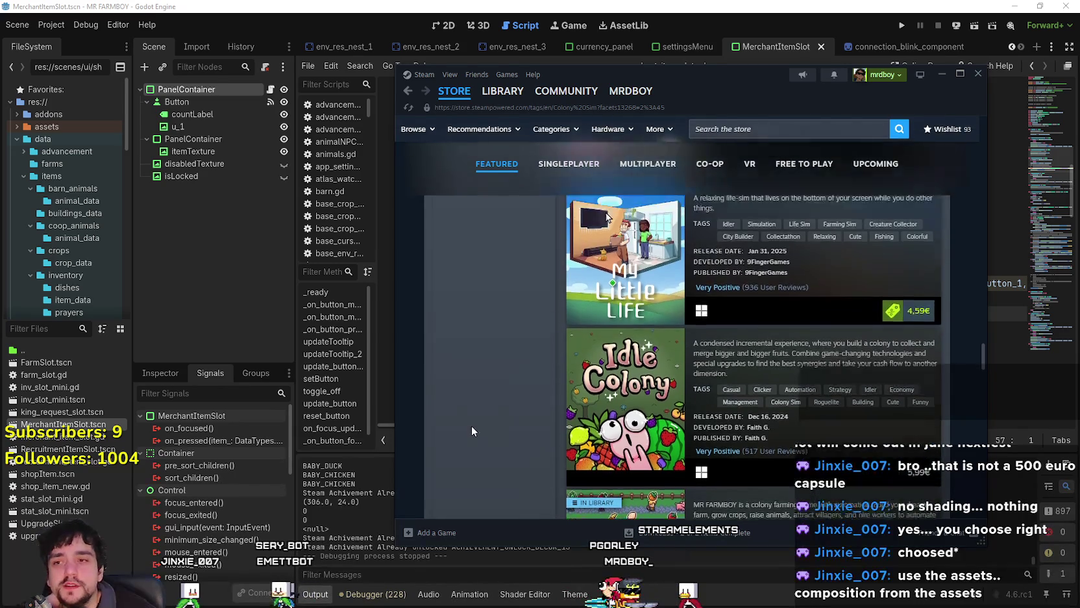
{"action": "scroll", "coordinate": [477, 423], "scroll_direction": "up", "scroll_amount": 10}
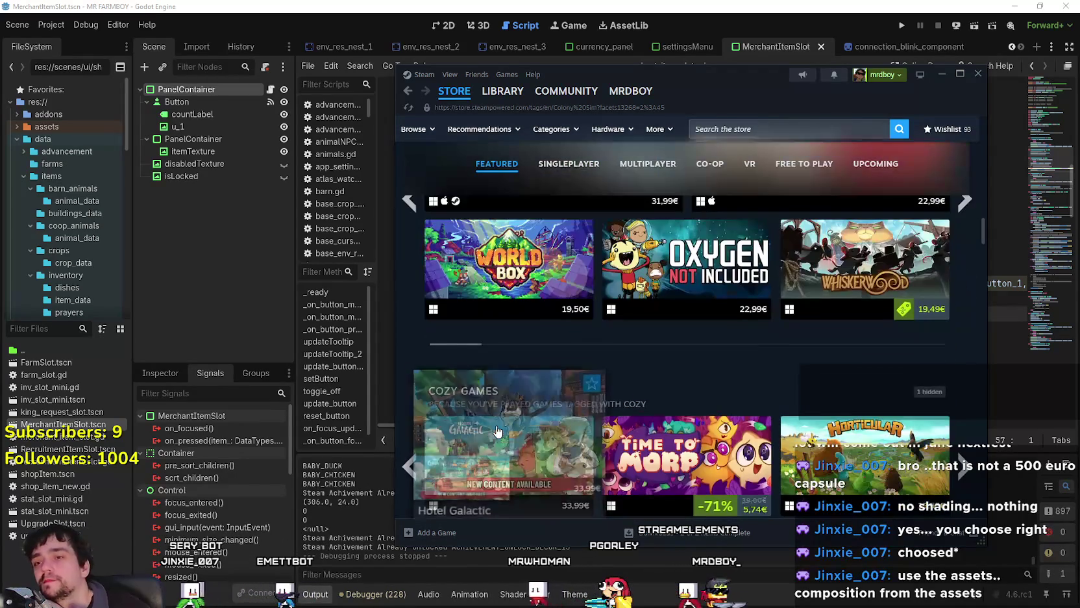
{"action": "scroll", "coordinate": [494, 441], "scroll_direction": "down", "scroll_amount": 5}
{"action": "scroll", "coordinate": [495, 426], "scroll_direction": "down", "scroll_amount": 5}
{"action": "scroll", "coordinate": [584, 448], "scroll_direction": "up", "scroll_amount": 5}
{"action": "scroll", "coordinate": [597, 456], "scroll_direction": "up", "scroll_amount": 15}
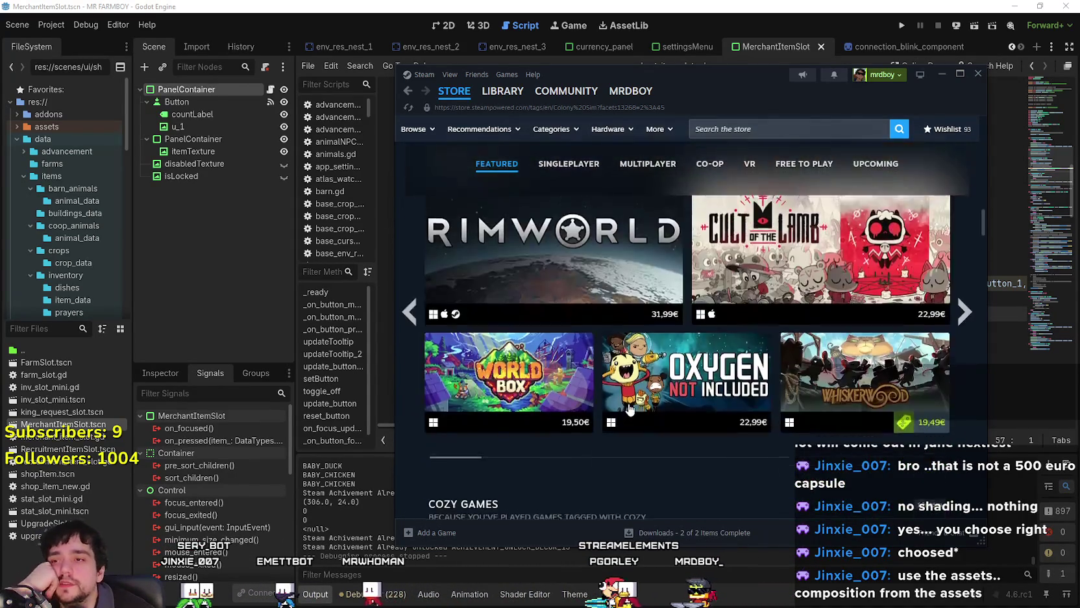
{"action": "scroll", "coordinate": [628, 369], "scroll_direction": "up", "scroll_amount": 3}
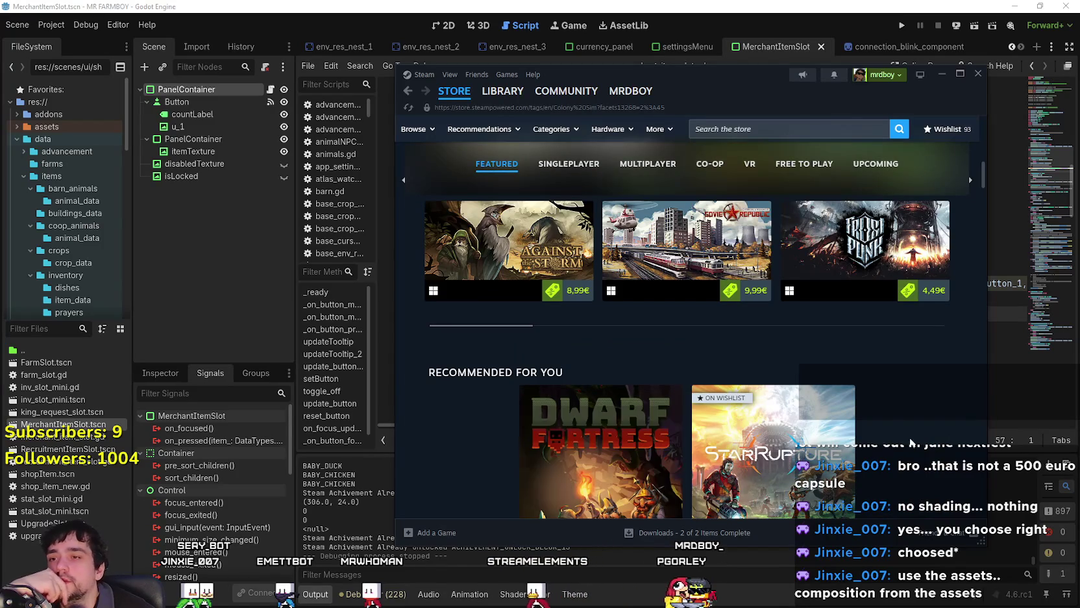
{"action": "scroll", "coordinate": [890, 426], "scroll_direction": "up", "scroll_amount": 3}
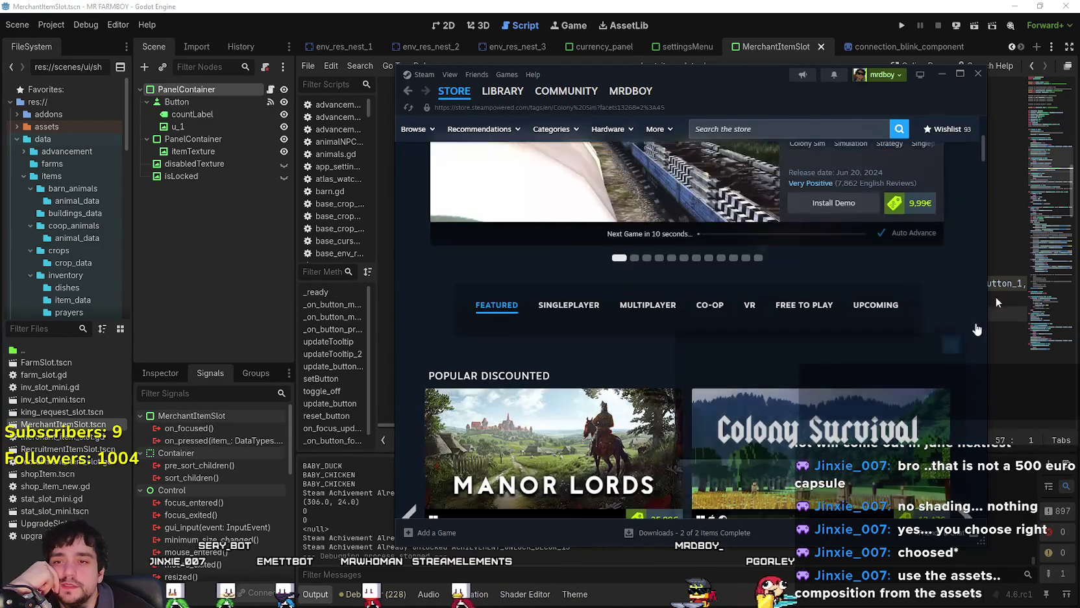
{"action": "scroll", "coordinate": [977, 162], "scroll_direction": "up", "scroll_amount": 3}
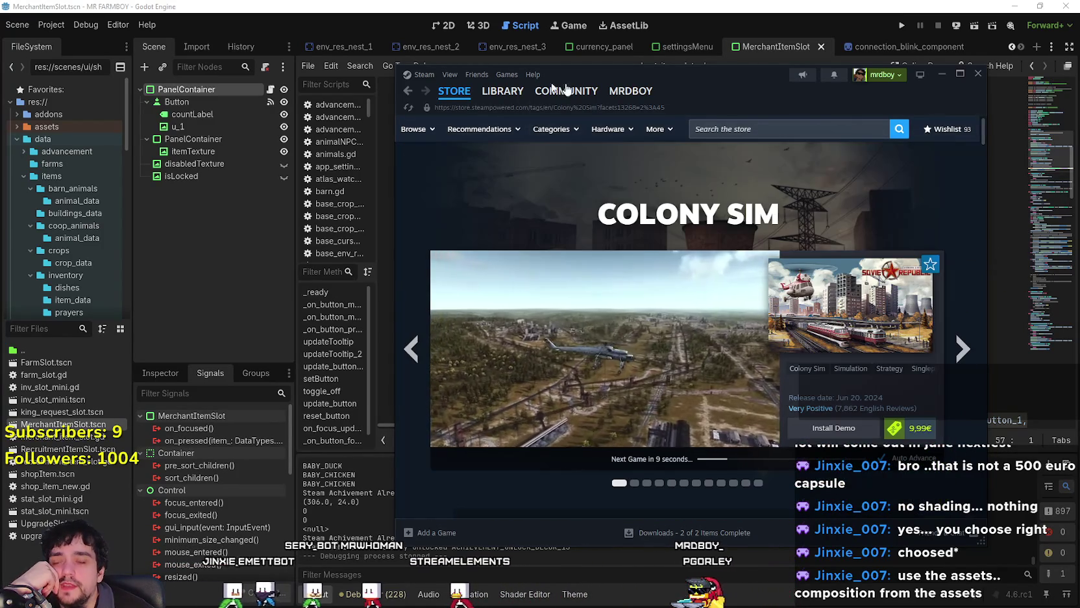
{"action": "left_click", "coordinate": [450, 93]}
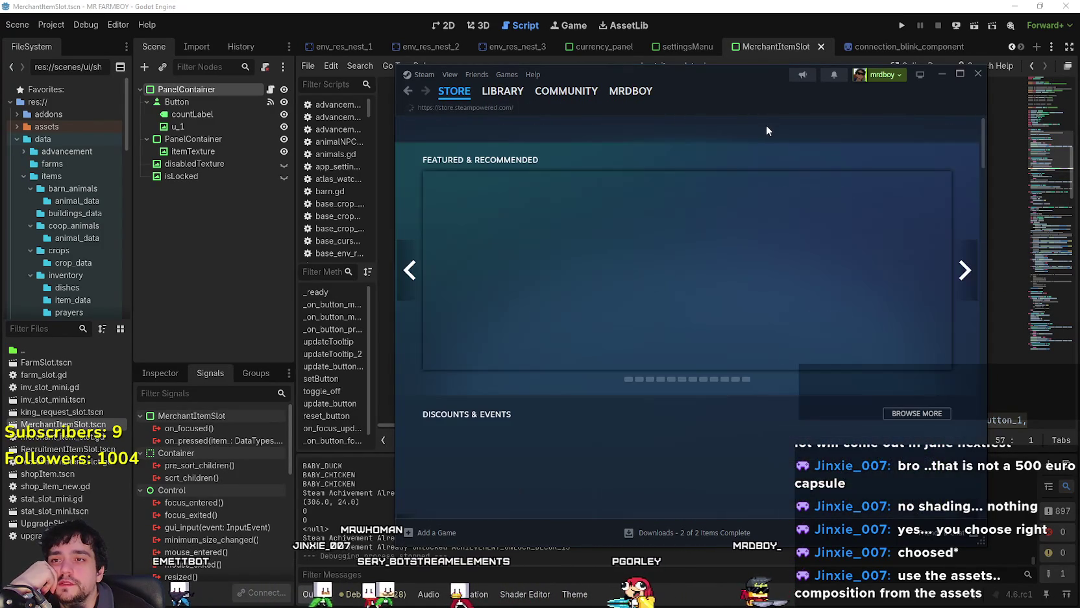
- Search the store for 'MR FARM' and open the MR FARMBOY page
{"action": "left_click", "coordinate": [768, 129]}
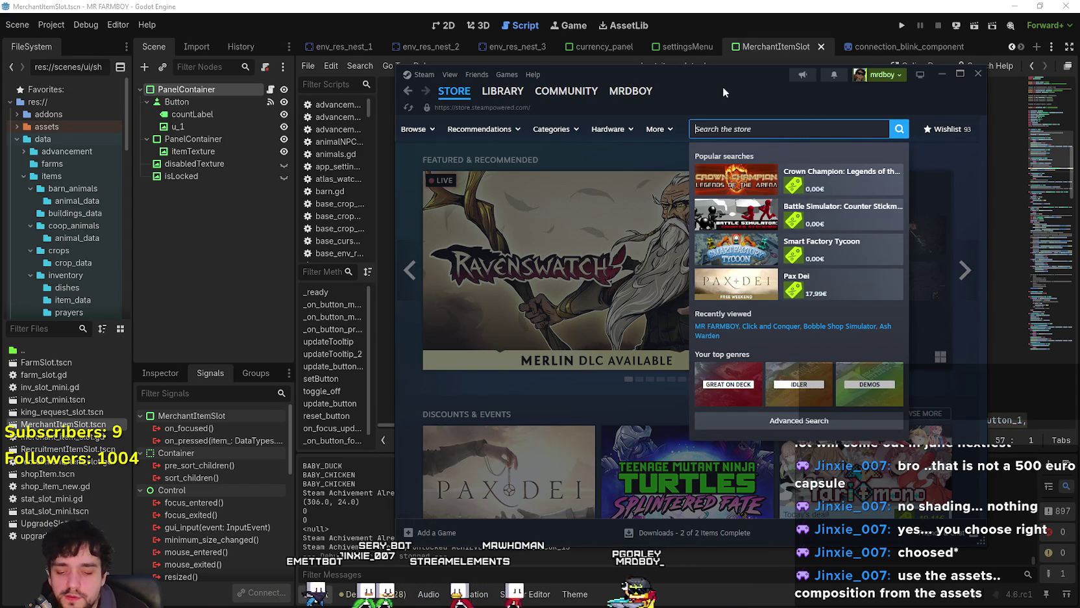
{"action": "type", "text": "MR FARM"}
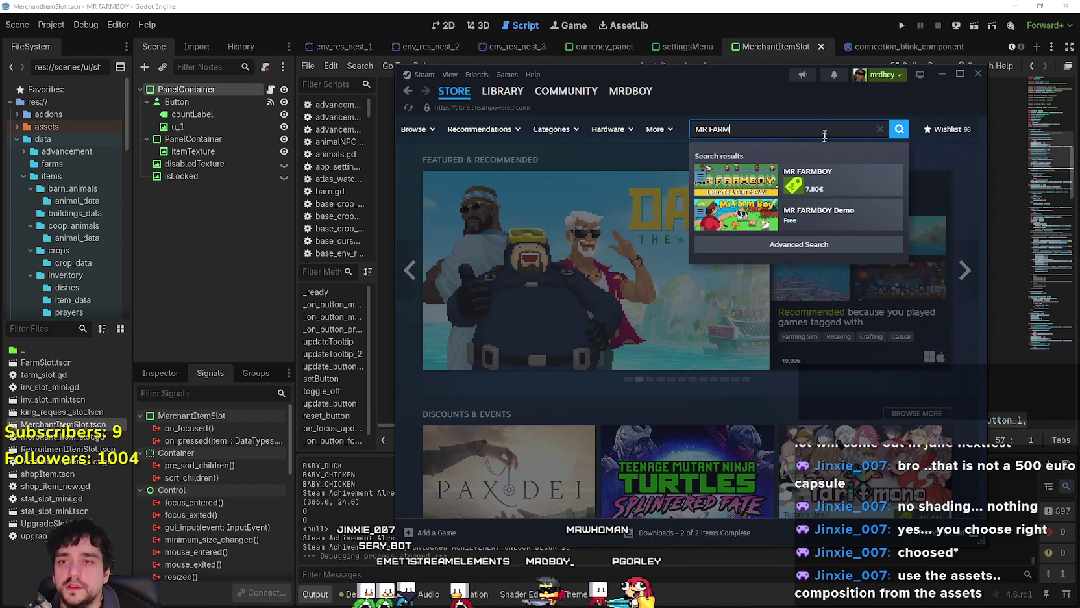
{"action": "left_click", "coordinate": [838, 180]}
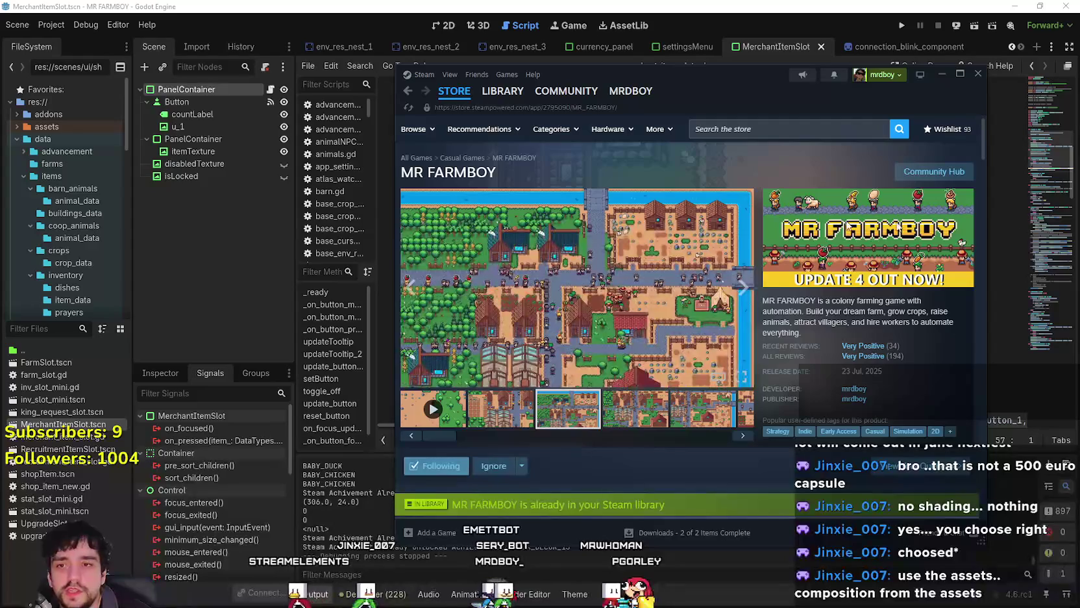
- Bring up the store search suggestions dropdown again from the MR FARMBOY page
{"action": "scroll", "coordinate": [747, 228], "scroll_direction": "down", "scroll_amount": 3}
{"action": "scroll", "coordinate": [779, 214], "scroll_direction": "up", "scroll_amount": 3}
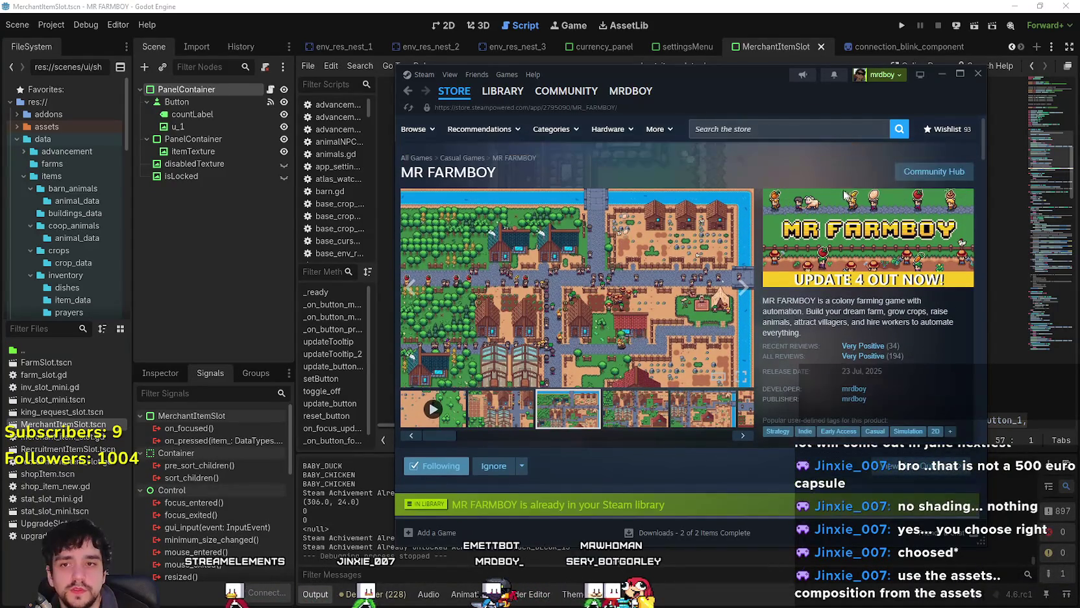
{"action": "left_click", "coordinate": [797, 133]}
{"action": "left_click", "coordinate": [628, 188]}
{"action": "left_click", "coordinate": [735, 128]}
{"action": "left_click", "coordinate": [613, 194]}
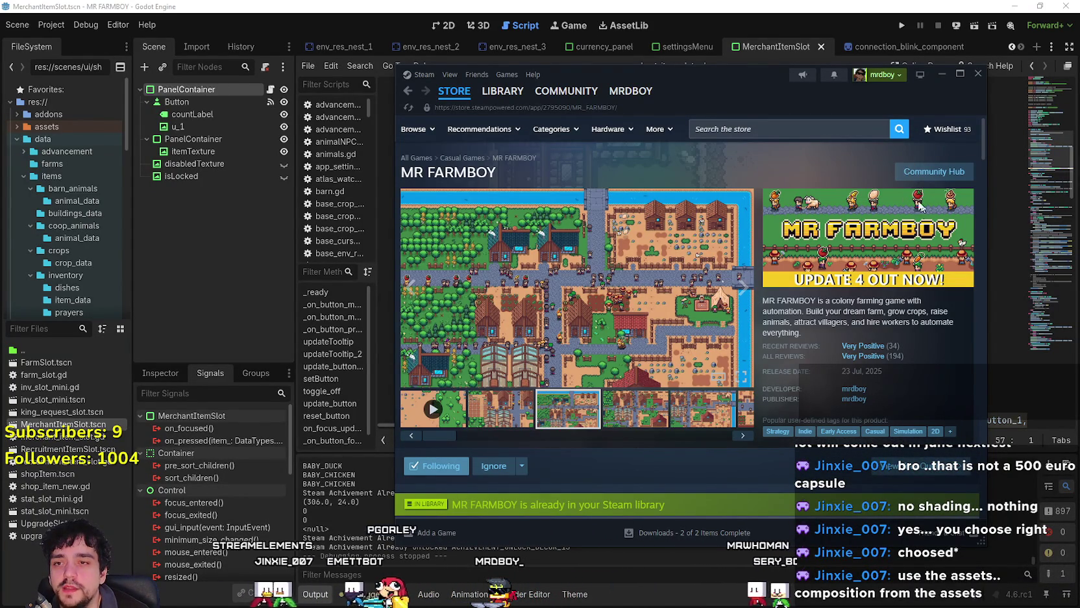
{"action": "left_click", "coordinate": [799, 133]}
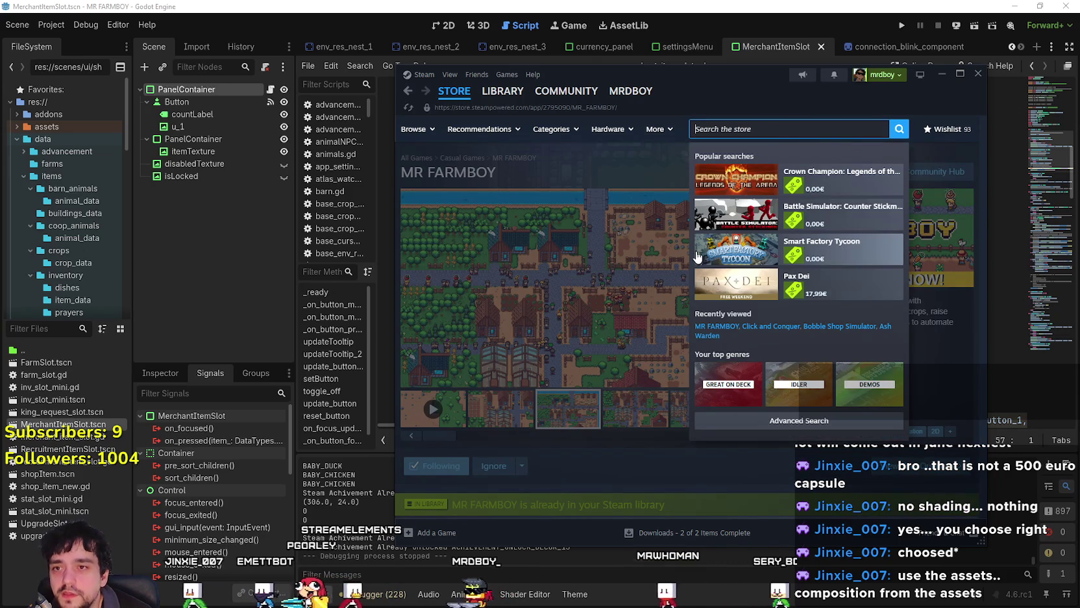
- Open Crown Champion from Popular searches and scroll its store page
{"action": "left_click", "coordinate": [805, 178]}
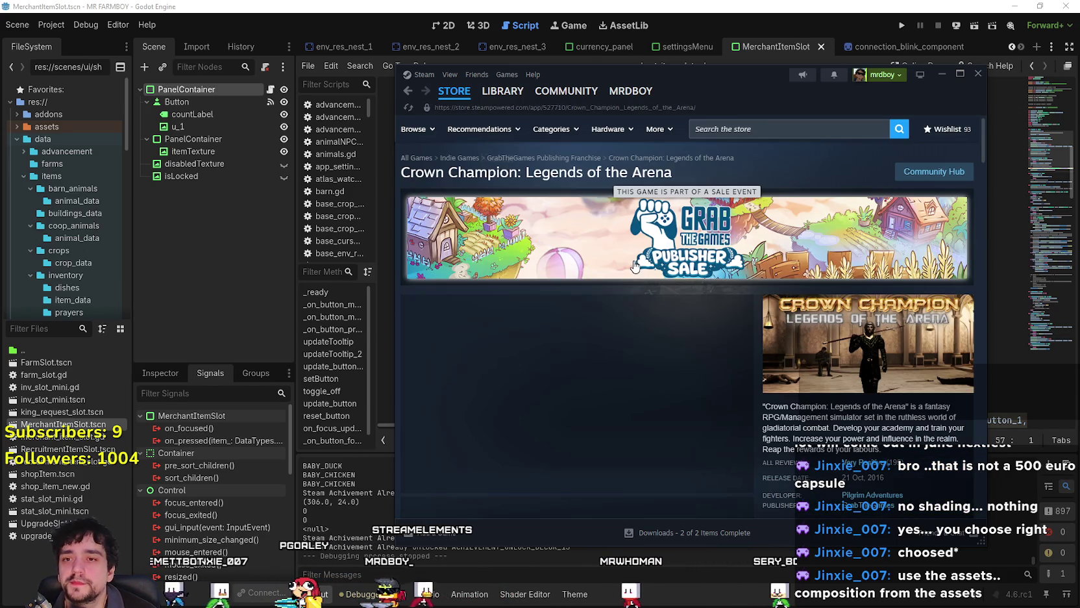
{"action": "scroll", "coordinate": [523, 419], "scroll_direction": "down", "scroll_amount": 2}
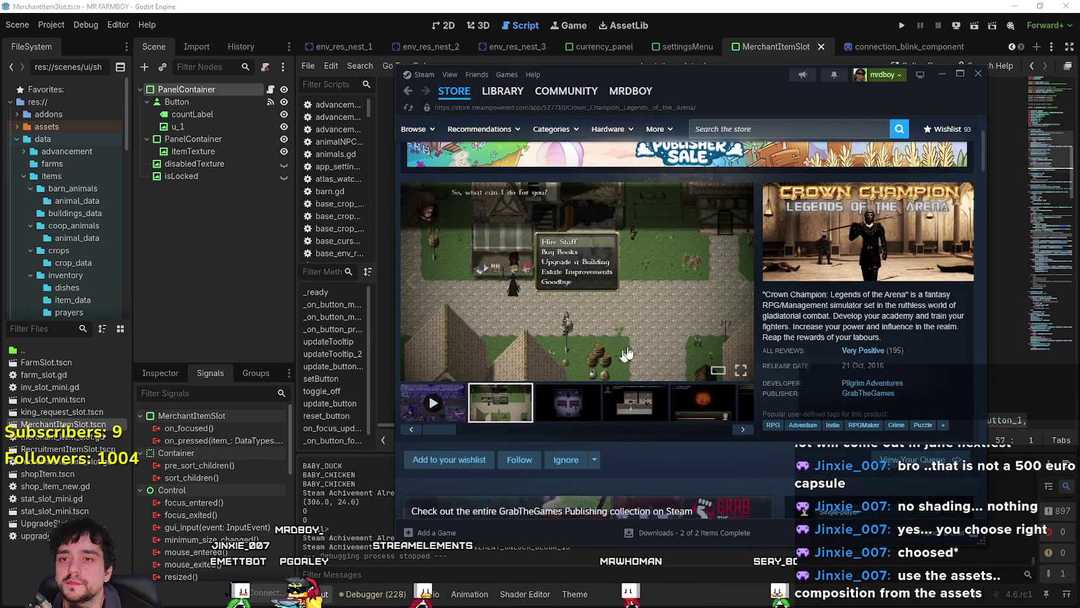
{"action": "scroll", "coordinate": [523, 419], "scroll_direction": "up", "scroll_amount": 2}
- Open Pax Dei from the search dropdown and view its second video and third screenshot
{"action": "left_click", "coordinate": [789, 129]}
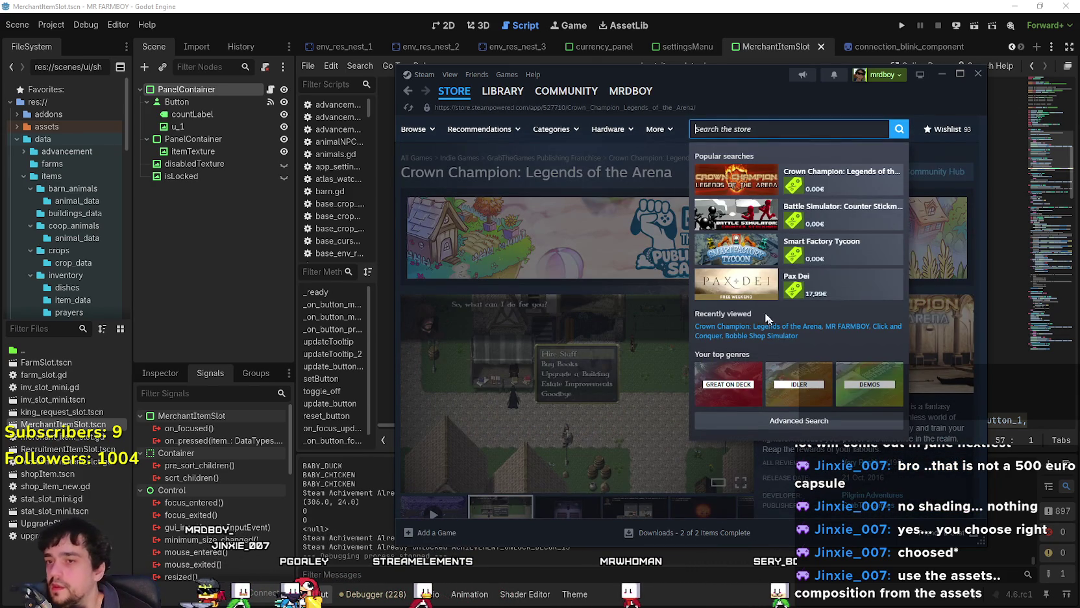
{"action": "left_click", "coordinate": [798, 284]}
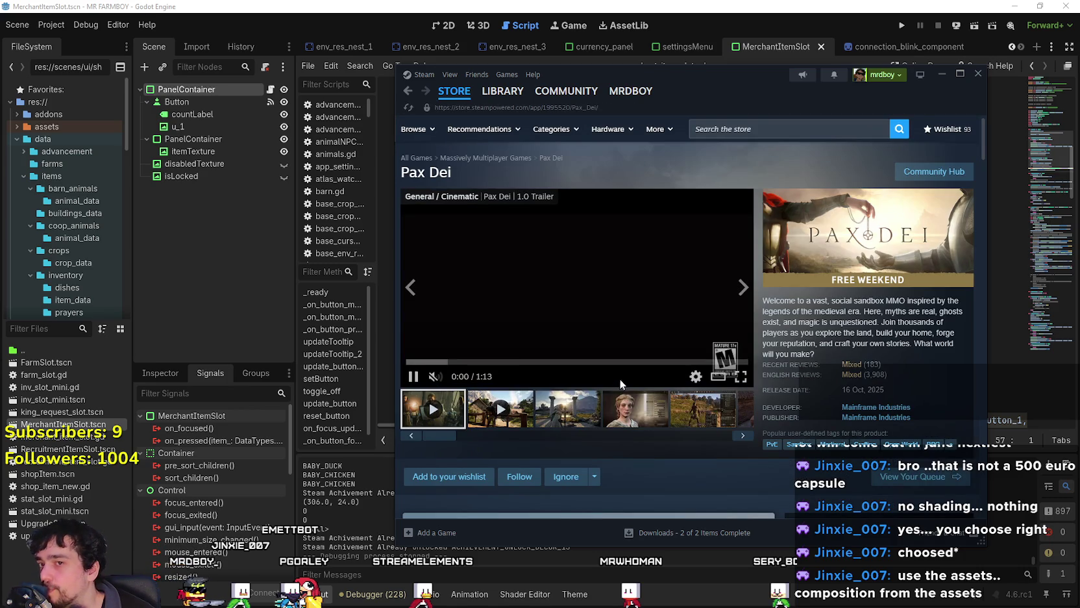
{"action": "left_click", "coordinate": [528, 416]}
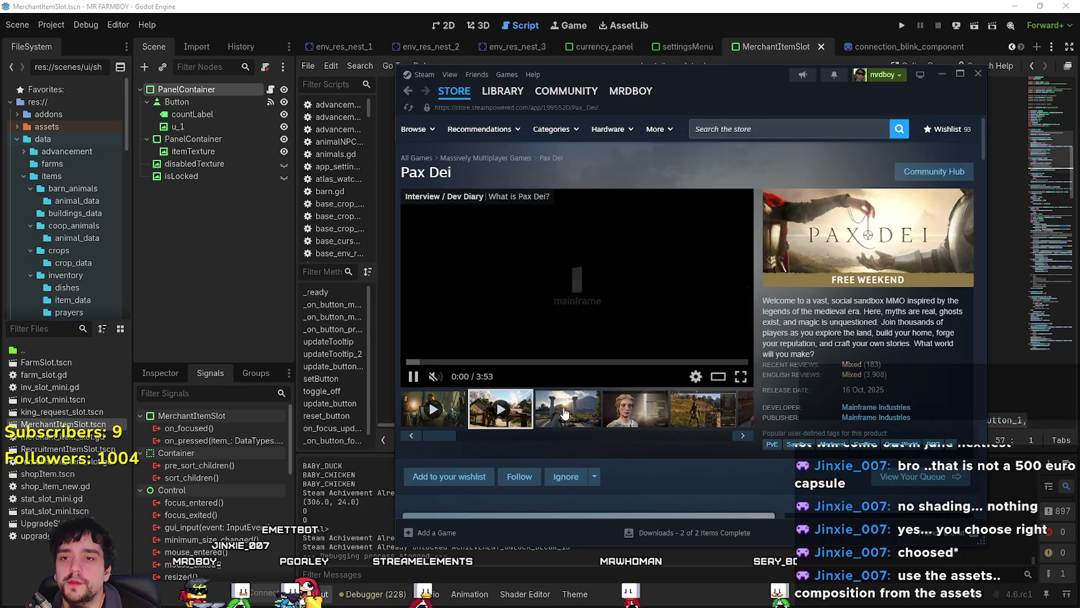
{"action": "left_click", "coordinate": [583, 411]}
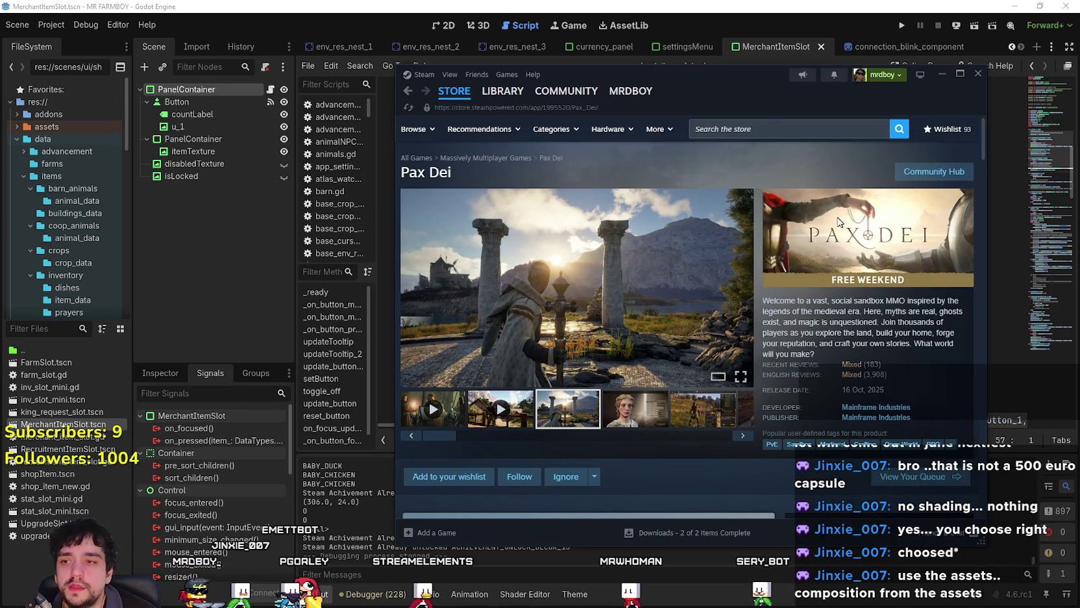
{"action": "left_click", "coordinate": [776, 125]}
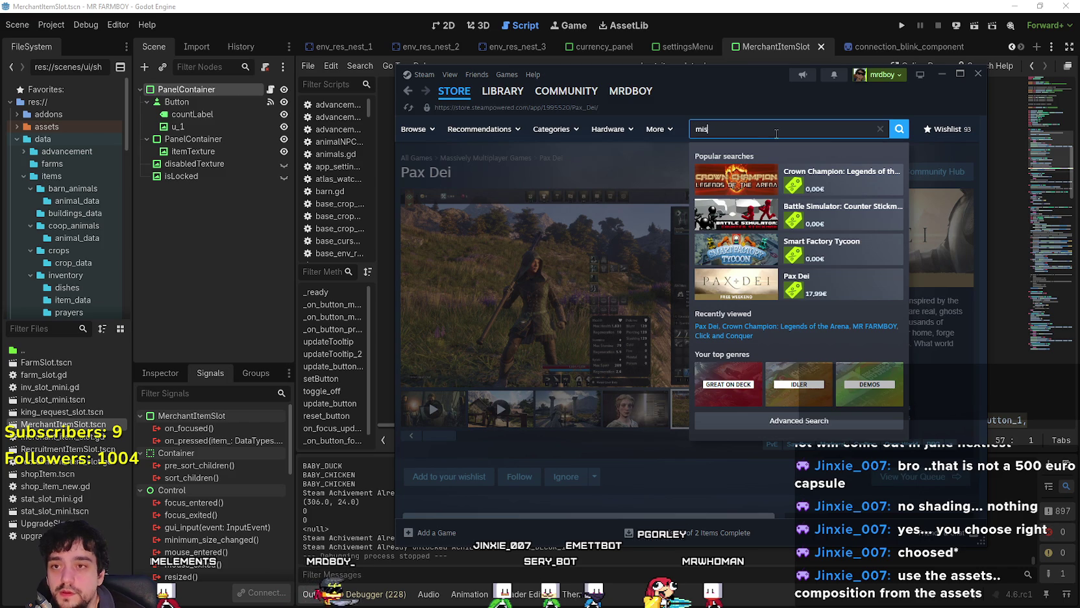
- Search 'mistri' to open Fields of Mistria, then search the store for 'MR FARM'
{"action": "type", "text": "tri"}
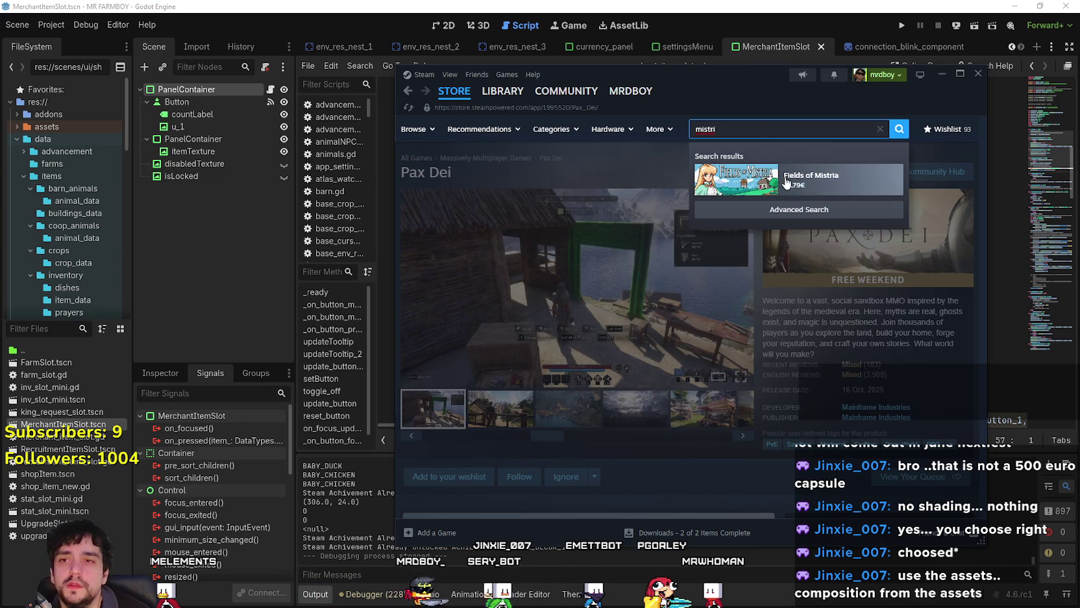
{"action": "left_click", "coordinate": [779, 179]}
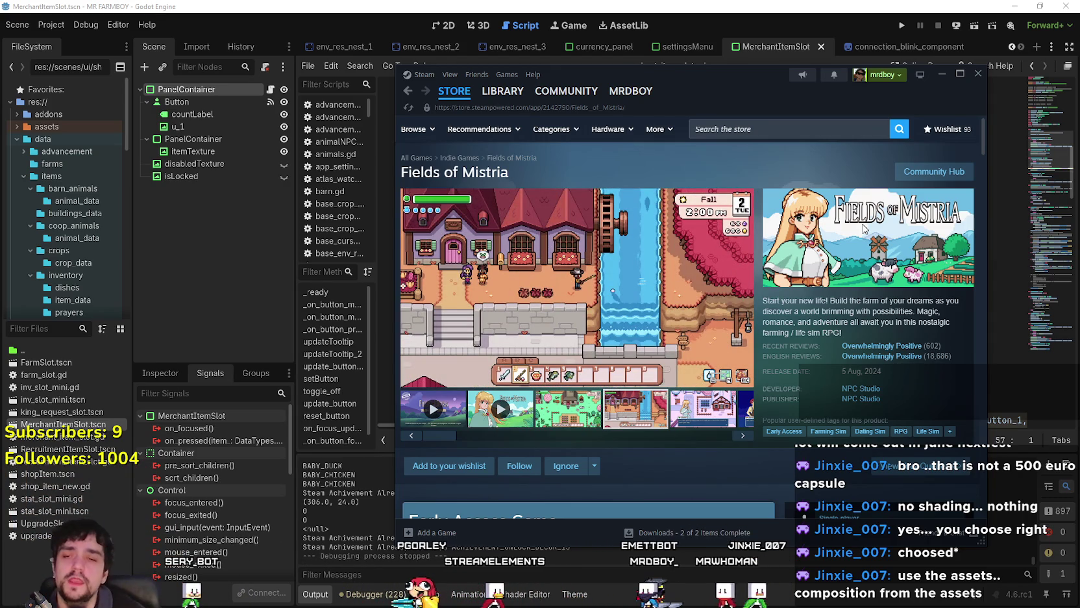
{"action": "left_click", "coordinate": [736, 124]}
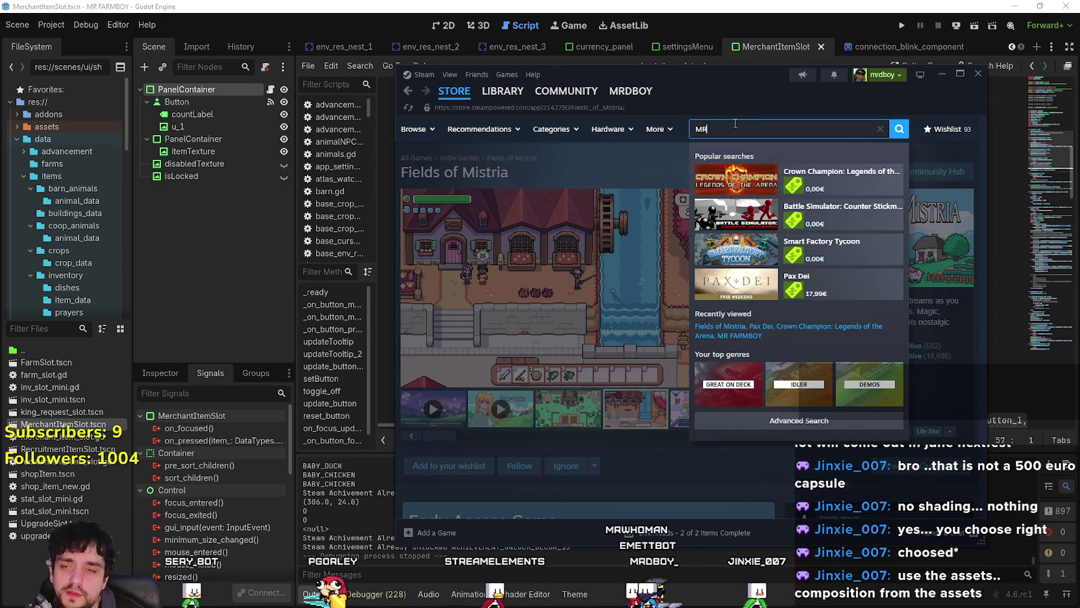
{"action": "type", "text": "FARM"}
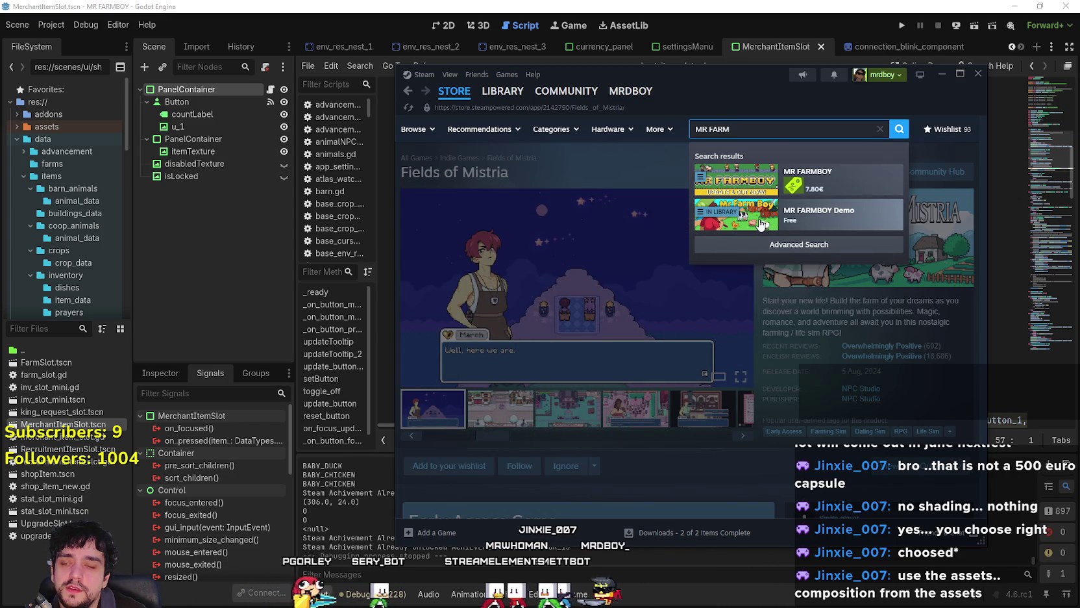
{"action": "left_click", "coordinate": [792, 287]}
- Change the store search to 'God' and open the God of War Ragnarök page
{"action": "left_click", "coordinate": [734, 305]}
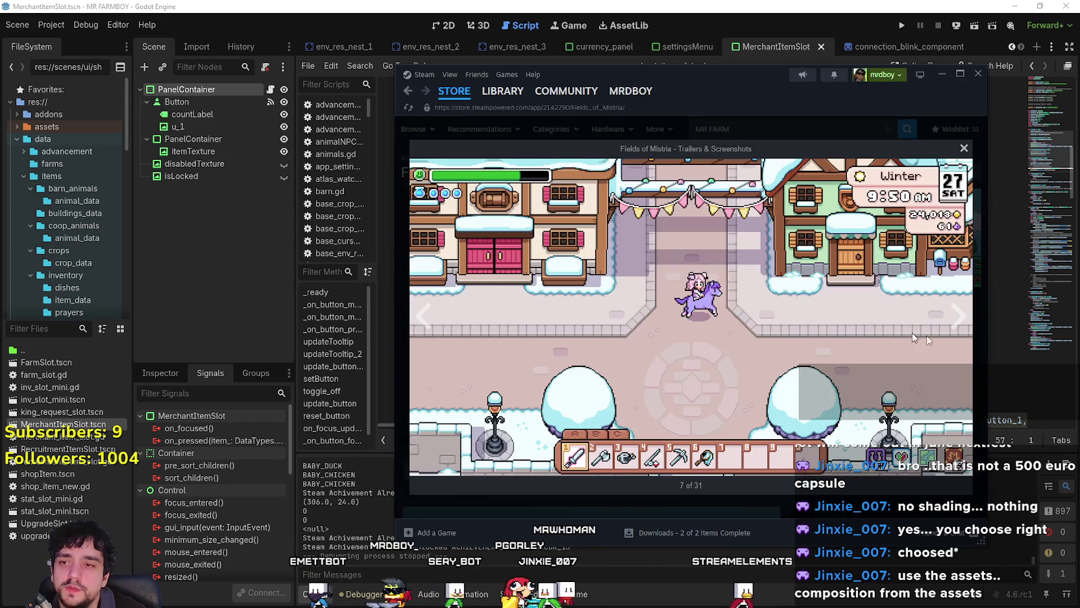
{"action": "left_click", "coordinate": [844, 133]}
{"action": "left_click", "coordinate": [824, 133]}
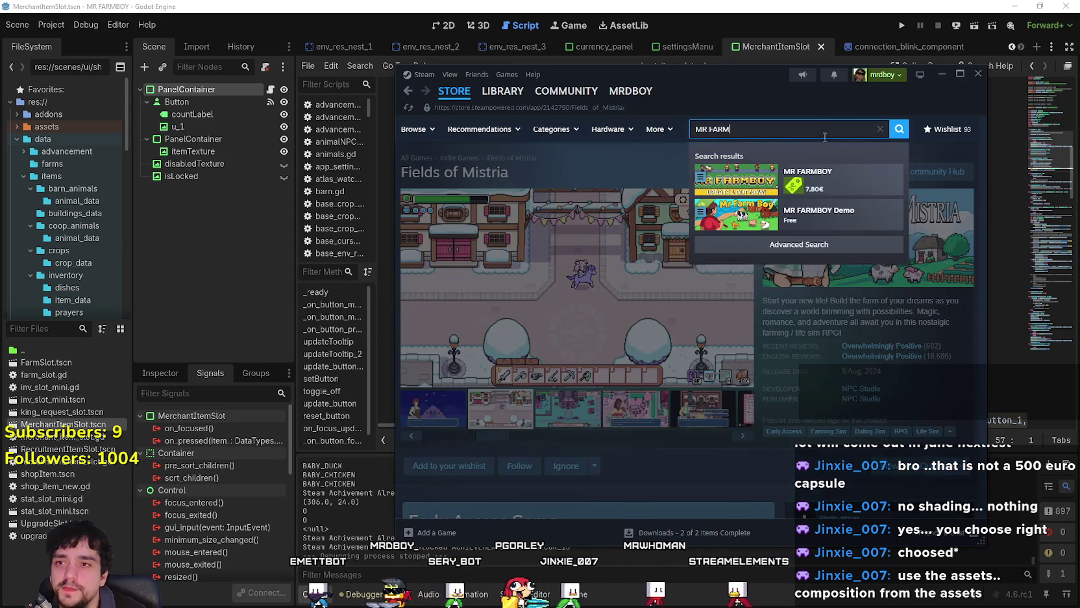
{"action": "key", "text": "ctrl+a"}
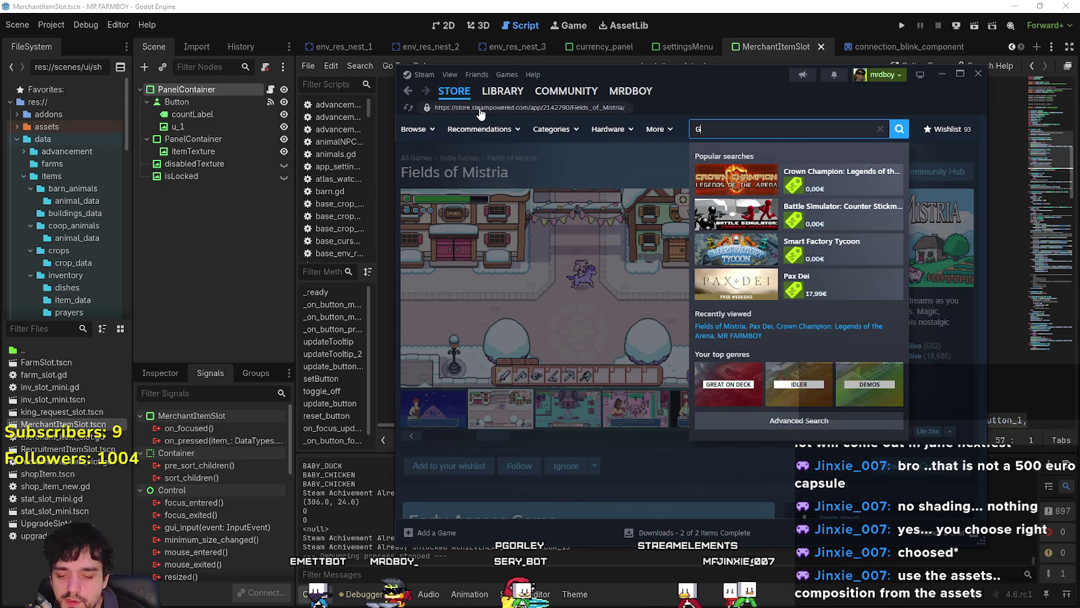
{"action": "key", "text": "BackSpace"}
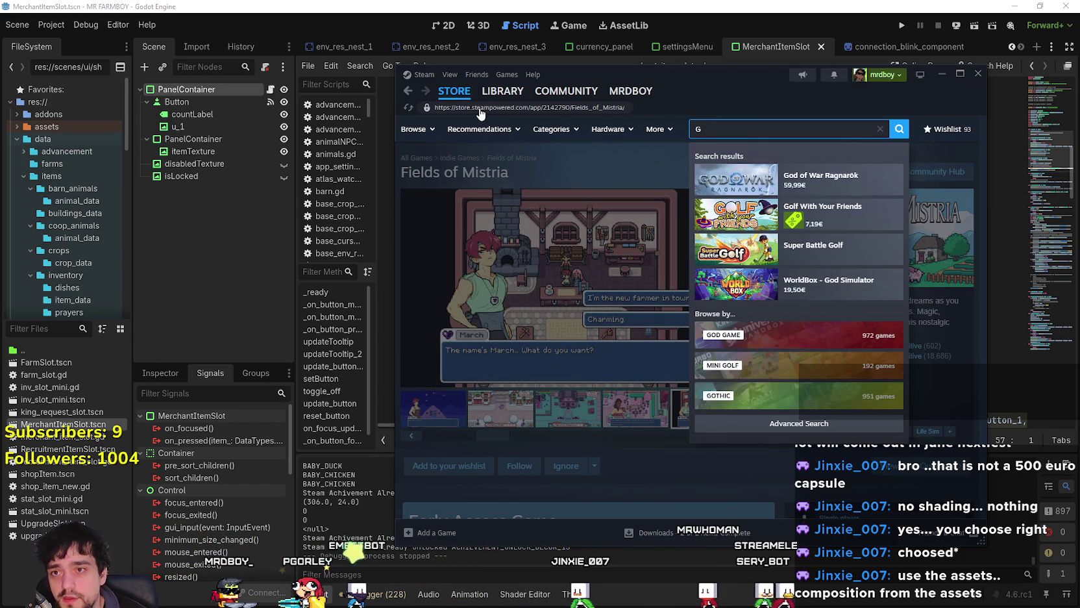
{"action": "key", "text": "BackSpace"}
{"action": "type", "text": "d"}
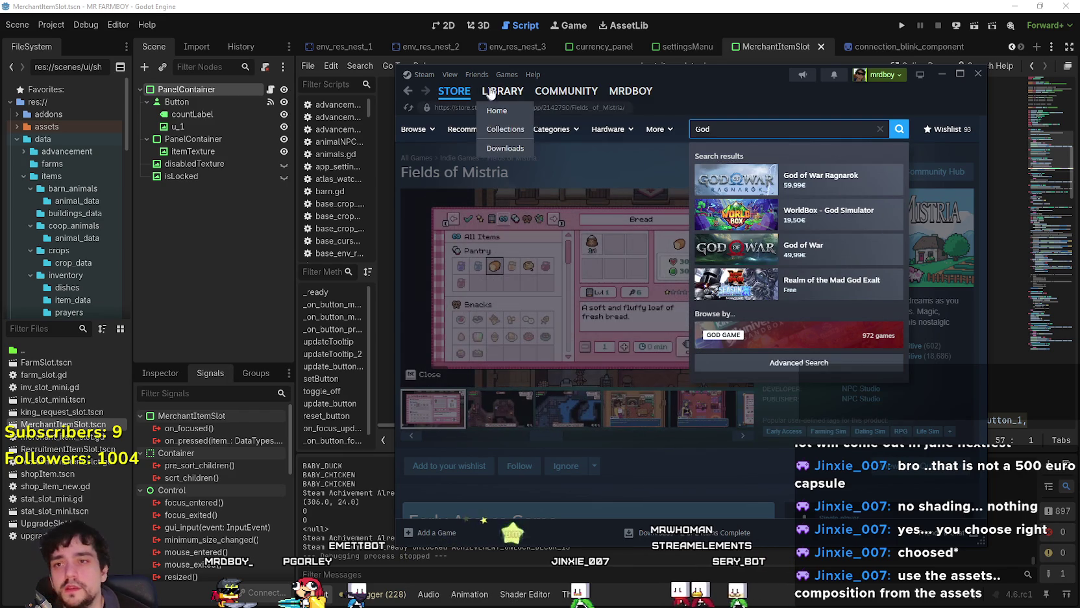
{"action": "left_click", "coordinate": [735, 172]}
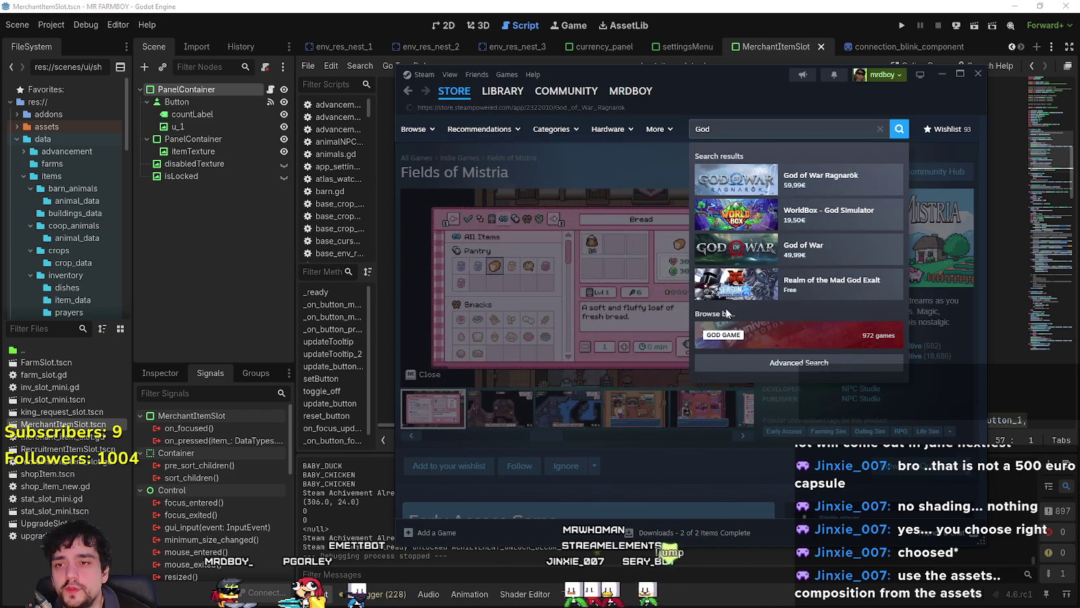
- Click through the God of War Ragnarök screenshot carousel and the store search box
{"action": "left_click", "coordinate": [569, 421]}
{"action": "left_click", "coordinate": [636, 409]}
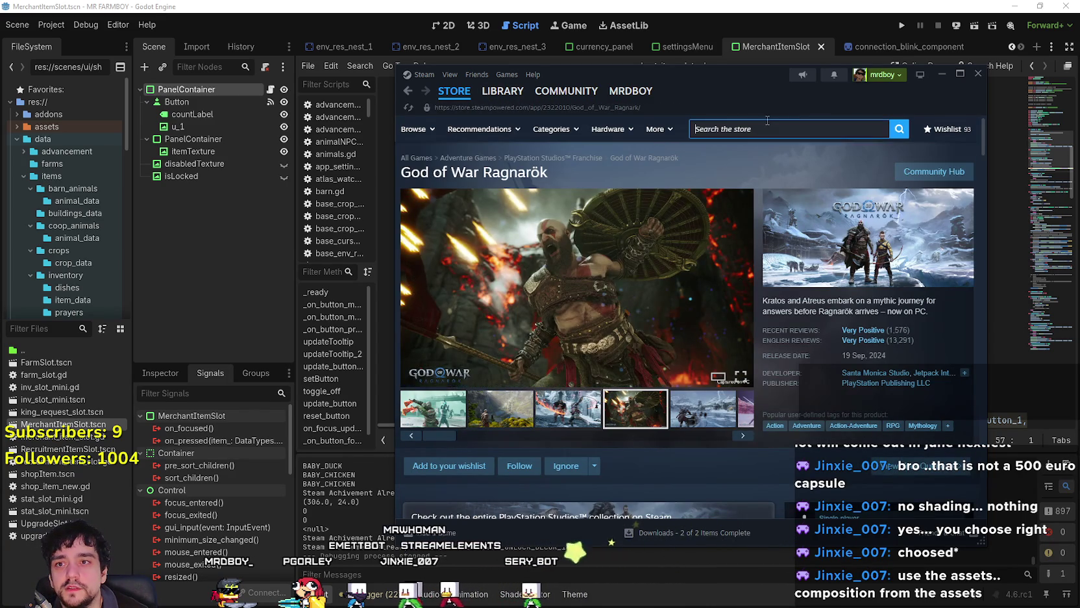
{"action": "left_click", "coordinate": [767, 129]}
{"action": "left_click", "coordinate": [673, 165]}
{"action": "left_click", "coordinate": [781, 127]}
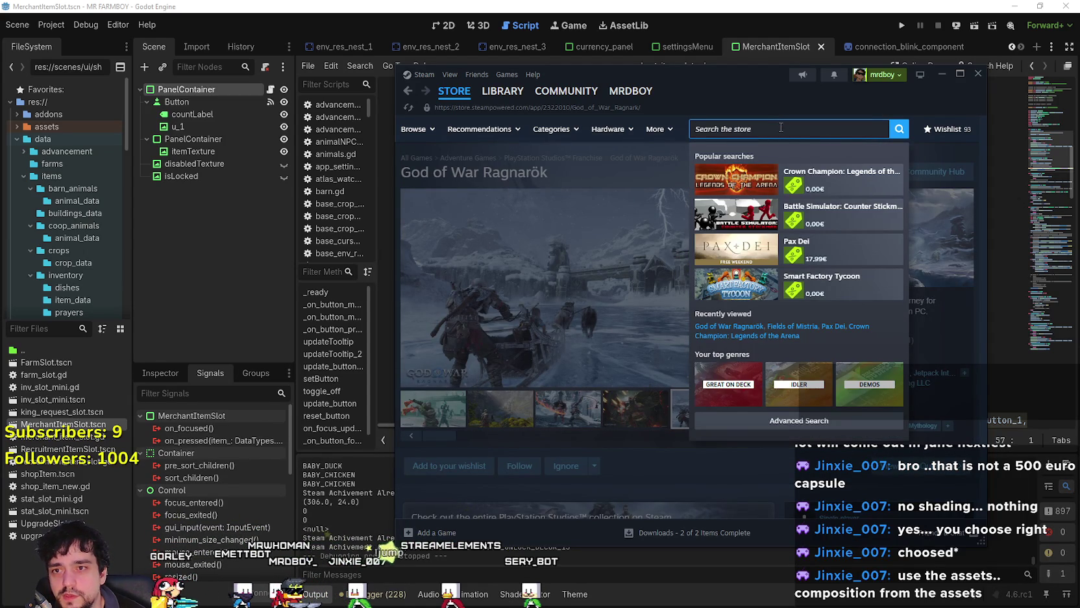
- Return to the store front and open the full Top Sellers list
{"action": "left_click", "coordinate": [523, 234]}
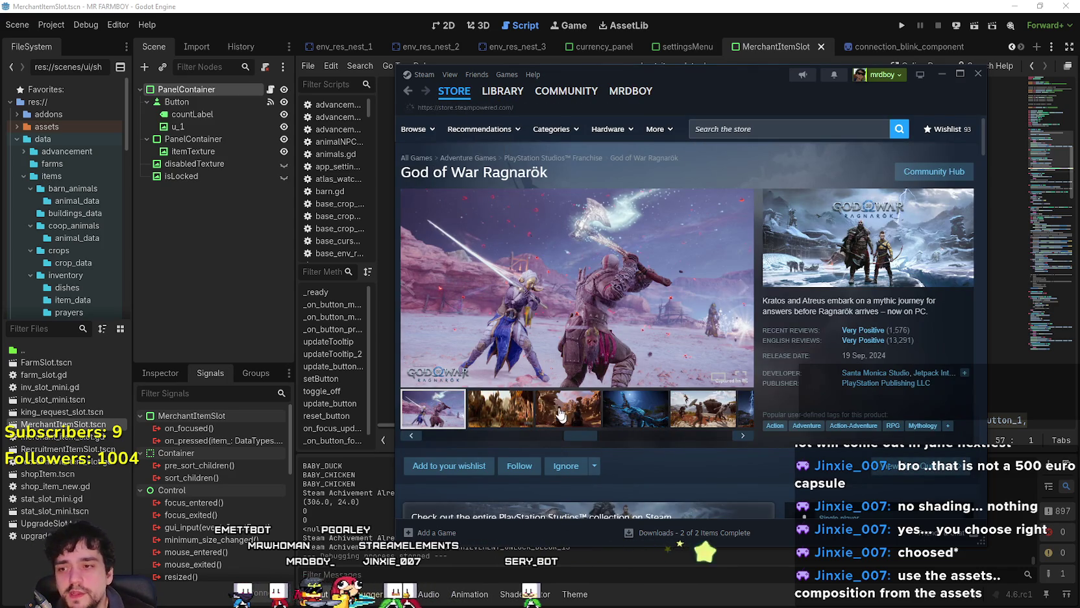
{"action": "scroll", "coordinate": [566, 422], "scroll_direction": "down", "scroll_amount": 15}
{"action": "scroll", "coordinate": [535, 320], "scroll_direction": "down", "scroll_amount": 15}
{"action": "scroll", "coordinate": [529, 314], "scroll_direction": "down", "scroll_amount": 5}
{"action": "scroll", "coordinate": [728, 451], "scroll_direction": "down", "scroll_amount": 3}
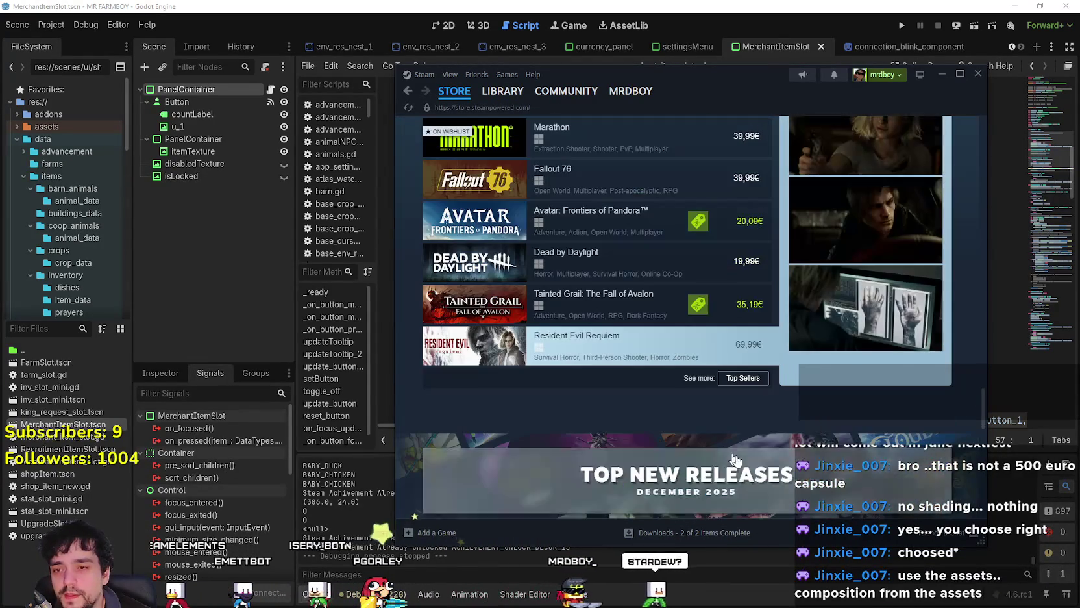
{"action": "left_click", "coordinate": [743, 377]}
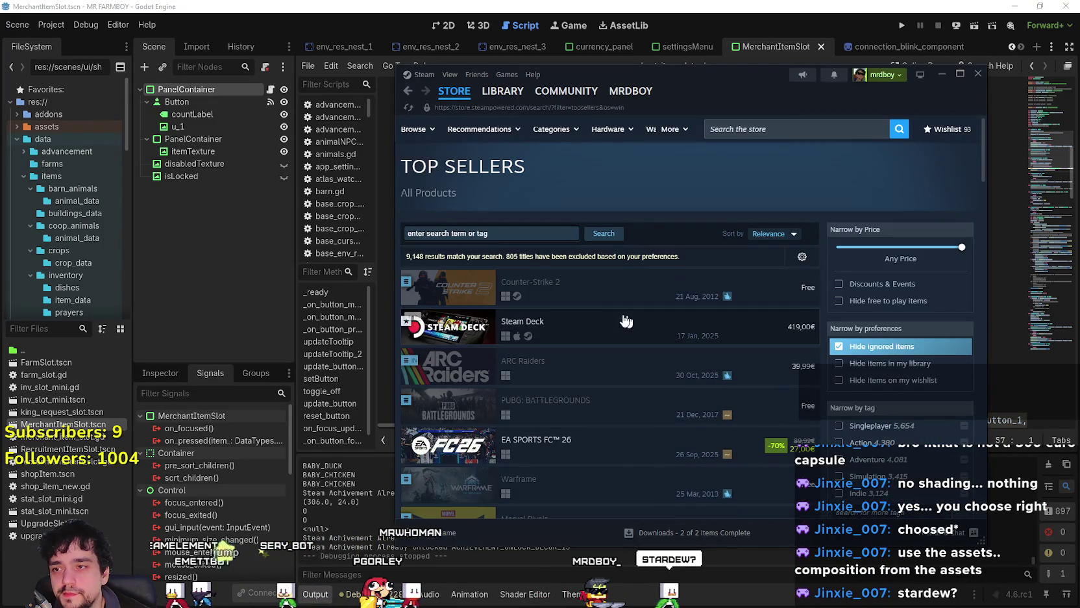
- Look over the Steam Deck page from Top Sellers, then go back to the Top Sellers list
{"action": "left_click", "coordinate": [497, 320]}
{"action": "scroll", "coordinate": [850, 383], "scroll_direction": "down", "scroll_amount": 1}
{"action": "scroll", "coordinate": [837, 379], "scroll_direction": "down", "scroll_amount": 8}
{"action": "scroll", "coordinate": [498, 270], "scroll_direction": "up", "scroll_amount": 5}
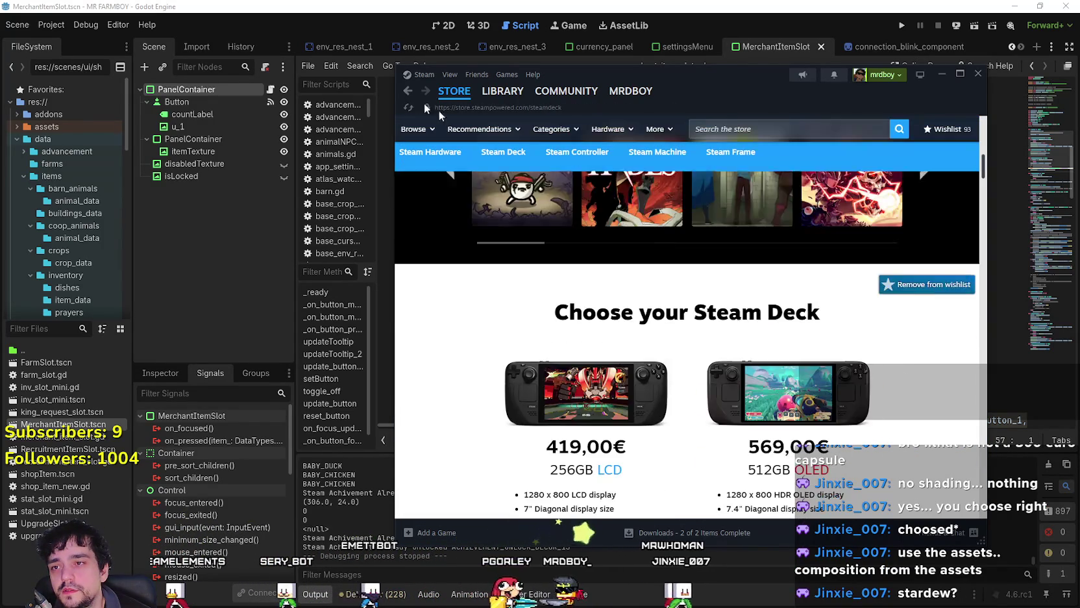
{"action": "scroll", "coordinate": [498, 269], "scroll_direction": "down", "scroll_amount": 15}
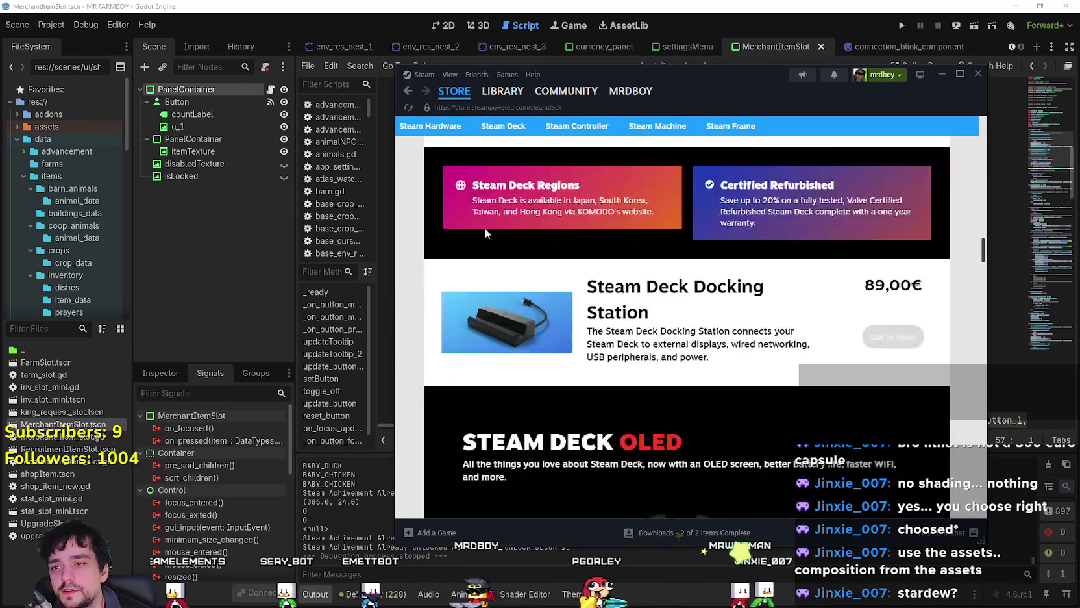
{"action": "scroll", "coordinate": [486, 228], "scroll_direction": "down", "scroll_amount": 3}
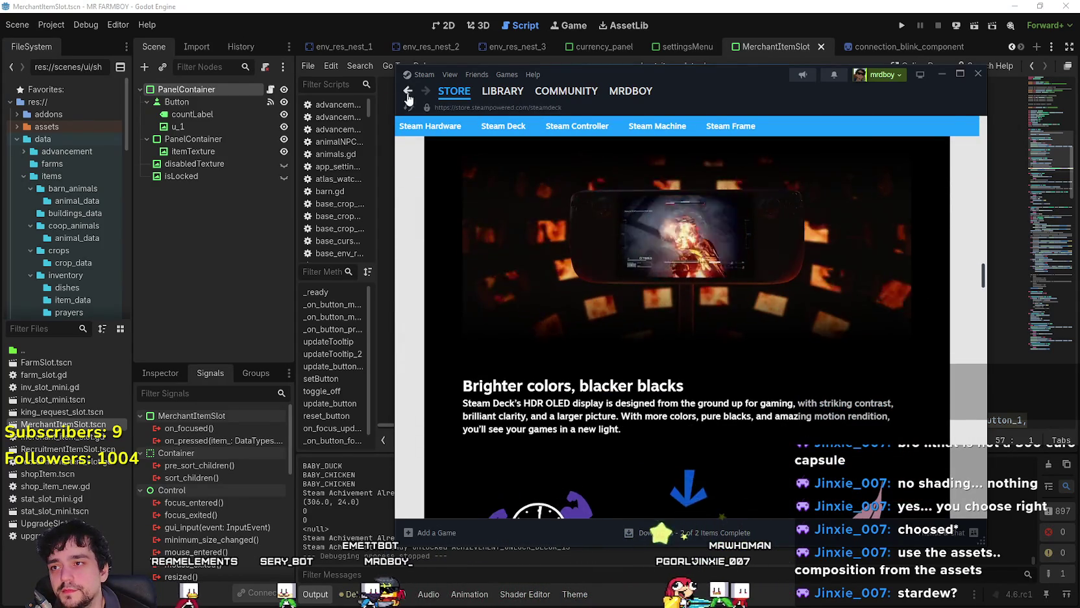
{"action": "left_click", "coordinate": [408, 91]}
{"action": "scroll", "coordinate": [584, 344], "scroll_direction": "down", "scroll_amount": 3}
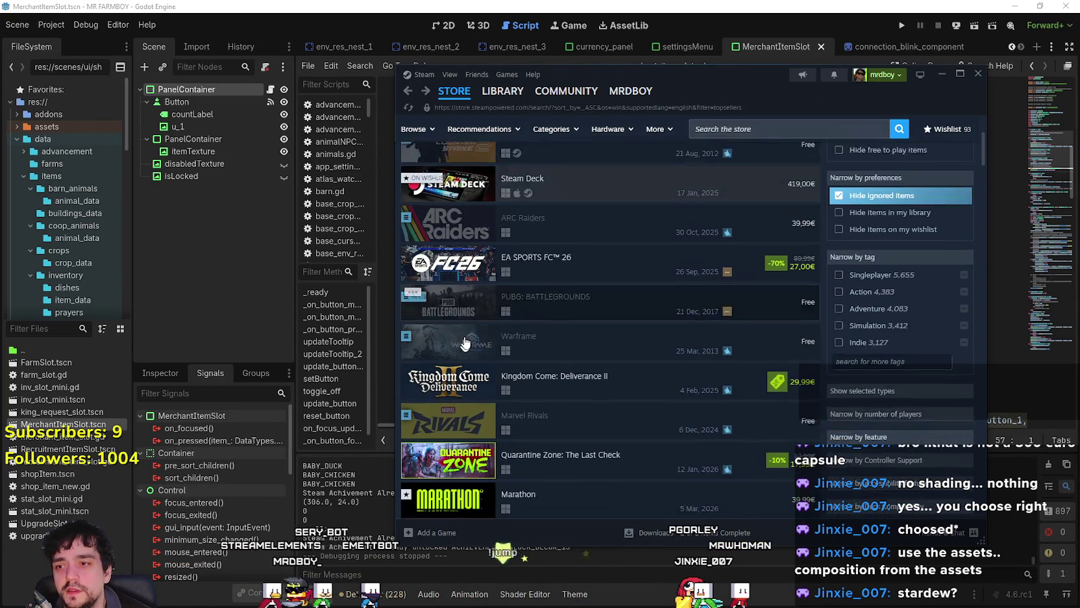
{"action": "scroll", "coordinate": [738, 381], "scroll_direction": "up", "scroll_amount": 1}
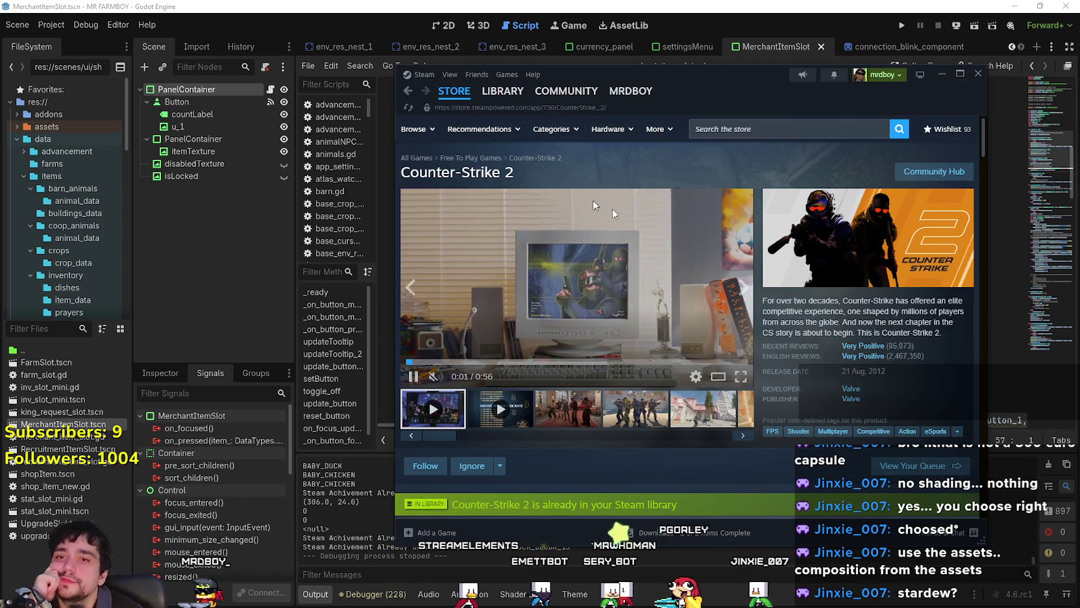
- Go back from Counter-Strike 2 to the Top Sellers list and scroll down past Marathon, Fallout 76 and Dota 2
{"action": "left_click", "coordinate": [409, 92]}
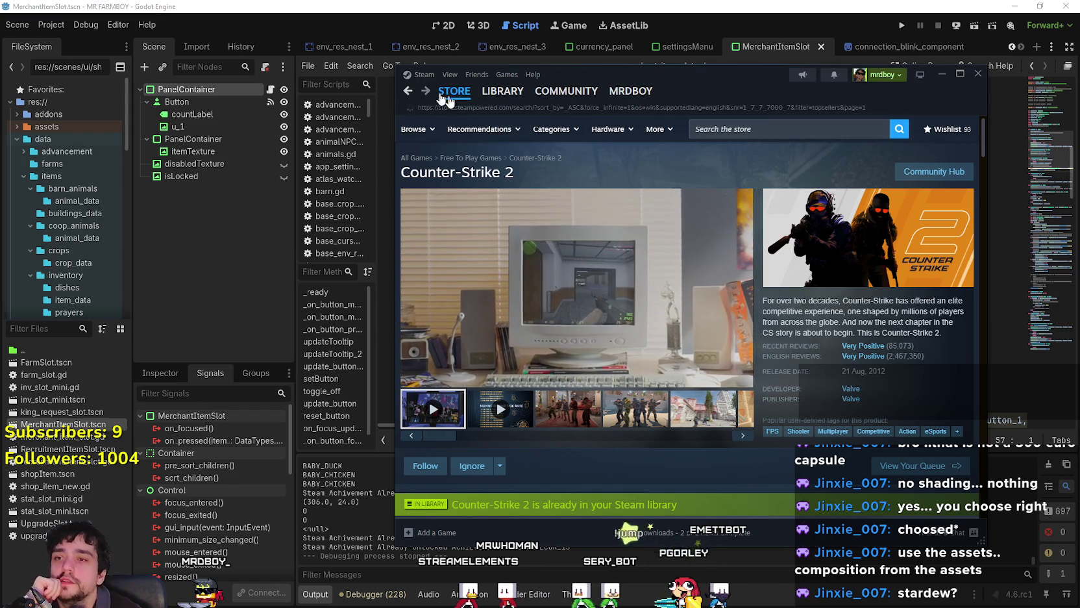
{"action": "scroll", "coordinate": [712, 449], "scroll_direction": "down", "scroll_amount": 3}
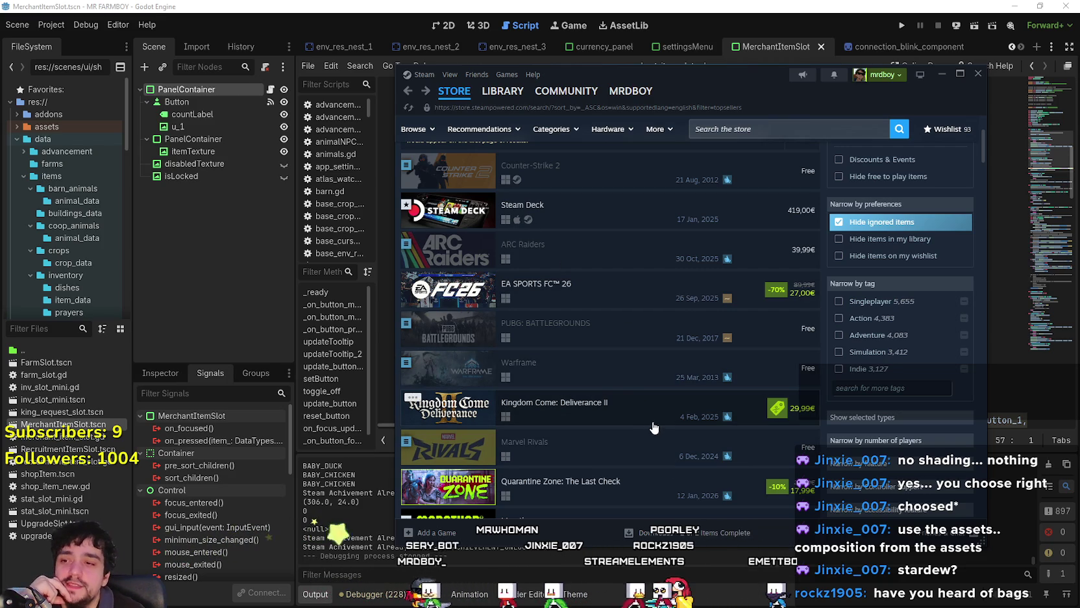
{"action": "scroll", "coordinate": [619, 409], "scroll_direction": "down", "scroll_amount": 3}
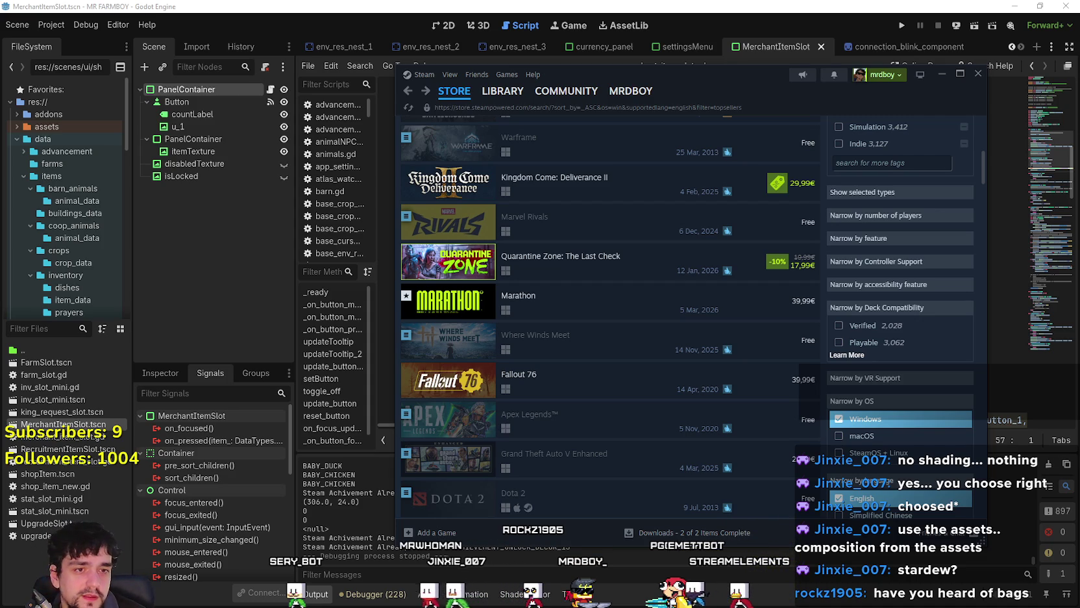
{"action": "key", "text": "super+e"}
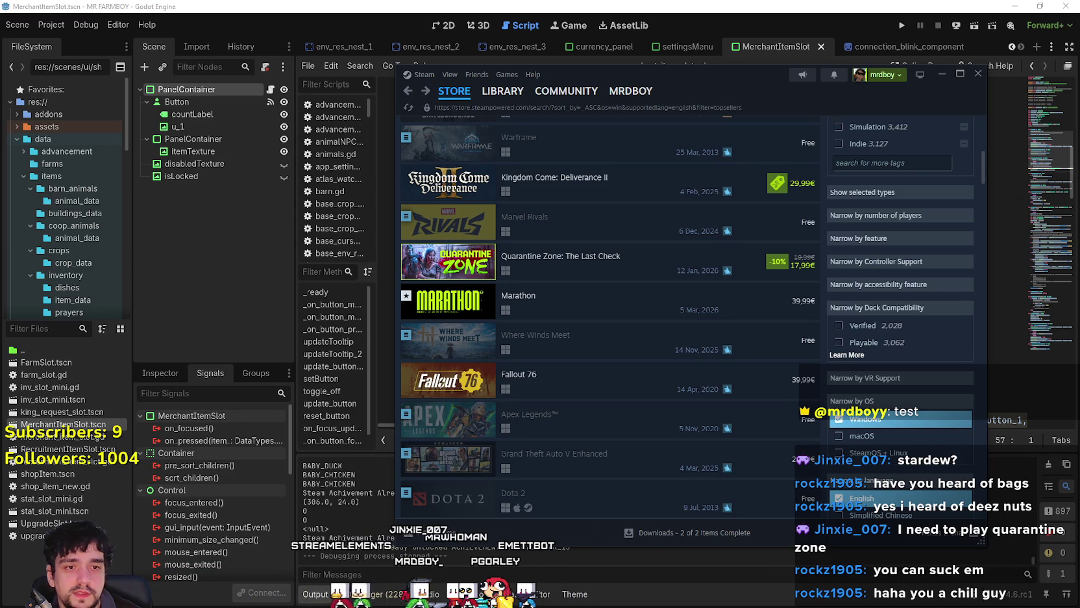
- Browse the Quarantine Zone: The Last Check page and trailer, then return to Top Sellers
{"action": "left_click", "coordinate": [459, 266]}
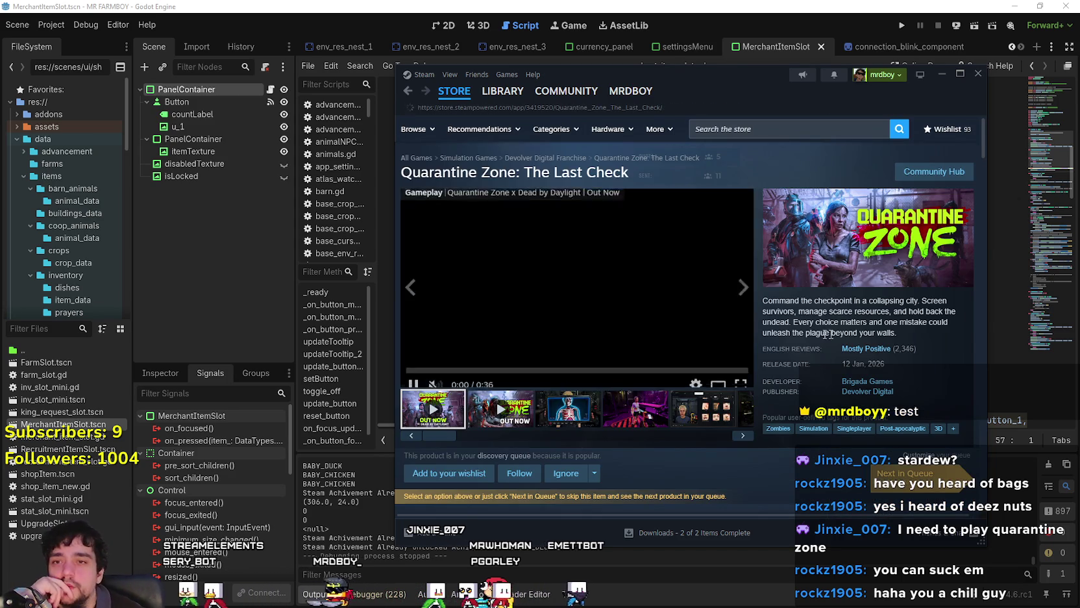
{"action": "scroll", "coordinate": [593, 312], "scroll_direction": "down", "scroll_amount": 2}
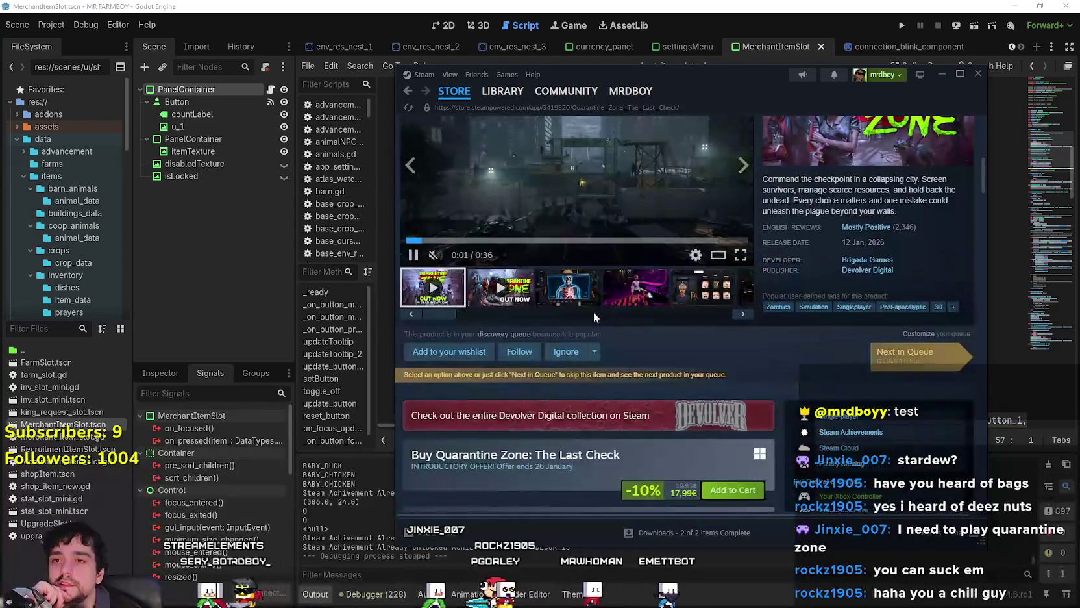
{"action": "scroll", "coordinate": [593, 318], "scroll_direction": "up", "scroll_amount": 3}
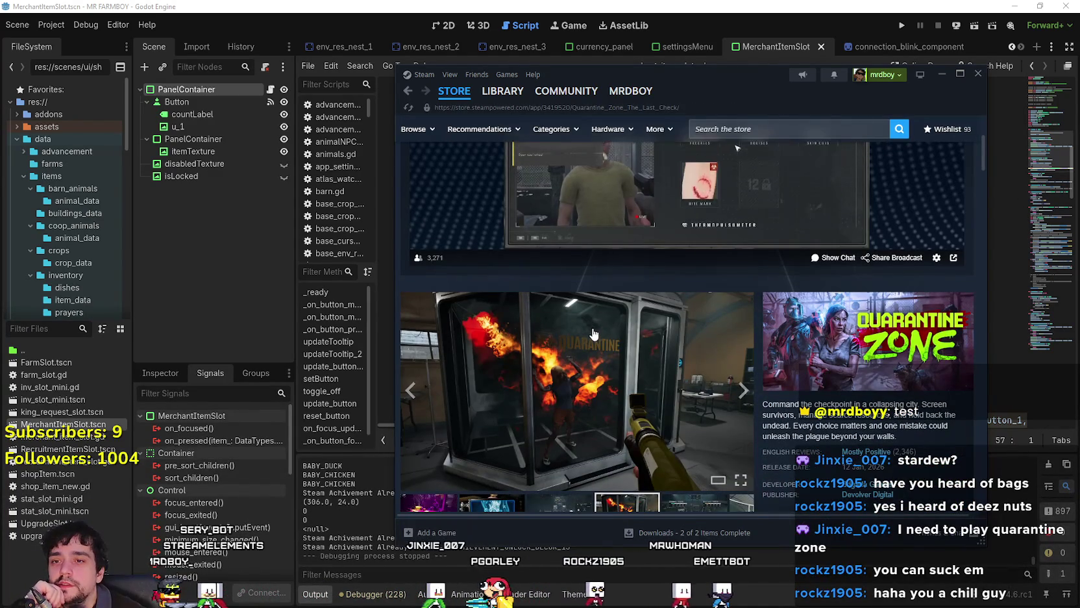
{"action": "scroll", "coordinate": [785, 409], "scroll_direction": "down", "scroll_amount": 2}
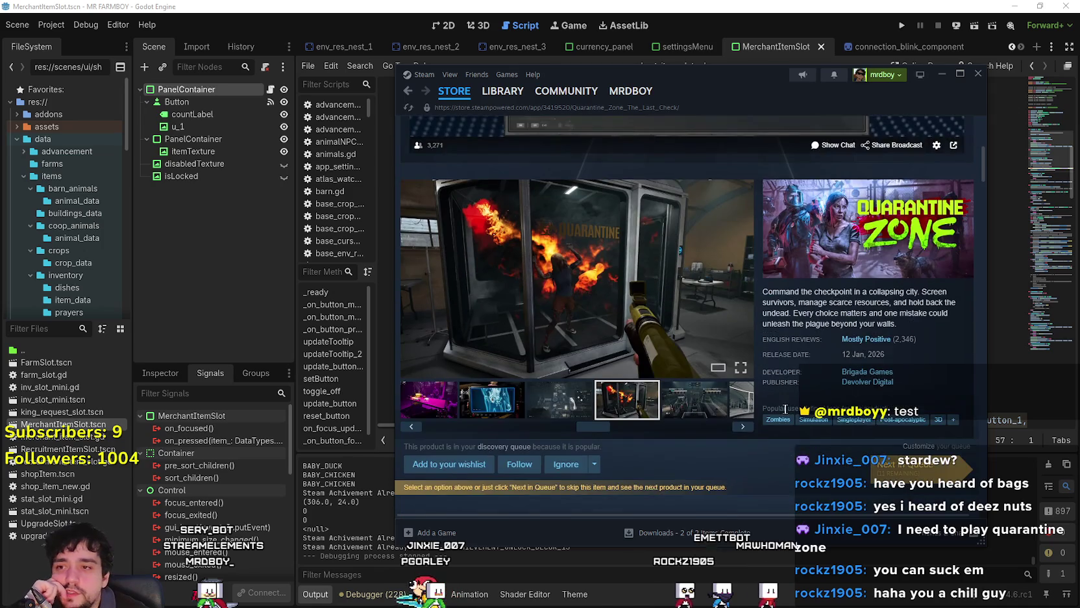
{"action": "scroll", "coordinate": [785, 409], "scroll_direction": "up", "scroll_amount": 3}
{"action": "scroll", "coordinate": [951, 440], "scroll_direction": "up", "scroll_amount": 1}
{"action": "scroll", "coordinate": [950, 440], "scroll_direction": "down", "scroll_amount": 1}
{"action": "scroll", "coordinate": [950, 440], "scroll_direction": "down", "scroll_amount": 1}
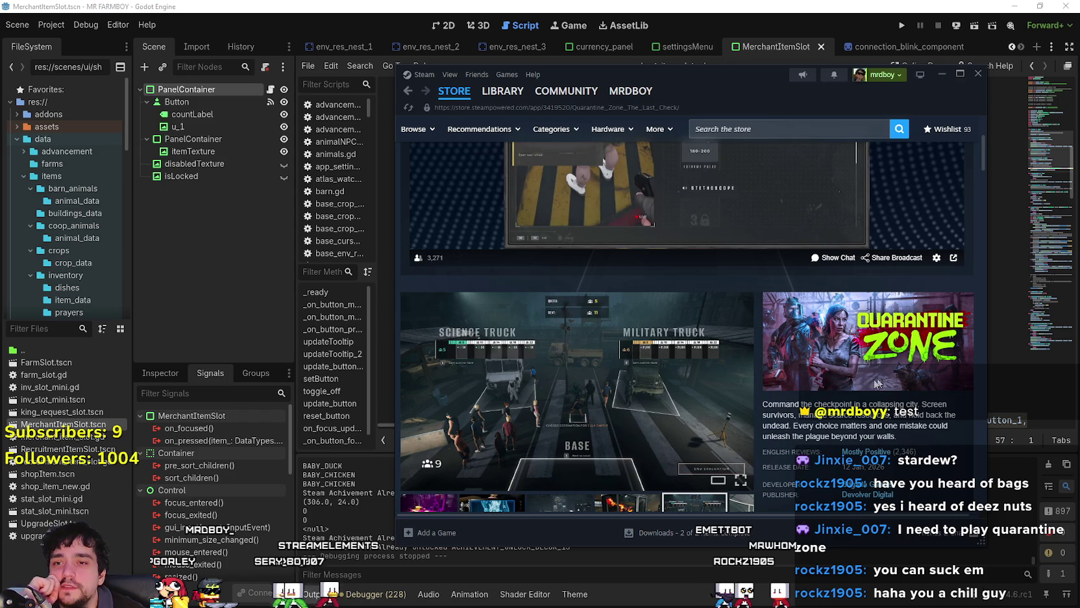
{"action": "scroll", "coordinate": [817, 365], "scroll_direction": "down", "scroll_amount": 2}
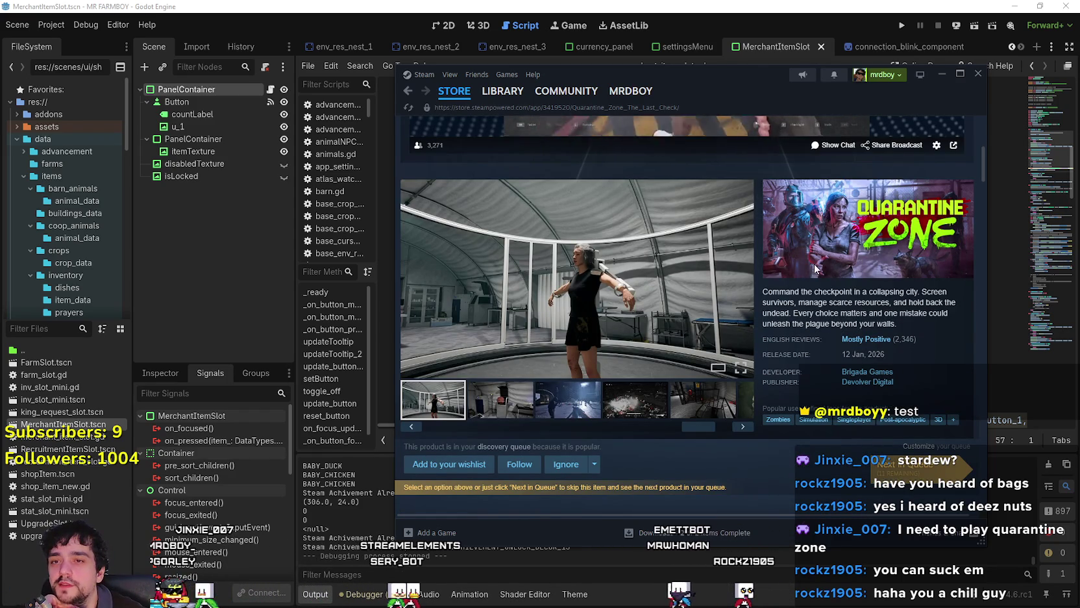
{"action": "scroll", "coordinate": [816, 269], "scroll_direction": "up", "scroll_amount": 2}
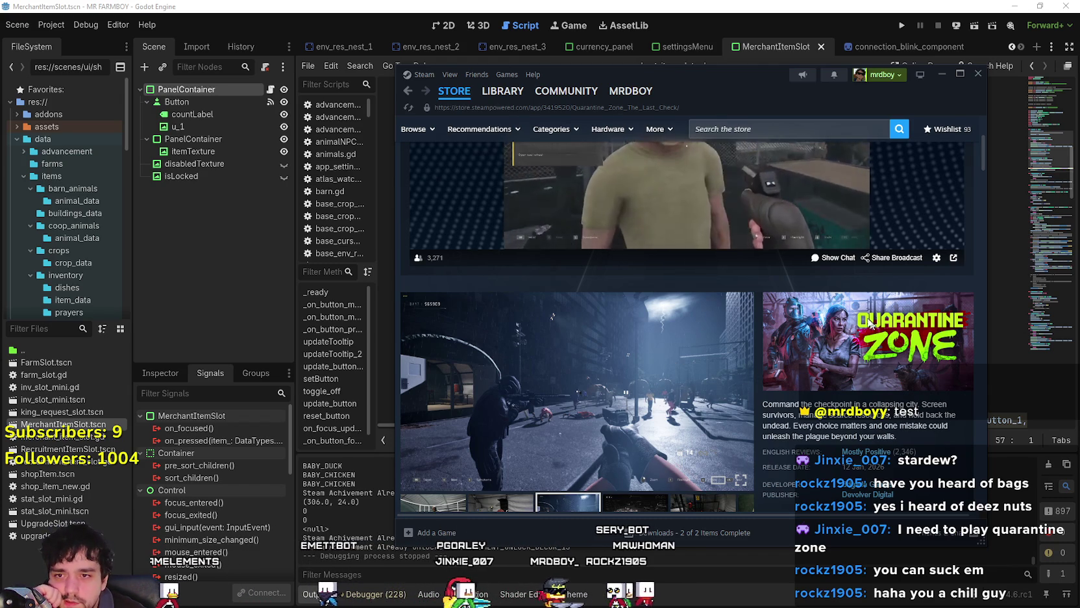
{"action": "scroll", "coordinate": [876, 328], "scroll_direction": "down", "scroll_amount": 1}
{"action": "scroll", "coordinate": [723, 370], "scroll_direction": "up", "scroll_amount": 2}
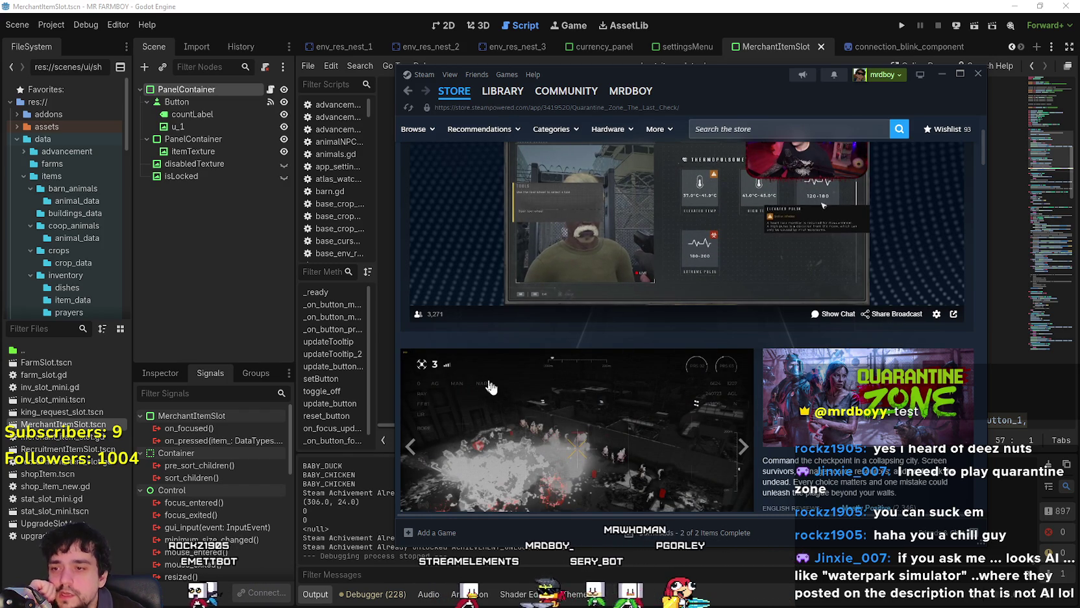
{"action": "scroll", "coordinate": [465, 229], "scroll_direction": "up", "scroll_amount": 1}
{"action": "scroll", "coordinate": [465, 228], "scroll_direction": "up", "scroll_amount": 3}
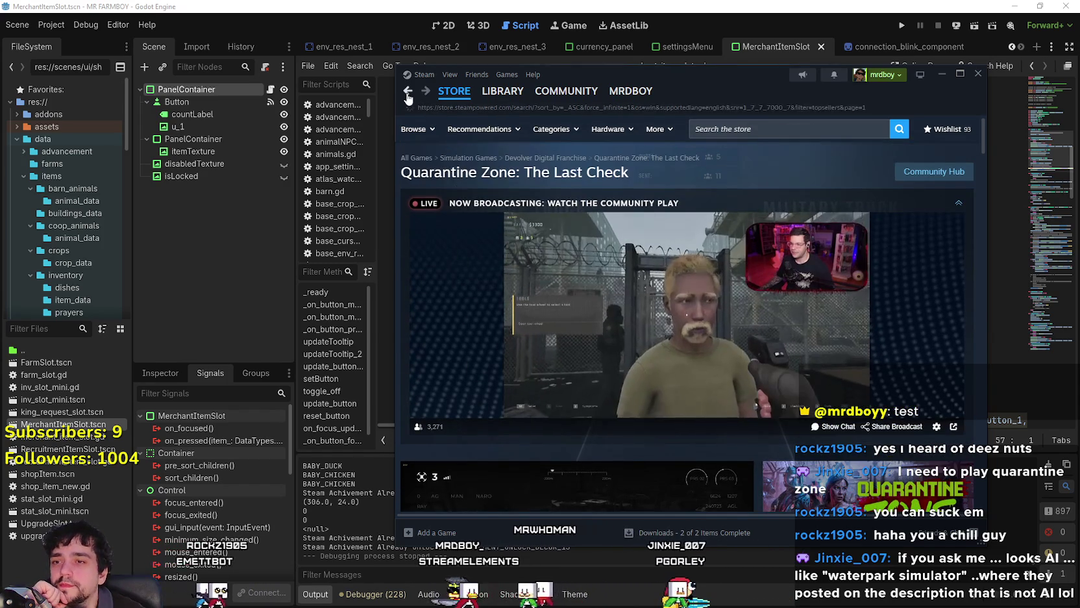
{"action": "key", "text": "alt+Left"}
{"action": "scroll", "coordinate": [637, 354], "scroll_direction": "down", "scroll_amount": 2}
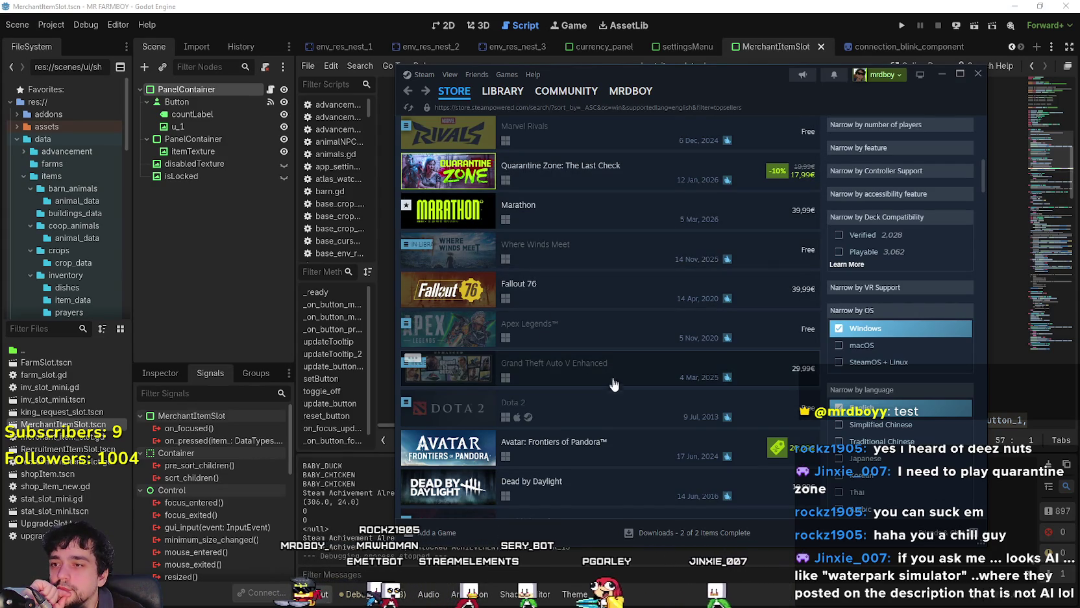
{"action": "scroll", "coordinate": [613, 383], "scroll_direction": "down", "scroll_amount": 3}
{"action": "scroll", "coordinate": [614, 386], "scroll_direction": "down", "scroll_amount": 3}
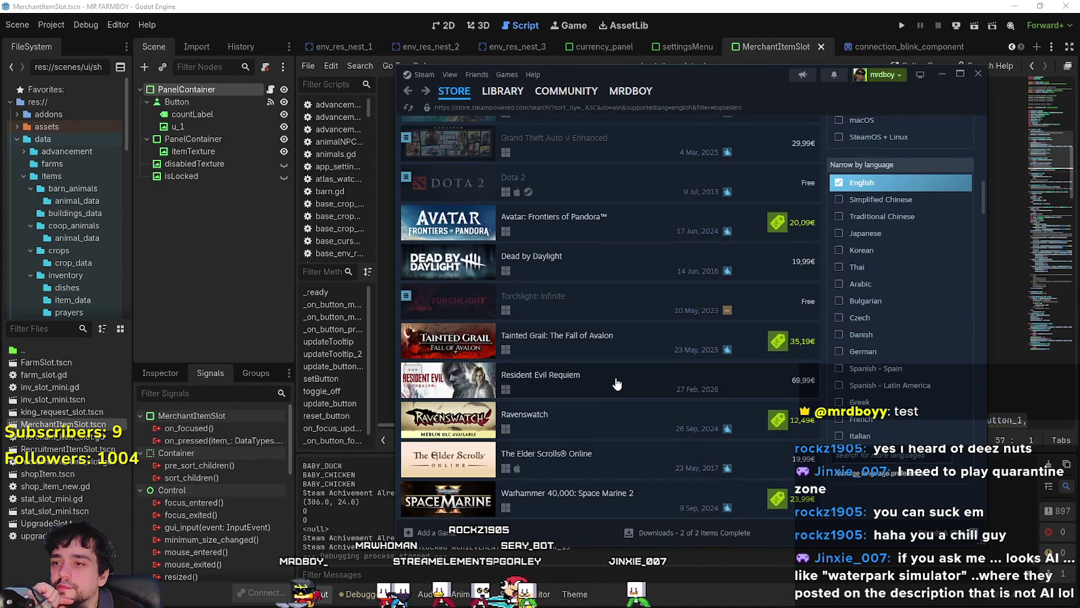
{"action": "scroll", "coordinate": [617, 384], "scroll_direction": "down", "scroll_amount": 3}
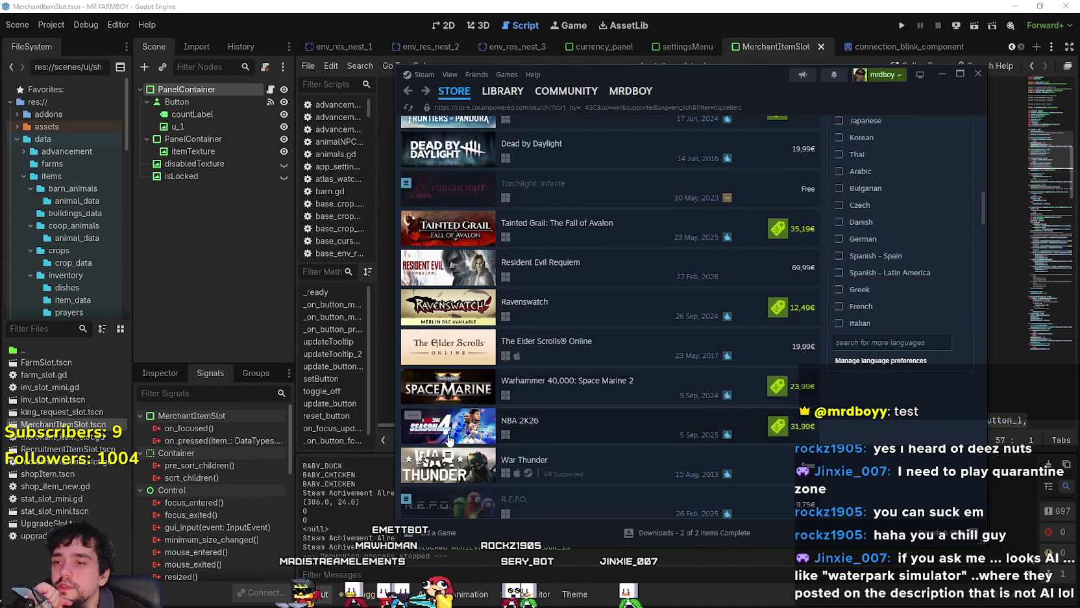
{"action": "left_click", "coordinate": [462, 399]}
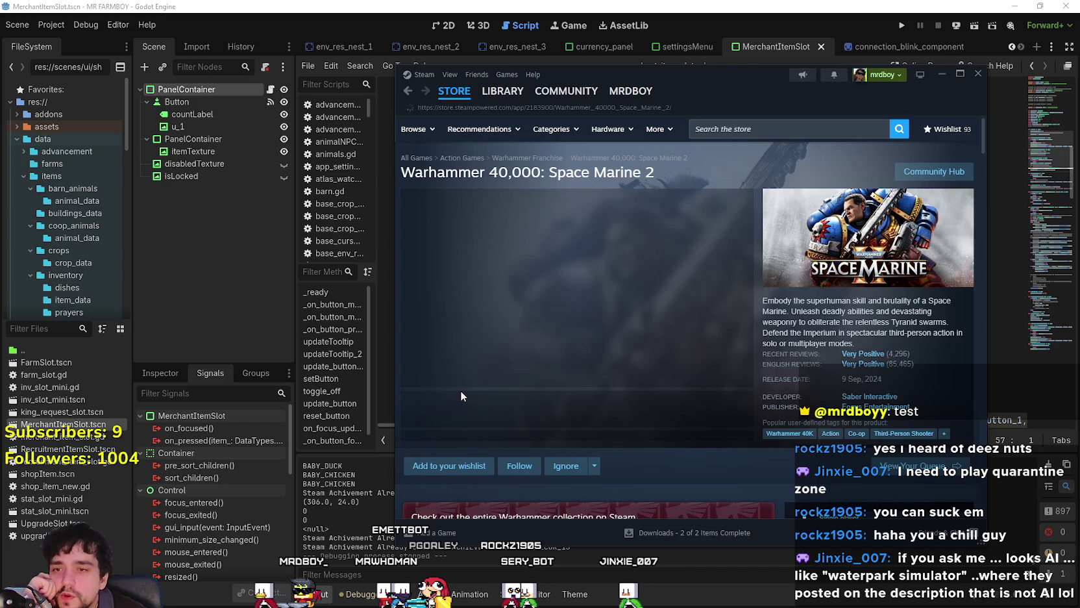
{"action": "left_click", "coordinate": [562, 415]}
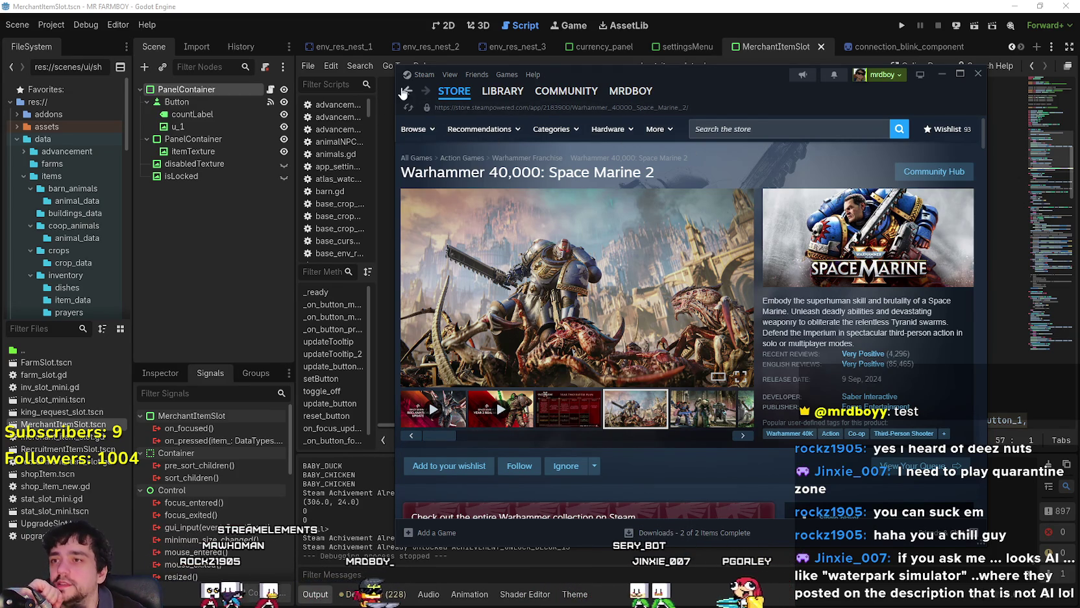
{"action": "key", "text": "alt+Left"}
{"action": "scroll", "coordinate": [566, 364], "scroll_direction": "down", "scroll_amount": 3}
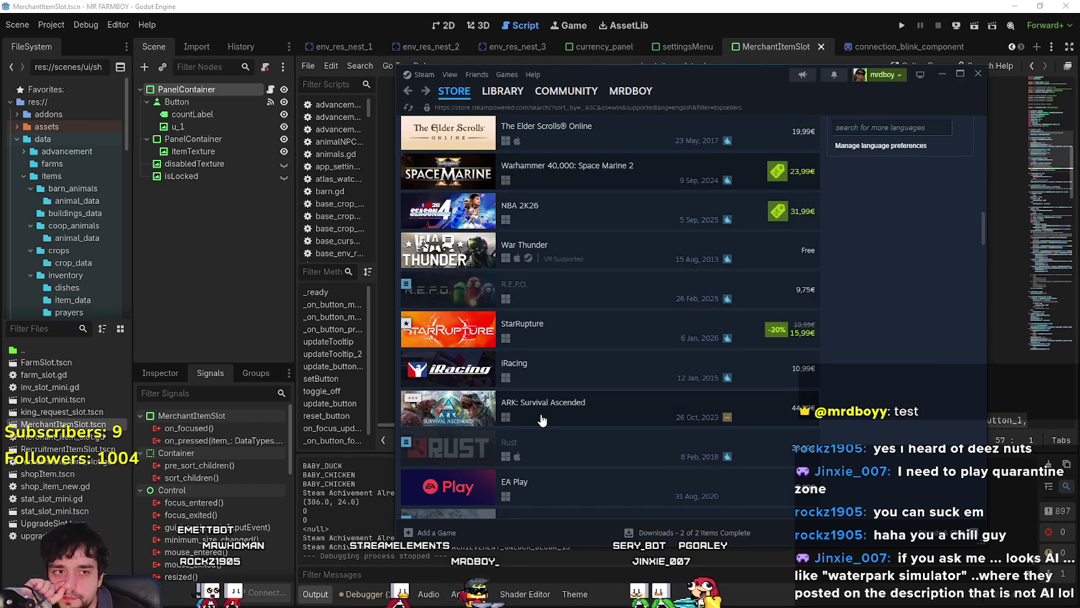
{"action": "scroll", "coordinate": [542, 419], "scroll_direction": "down", "scroll_amount": 2}
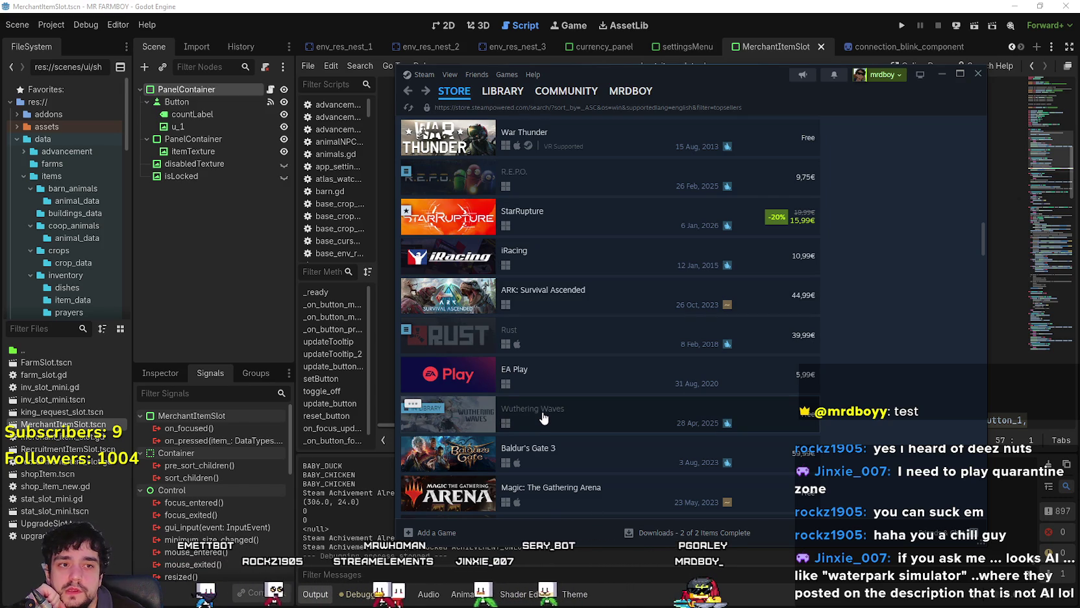
{"action": "scroll", "coordinate": [543, 419], "scroll_direction": "down", "scroll_amount": 3}
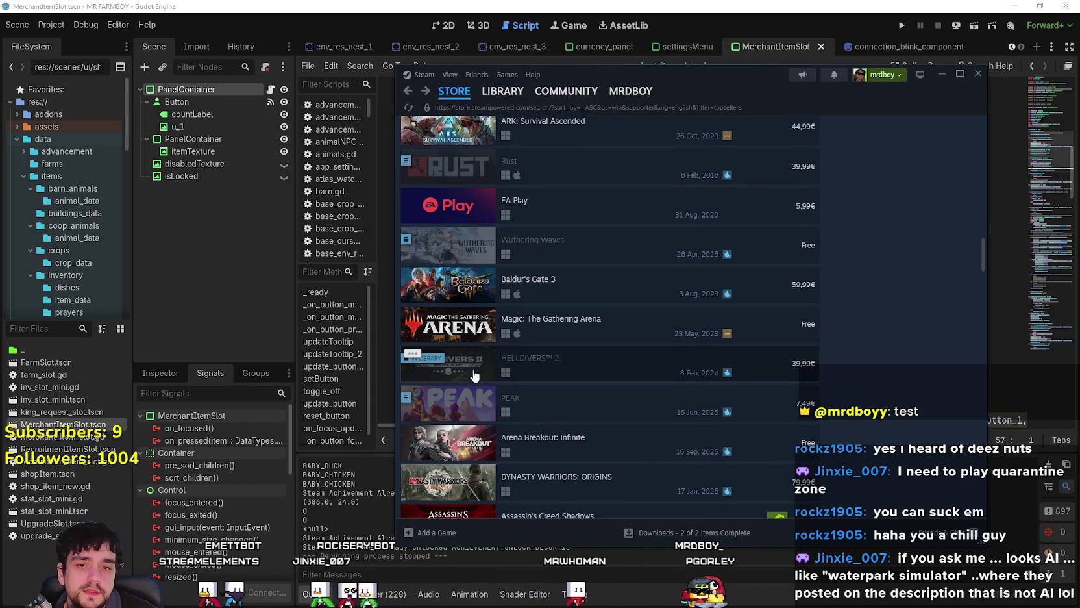
{"action": "scroll", "coordinate": [583, 429], "scroll_direction": "down", "scroll_amount": 2}
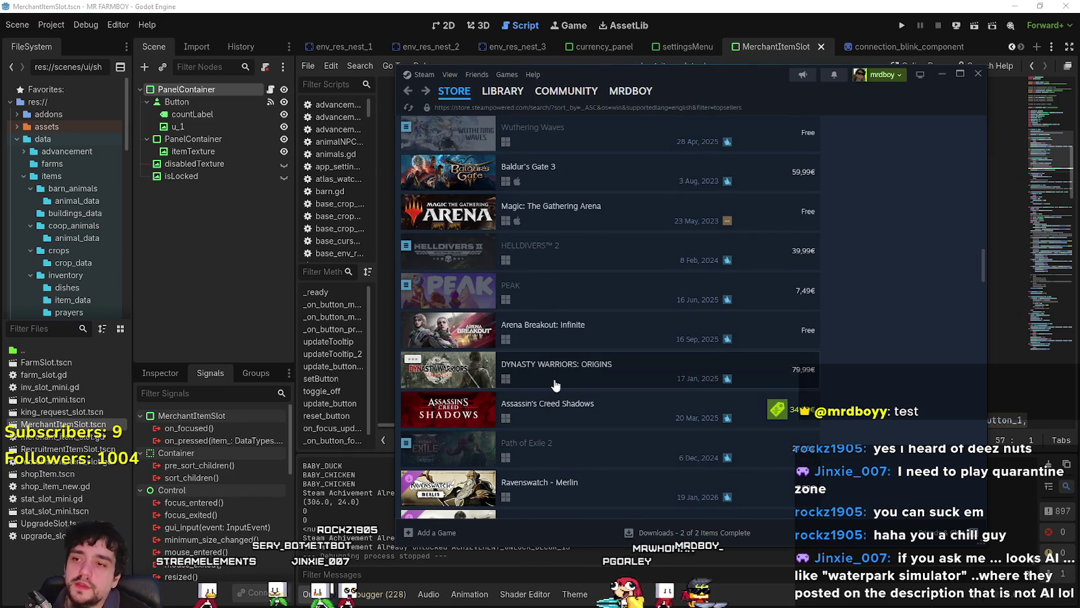
{"action": "right_click", "coordinate": [916, 440]}
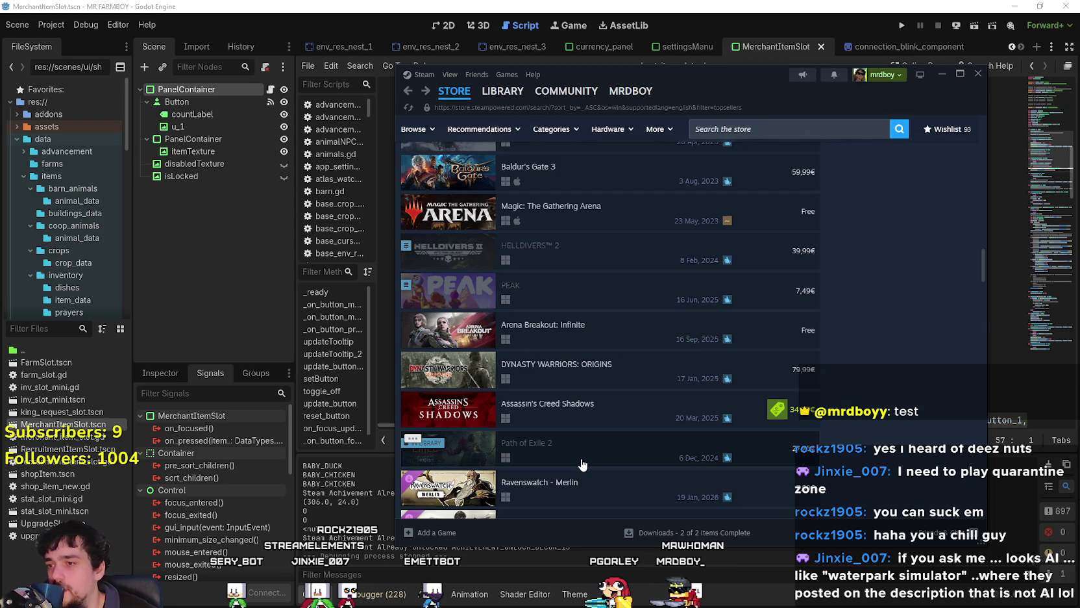
{"action": "scroll", "coordinate": [576, 466], "scroll_direction": "down", "scroll_amount": 2}
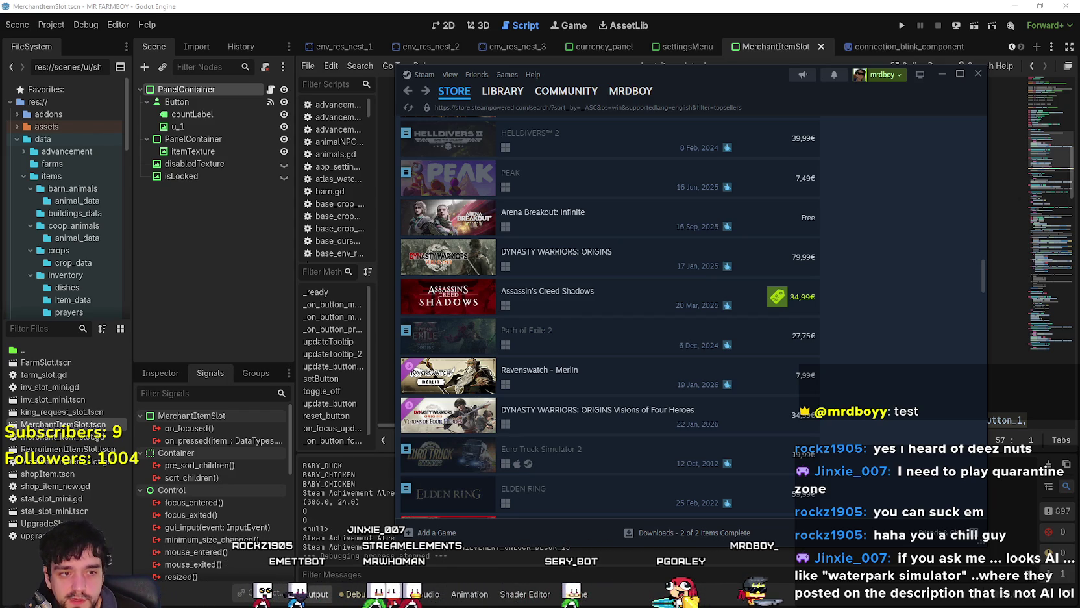
{"action": "scroll", "coordinate": [853, 373], "scroll_direction": "up", "scroll_amount": 5}
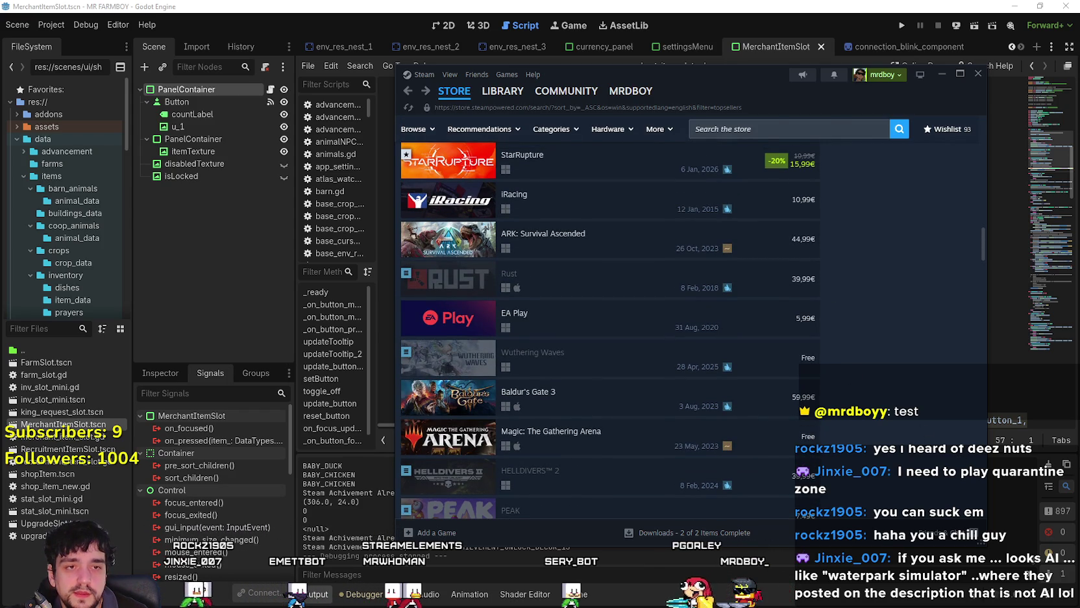
{"action": "scroll", "coordinate": [678, 451], "scroll_direction": "down", "scroll_amount": 10}
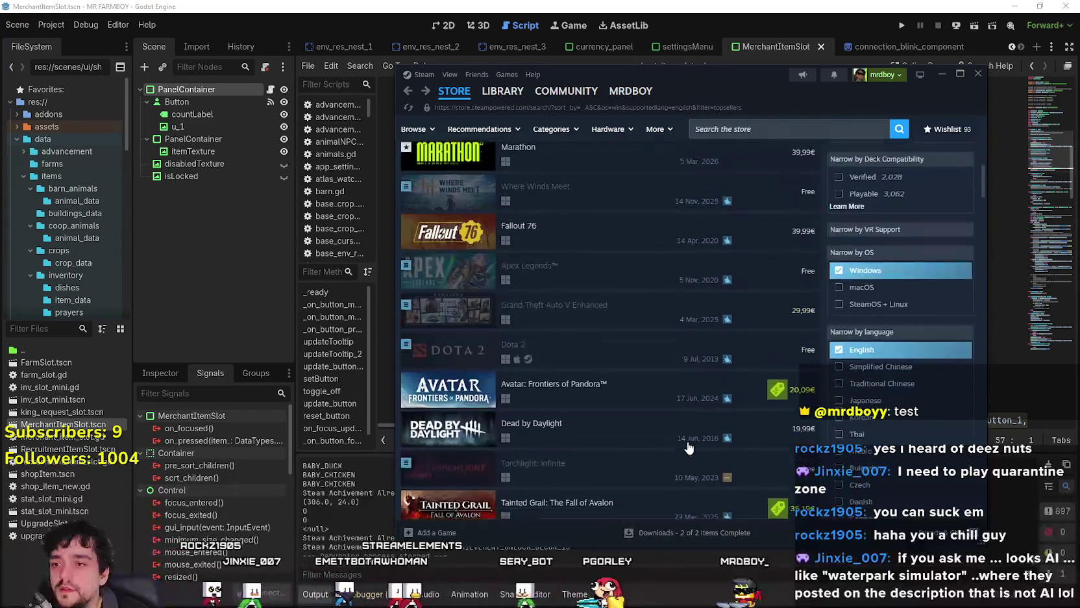
{"action": "scroll", "coordinate": [804, 402], "scroll_direction": "down", "scroll_amount": 5}
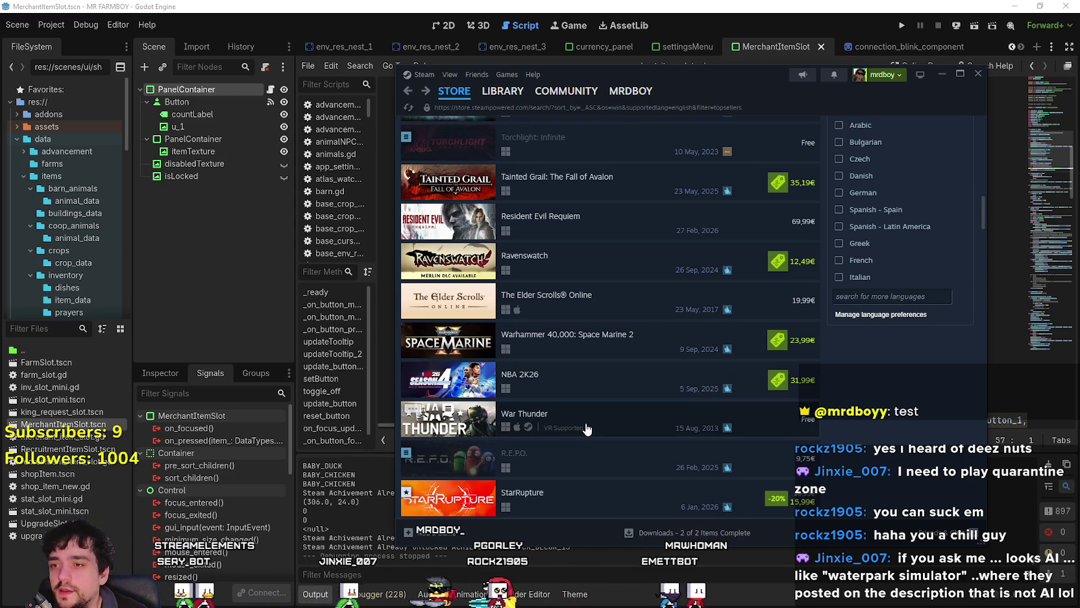
{"action": "scroll", "coordinate": [585, 479], "scroll_direction": "down", "scroll_amount": 1}
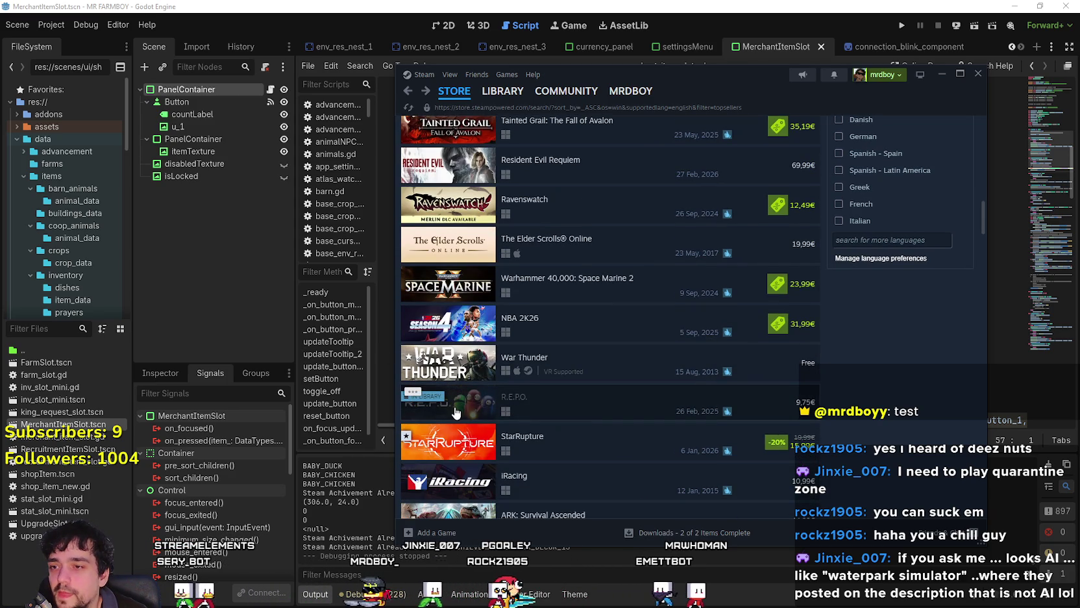
{"action": "scroll", "coordinate": [459, 447], "scroll_direction": "down", "scroll_amount": 2}
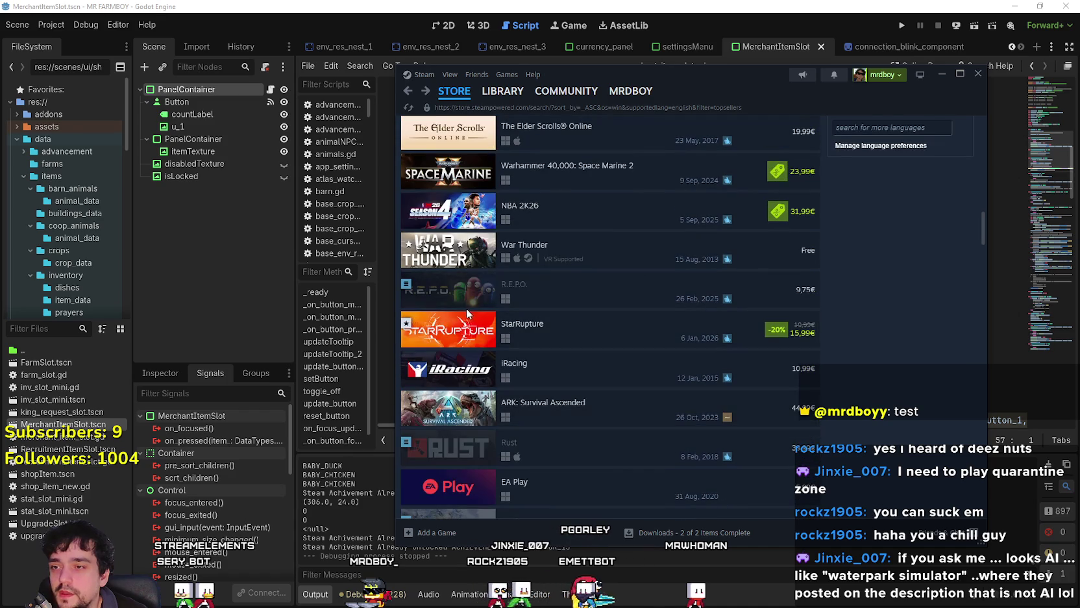
{"action": "left_click", "coordinate": [463, 344]}
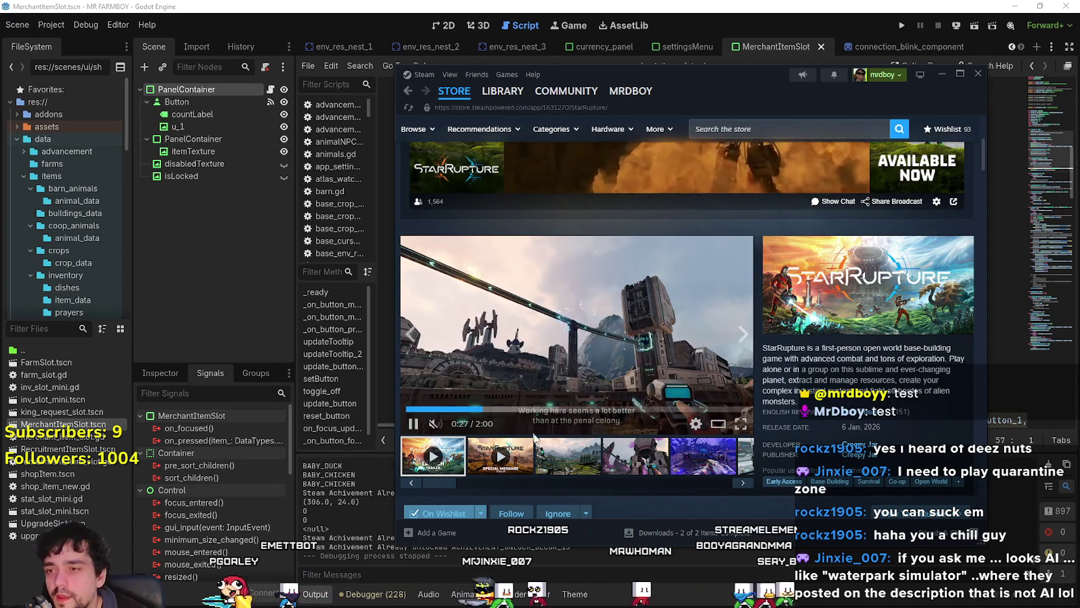
{"action": "left_click", "coordinate": [548, 461]}
{"action": "scroll", "coordinate": [583, 365], "scroll_direction": "down", "scroll_amount": 2}
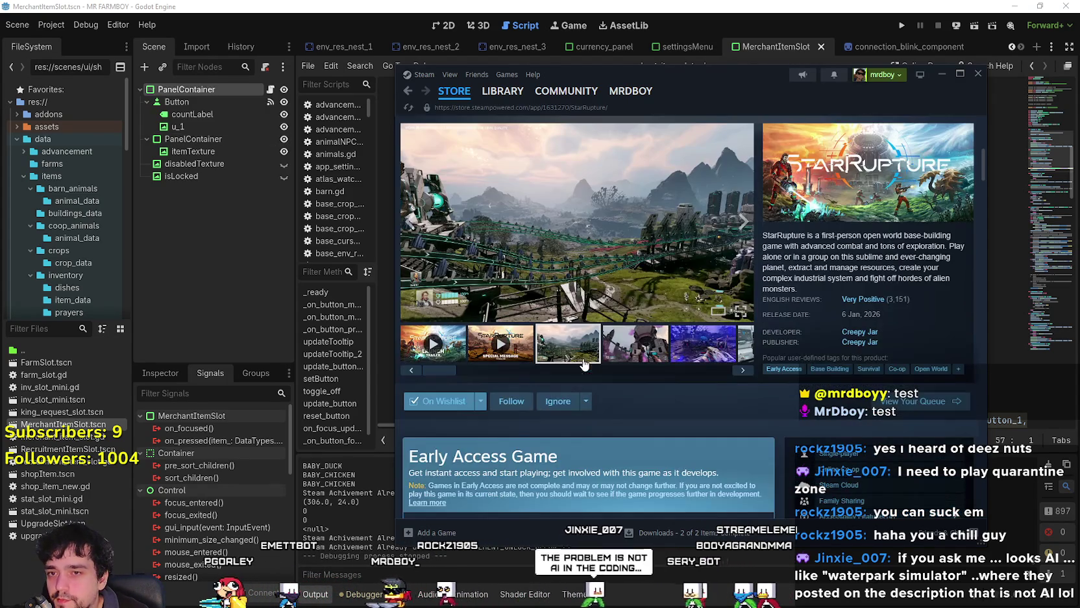
{"action": "left_click", "coordinate": [407, 90]}
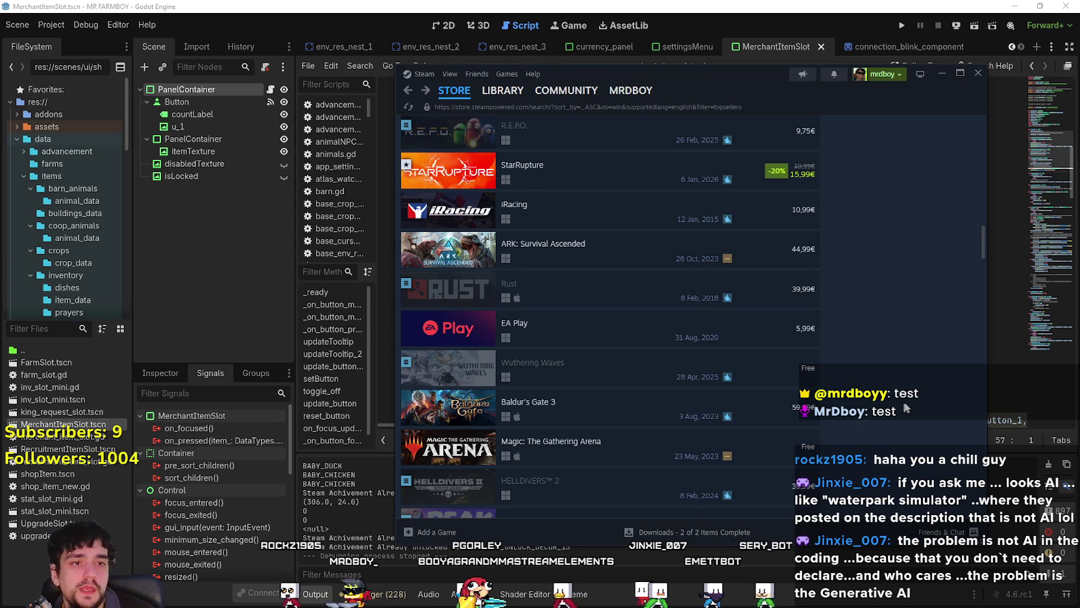
{"action": "scroll", "coordinate": [869, 370], "scroll_direction": "up", "scroll_amount": 3}
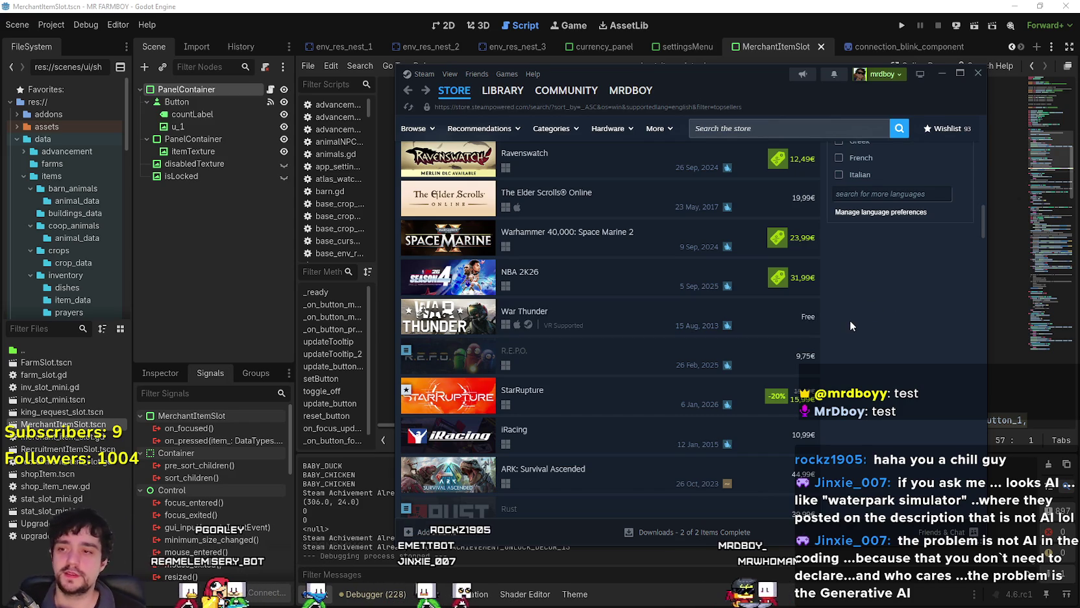
{"action": "scroll", "coordinate": [772, 315], "scroll_direction": "down", "scroll_amount": 2}
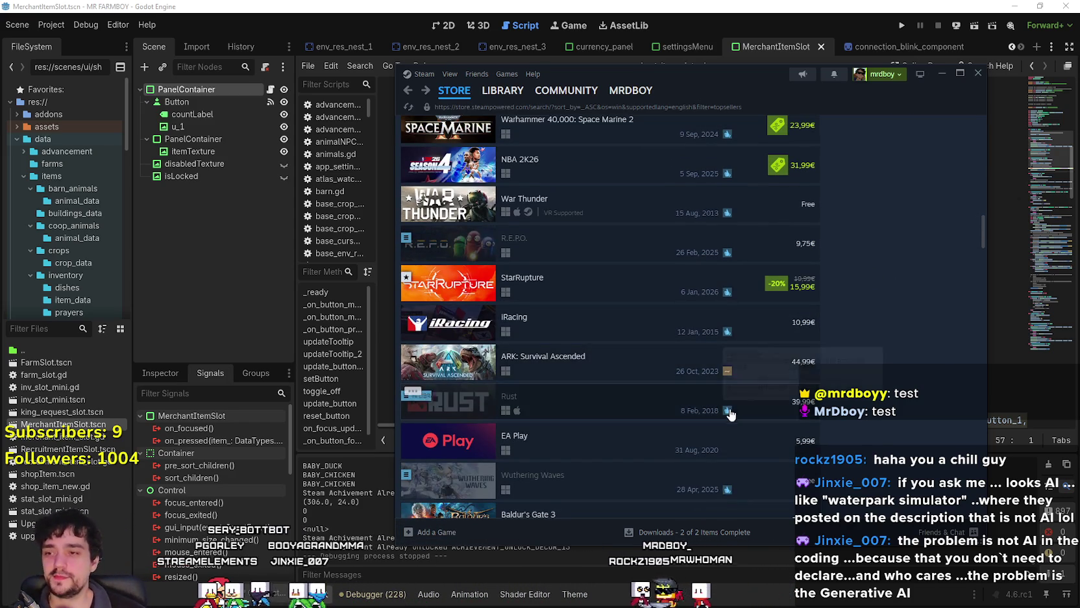
{"action": "scroll", "coordinate": [728, 389], "scroll_direction": "down", "scroll_amount": 2}
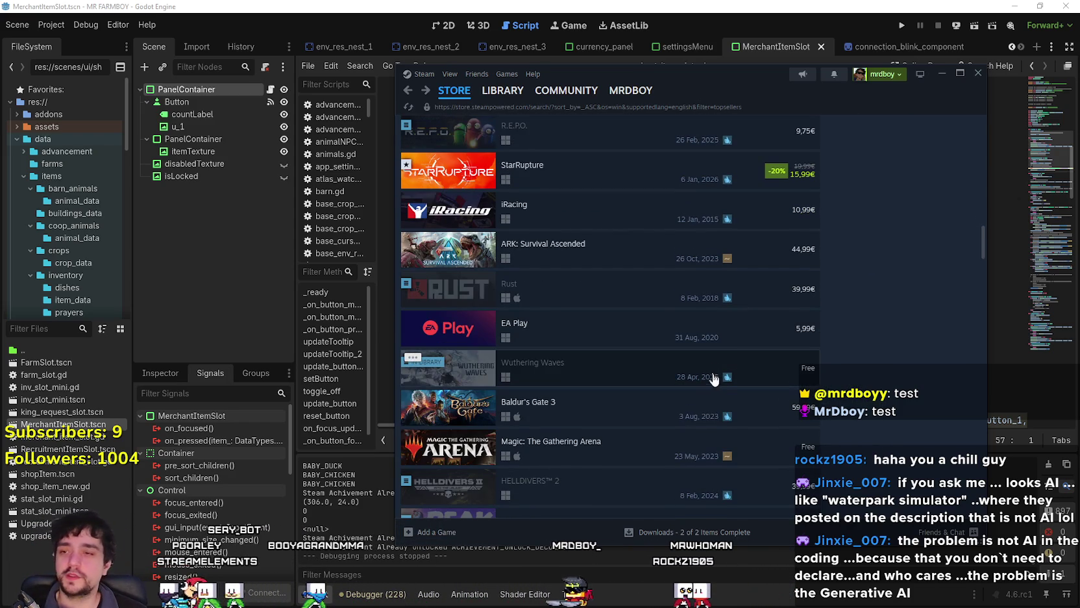
{"action": "scroll", "coordinate": [835, 289], "scroll_direction": "down", "scroll_amount": 2}
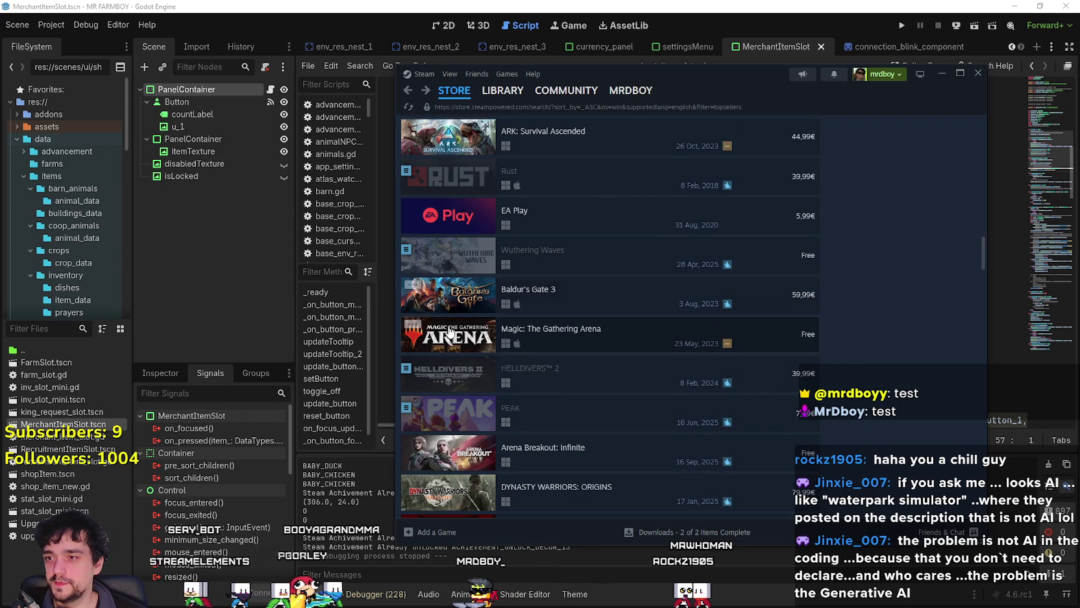
{"action": "scroll", "coordinate": [495, 452], "scroll_direction": "down", "scroll_amount": 2}
{"action": "scroll", "coordinate": [481, 402], "scroll_direction": "down", "scroll_amount": 2}
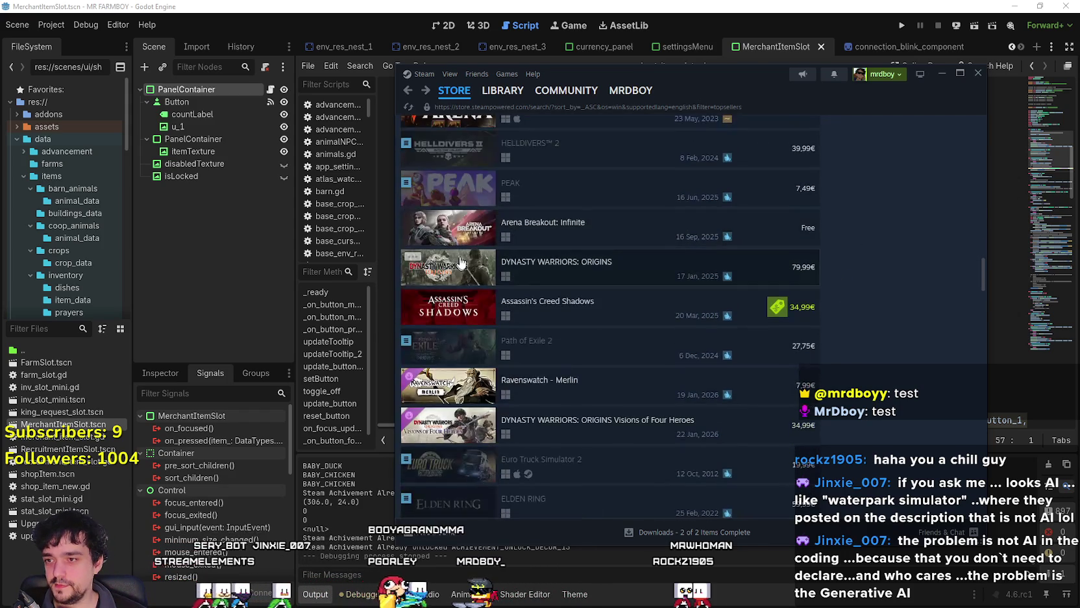
{"action": "scroll", "coordinate": [462, 394], "scroll_direction": "down", "scroll_amount": 2}
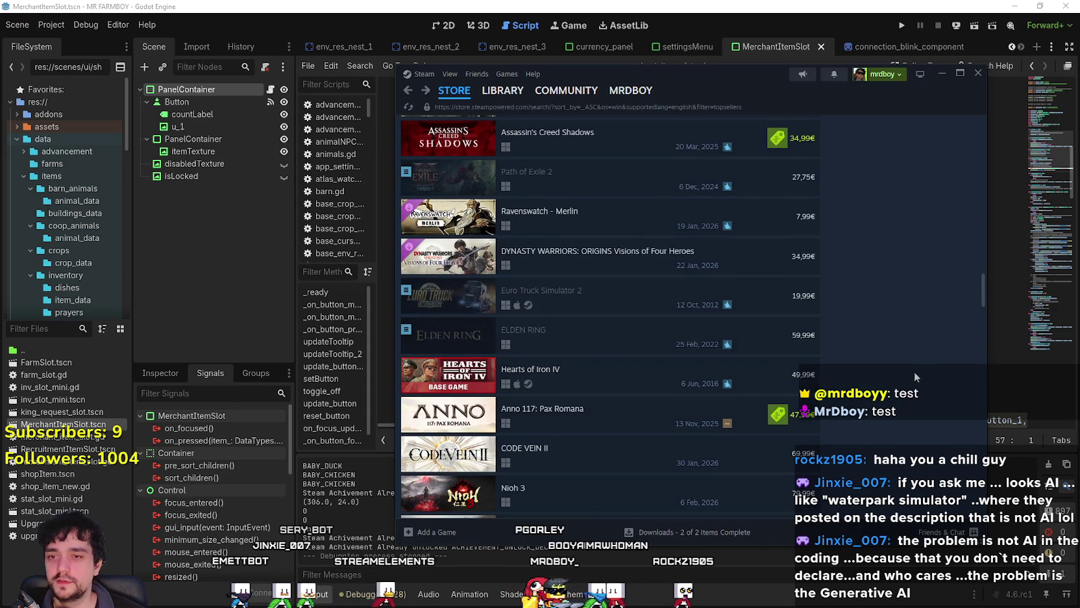
{"action": "left_click_drag", "start_coordinate": [982, 284], "coordinate": [982, 300]}
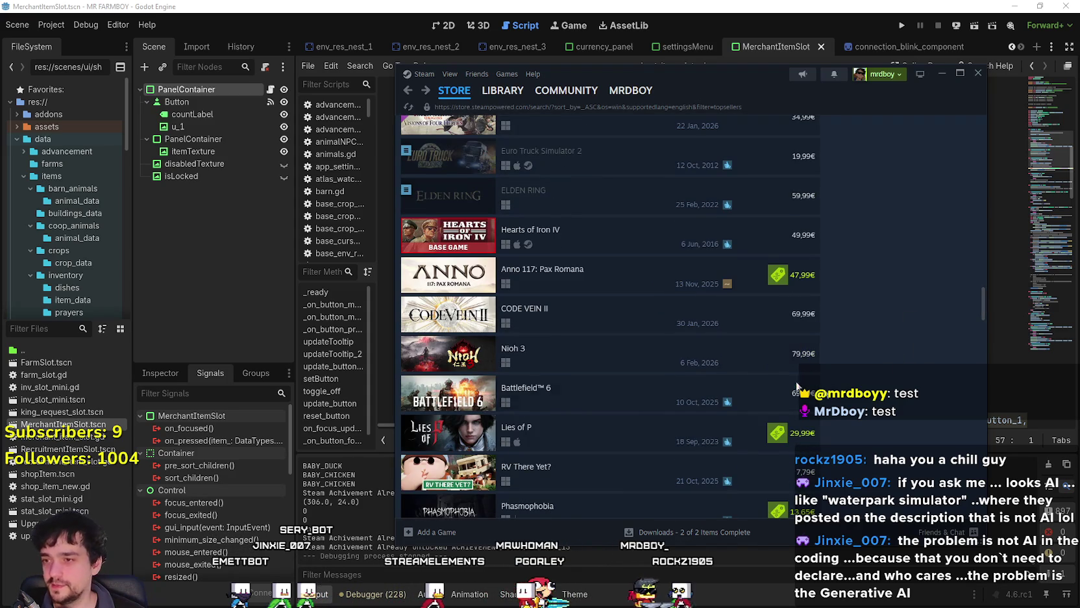
{"action": "left_click", "coordinate": [717, 386]}
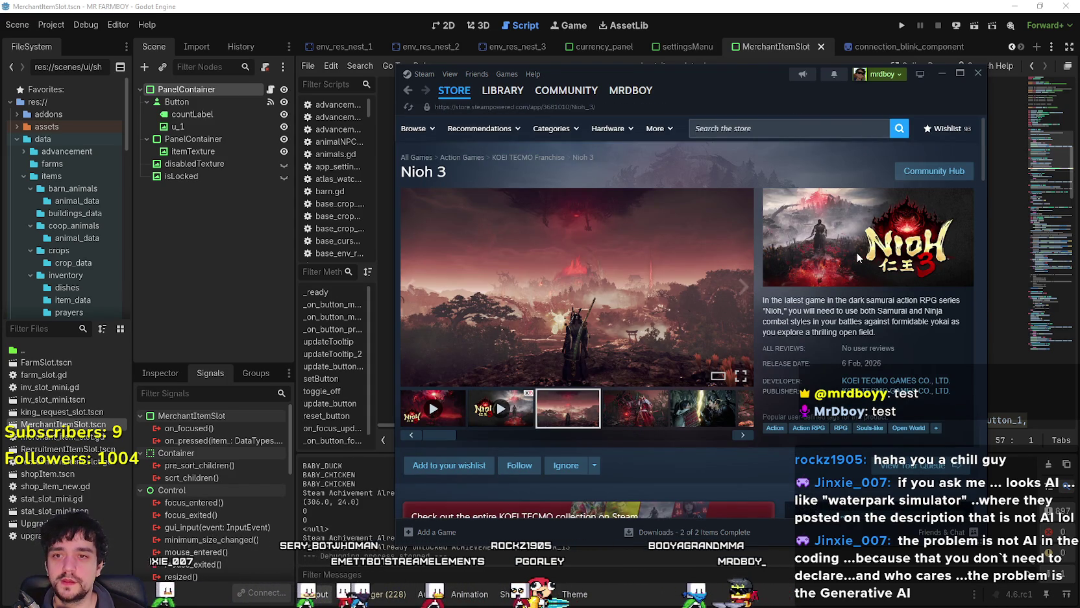
- Highlight the Nioh 3 description opening, then the reviews, release date and developer details
{"action": "mouse_move", "coordinate": [763, 299]}
{"action": "left_mouse_down"}
{"action": "mouse_move", "coordinate": [926, 336]}
{"action": "mouse_move", "coordinate": [765, 305]}
{"action": "left_mouse_up"}
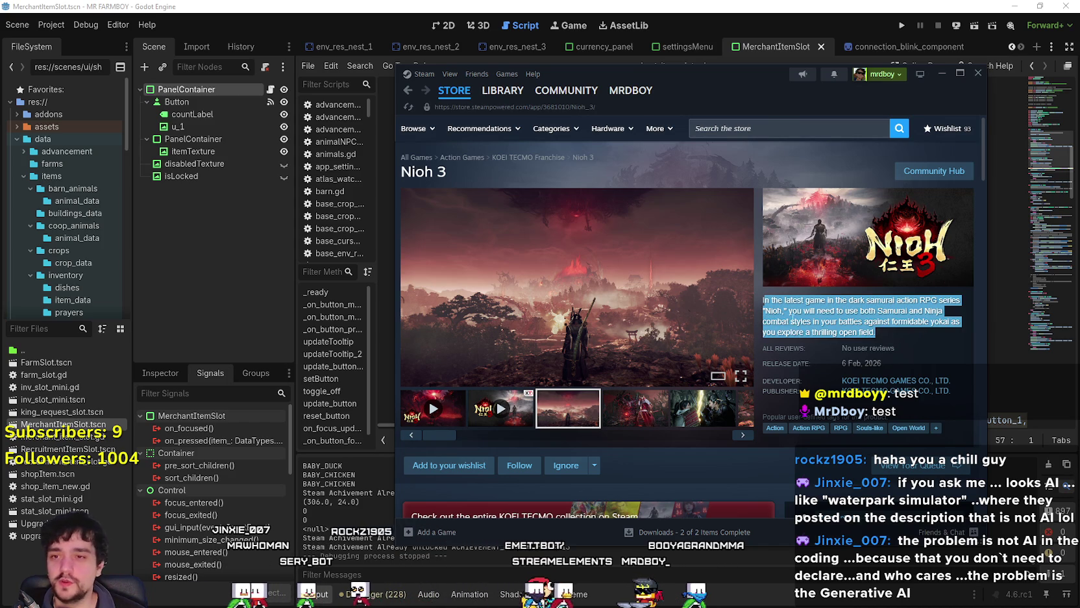
{"action": "left_click", "coordinate": [792, 320]}
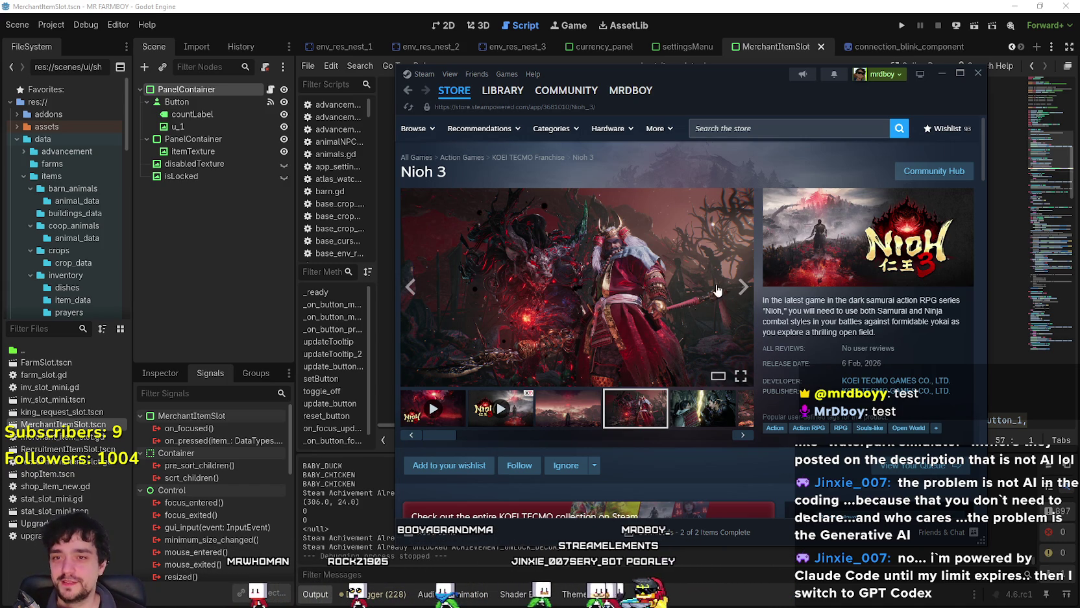
{"action": "mouse_move", "coordinate": [757, 305]}
{"action": "left_mouse_down"}
{"action": "mouse_move", "coordinate": [888, 337]}
{"action": "mouse_move", "coordinate": [760, 300]}
{"action": "mouse_move", "coordinate": [847, 322]}
{"action": "left_mouse_up"}
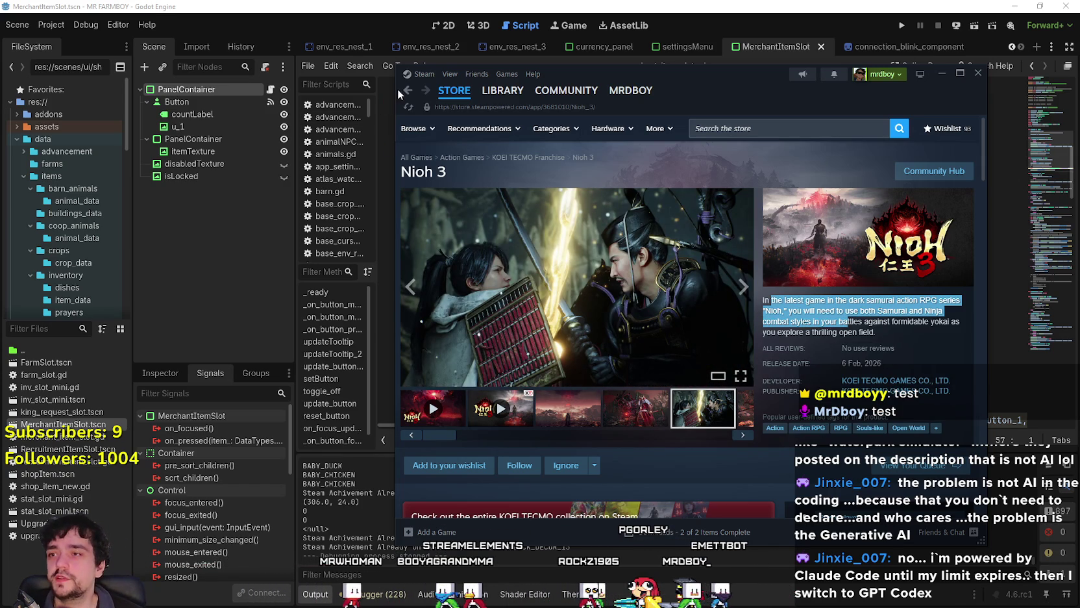
- Search the store for 'Elde' and open the ELDEN RING store page from the suggestions
{"action": "left_click", "coordinate": [768, 128]}
{"action": "type", "text": "Elde"}
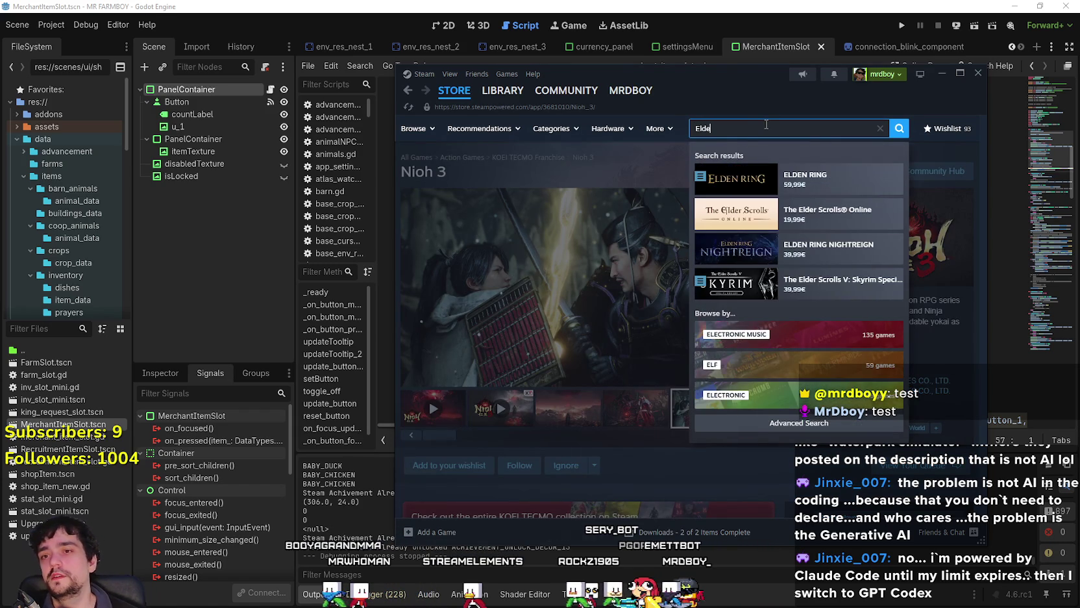
{"action": "key", "text": "BackSpace"}
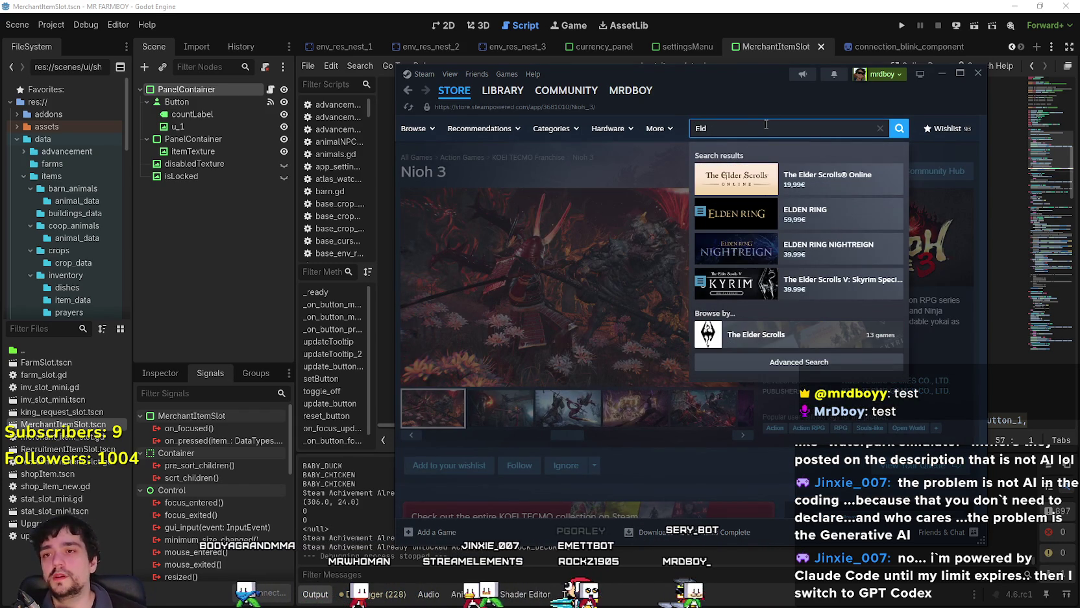
{"action": "left_click", "coordinate": [808, 211]}
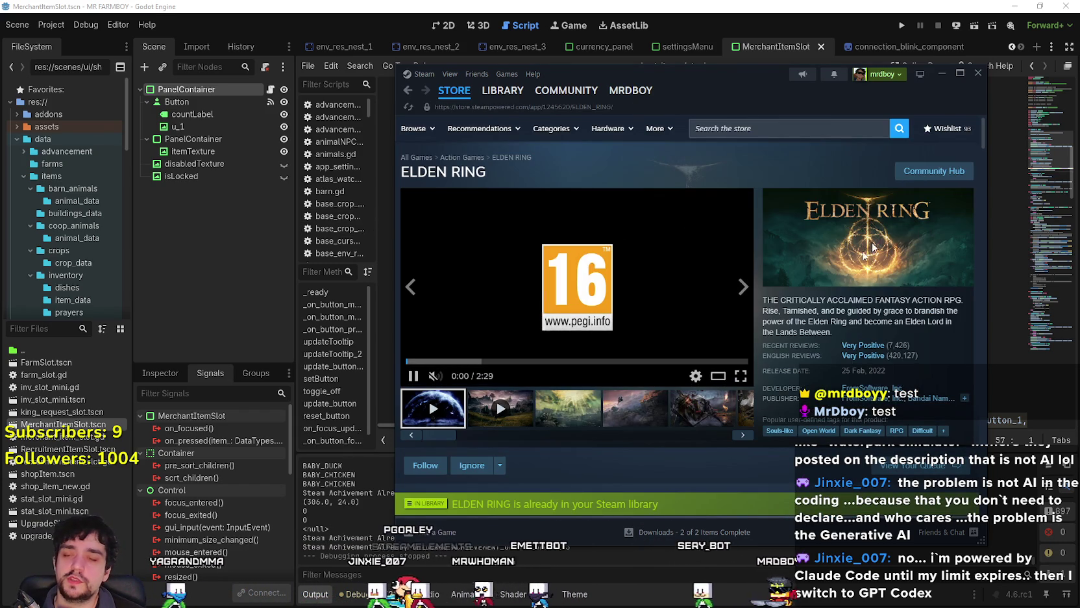
- Return to the store home page and enter 'waterpark simulator' in the store search
{"action": "mouse_move", "coordinate": [470, 97]}
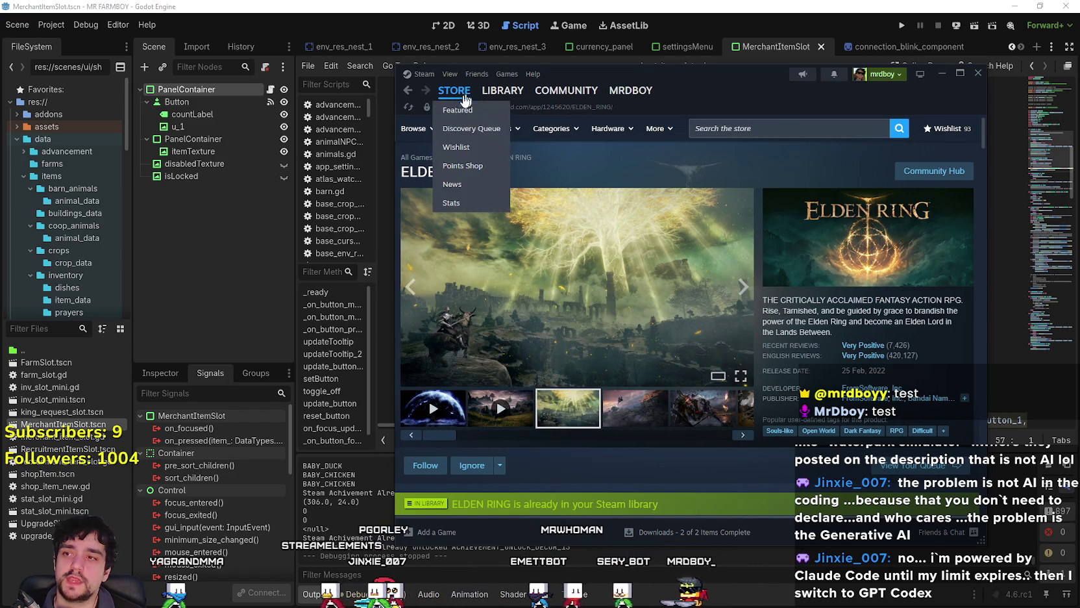
{"action": "left_click", "coordinate": [506, 129]}
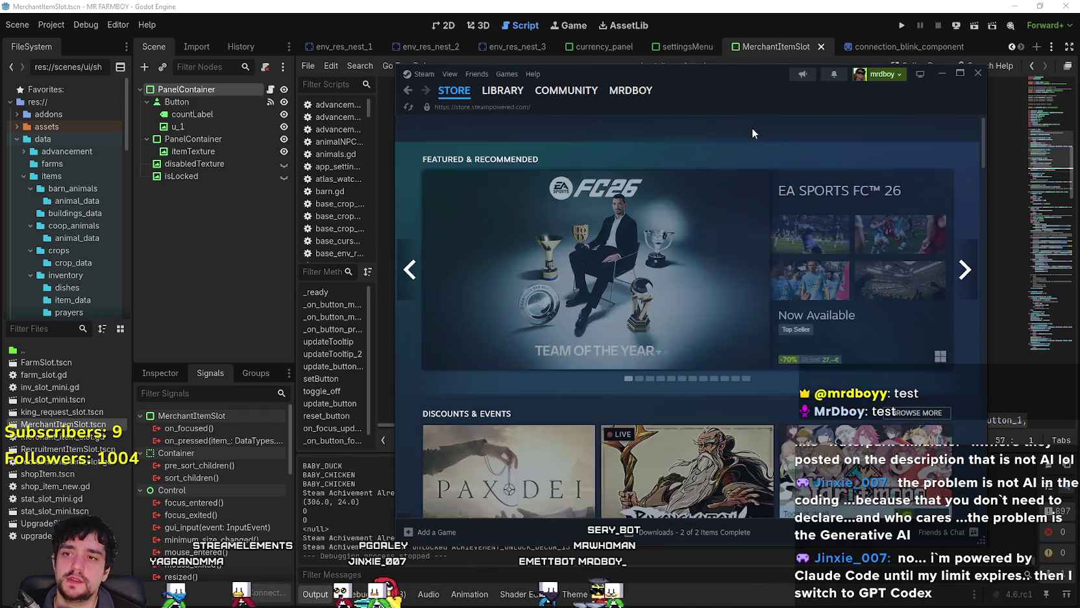
{"action": "left_click", "coordinate": [739, 133]}
{"action": "left_click", "coordinate": [622, 157]}
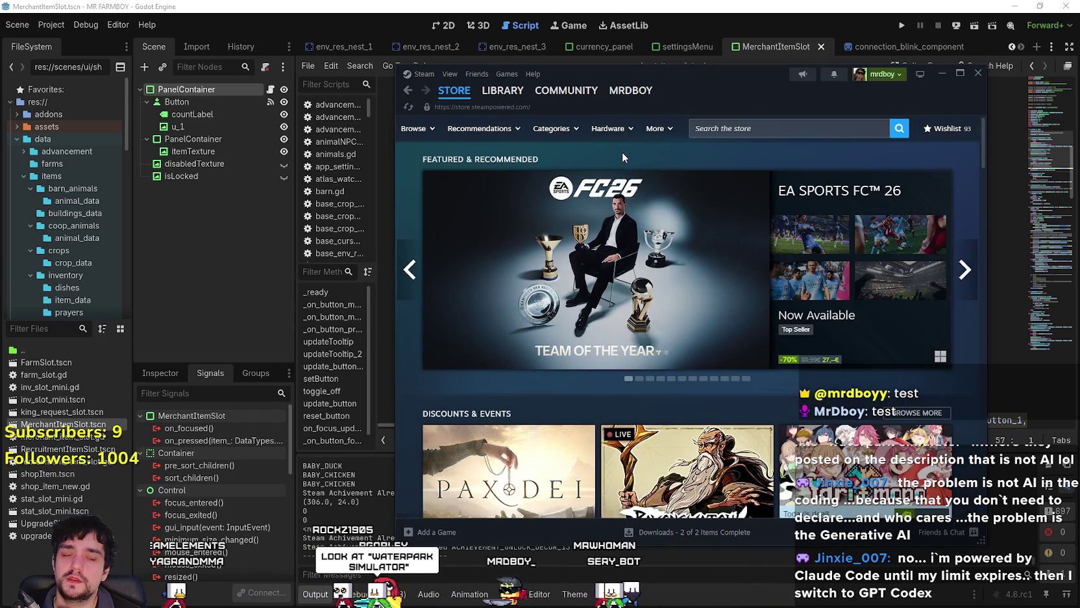
{"action": "left_click", "coordinate": [828, 129]}
{"action": "type", "text": "wa"}
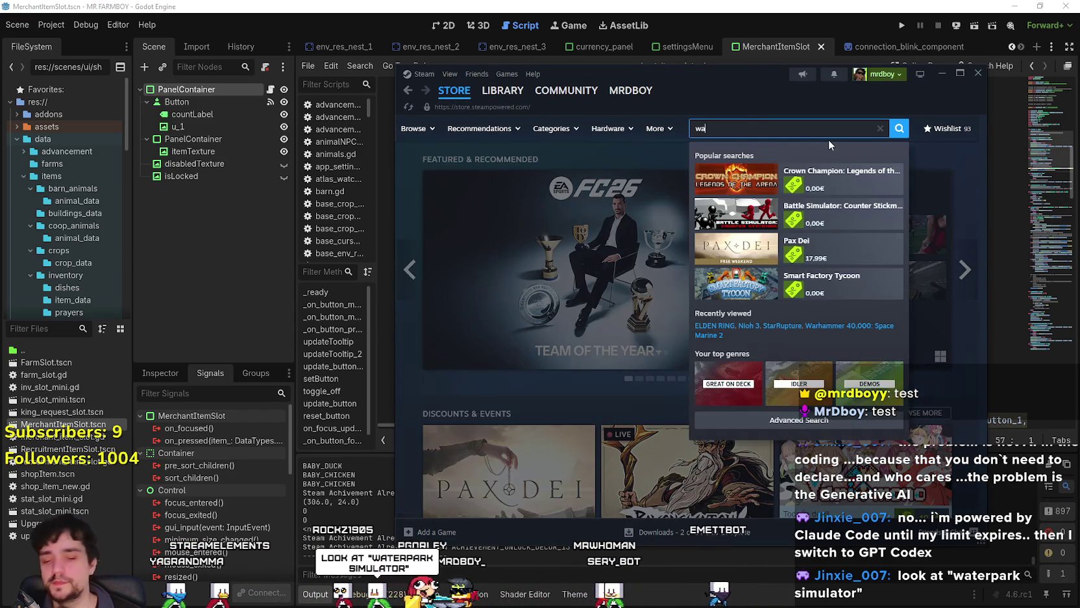
{"action": "type", "text": "terpark"}
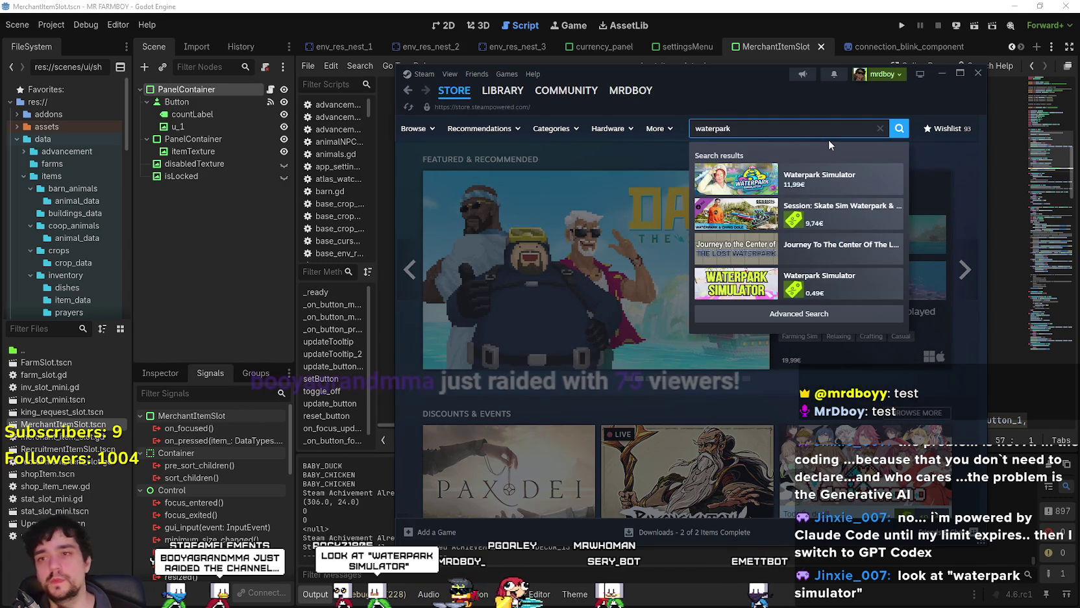
{"action": "type", "text": " si"}
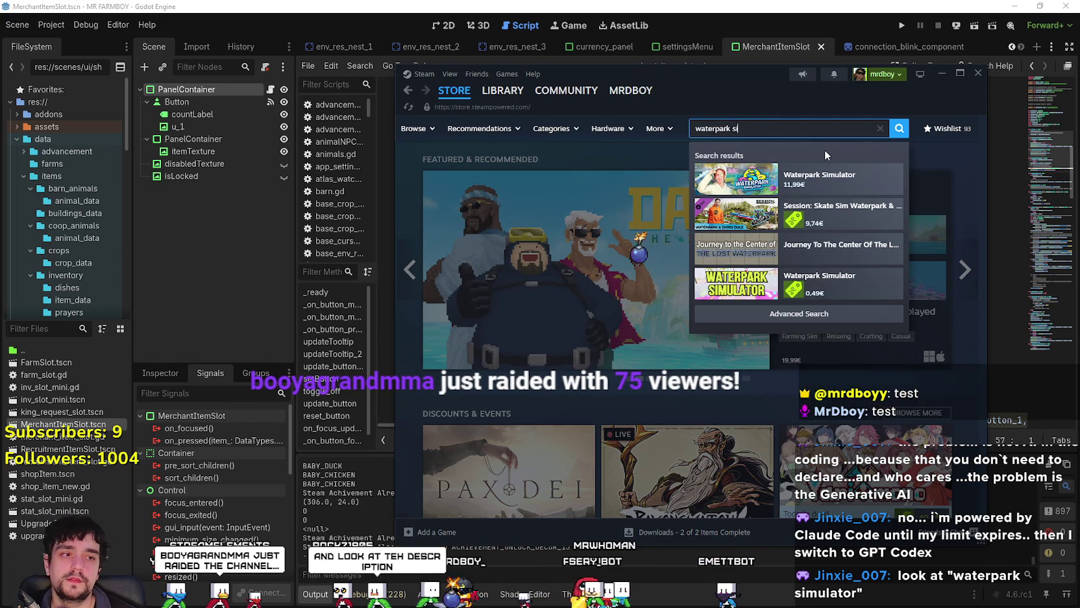
{"action": "type", "text": "mulator"}
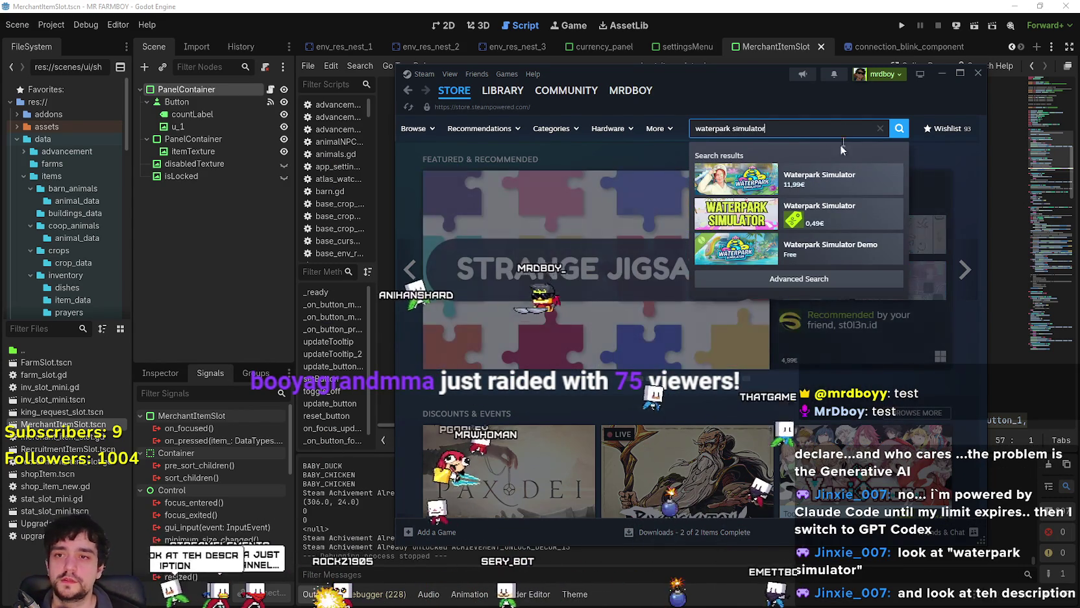
- Open the Waterpark Simulator store page from the search suggestions
{"action": "left_click", "coordinate": [812, 182]}
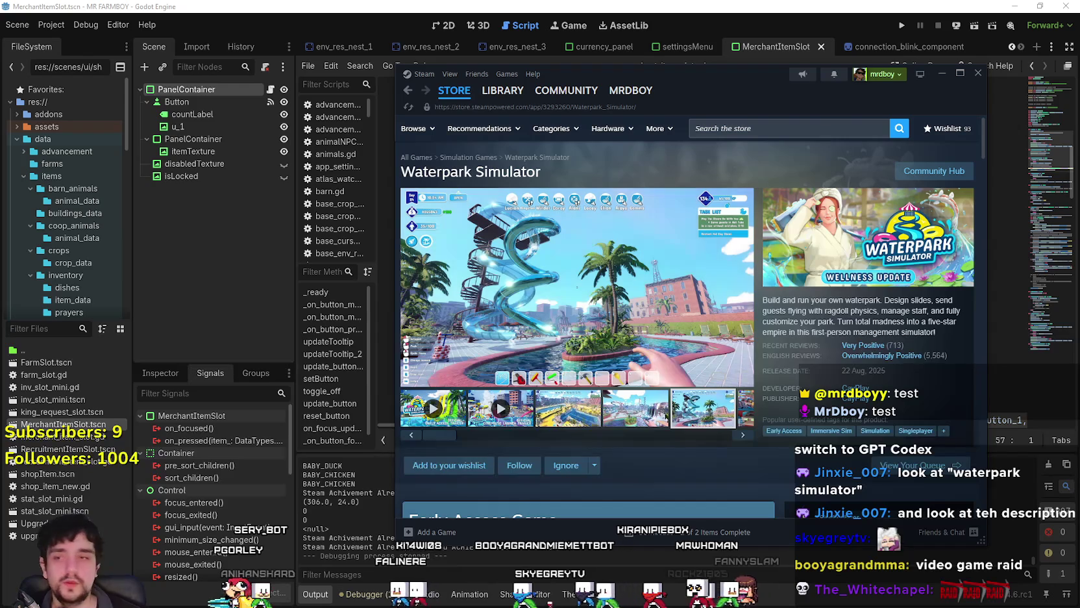
{"action": "left_click", "coordinate": [697, 127]}
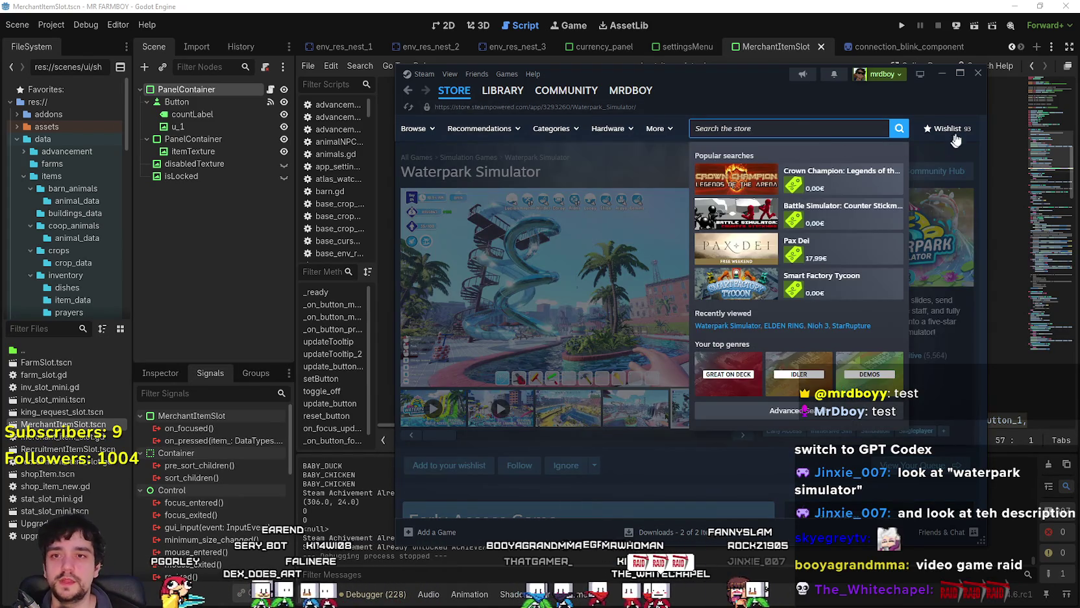
- Open the wishlist, scroll far down through the saved games, and open Alpine Lake
{"action": "left_click", "coordinate": [683, 146]}
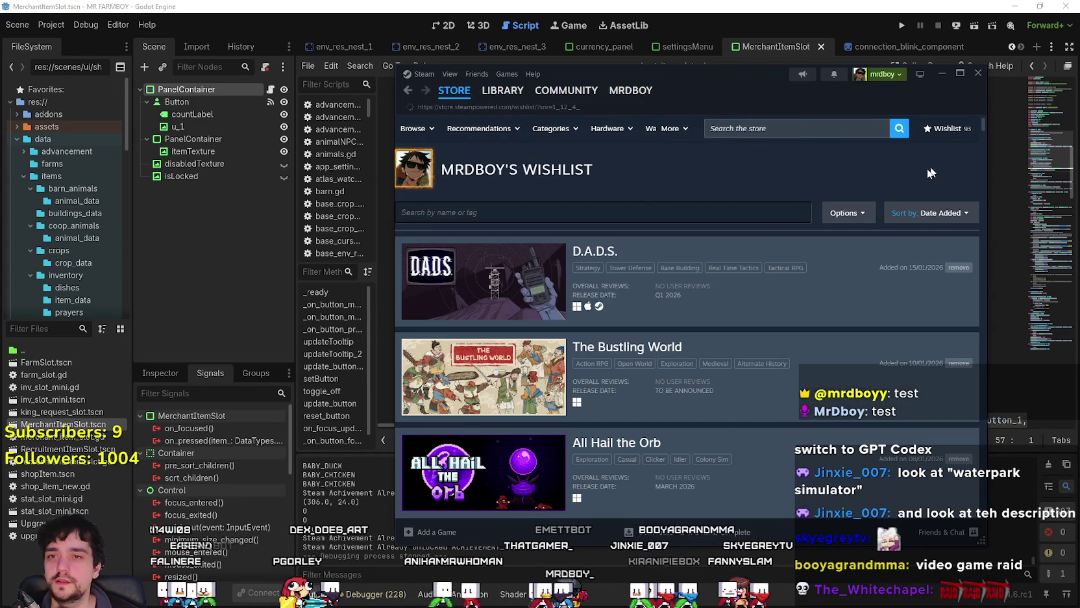
{"action": "scroll", "coordinate": [494, 318], "scroll_direction": "down", "scroll_amount": 5}
{"action": "scroll", "coordinate": [494, 318], "scroll_direction": "down", "scroll_amount": 4}
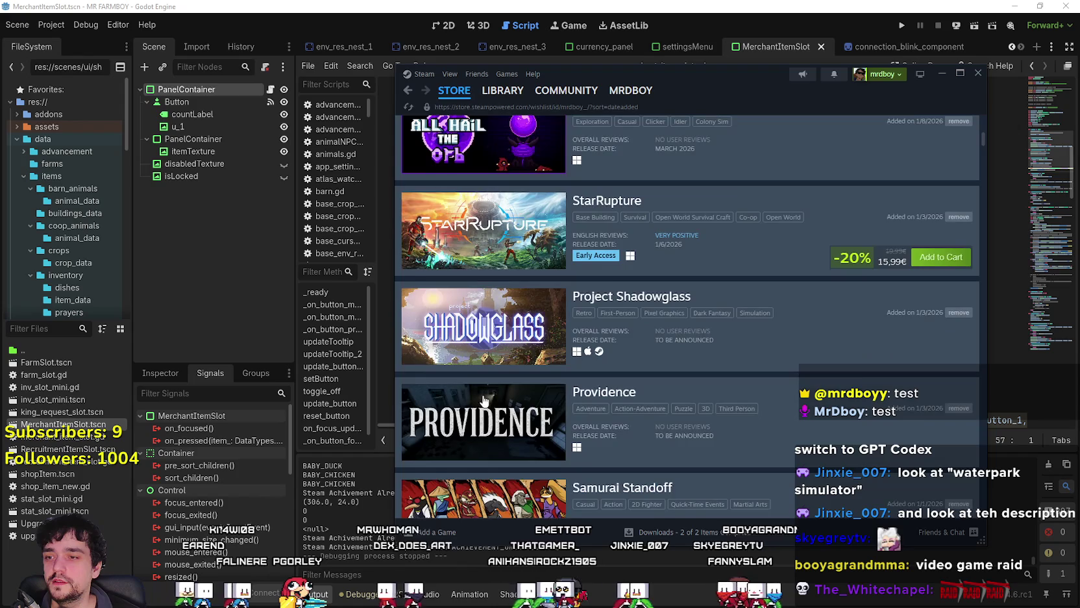
{"action": "scroll", "coordinate": [522, 418], "scroll_direction": "down", "scroll_amount": 2}
{"action": "scroll", "coordinate": [522, 415], "scroll_direction": "down", "scroll_amount": 6}
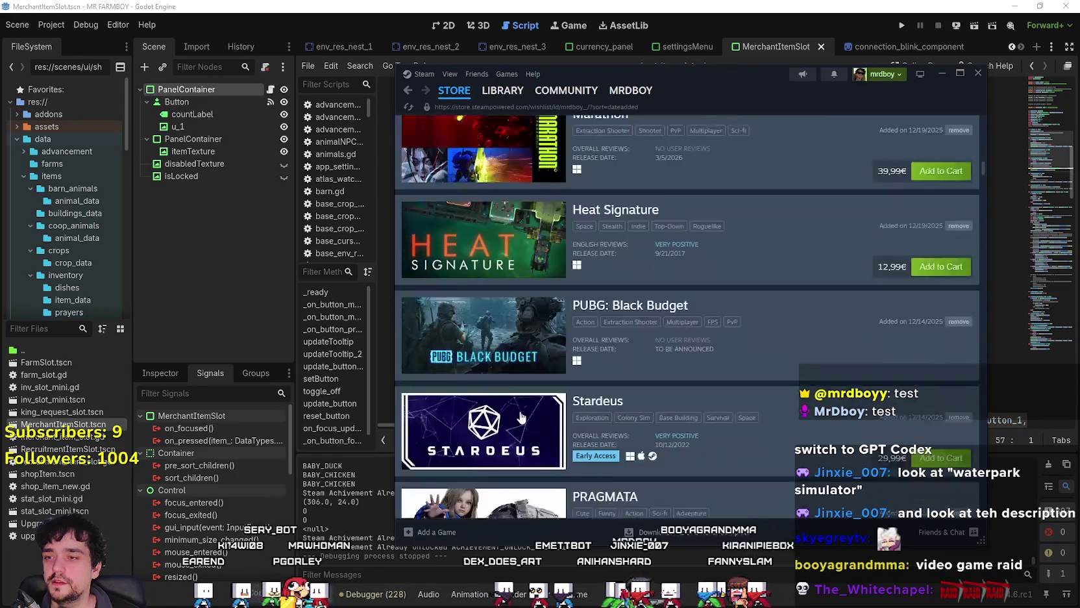
{"action": "scroll", "coordinate": [514, 391], "scroll_direction": "down", "scroll_amount": 15}
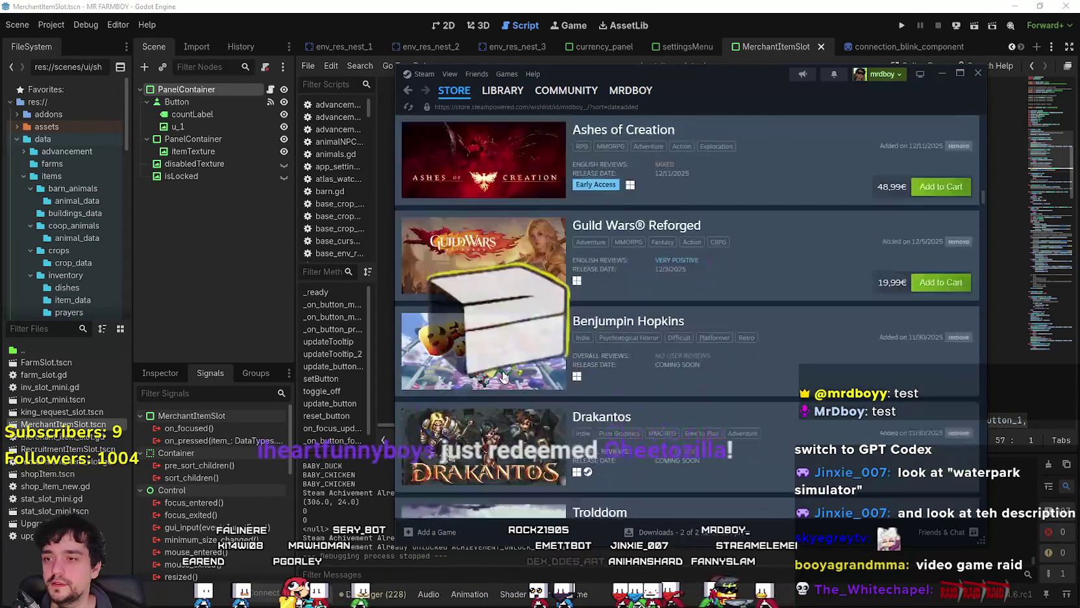
{"action": "scroll", "coordinate": [514, 390], "scroll_direction": "down", "scroll_amount": 14}
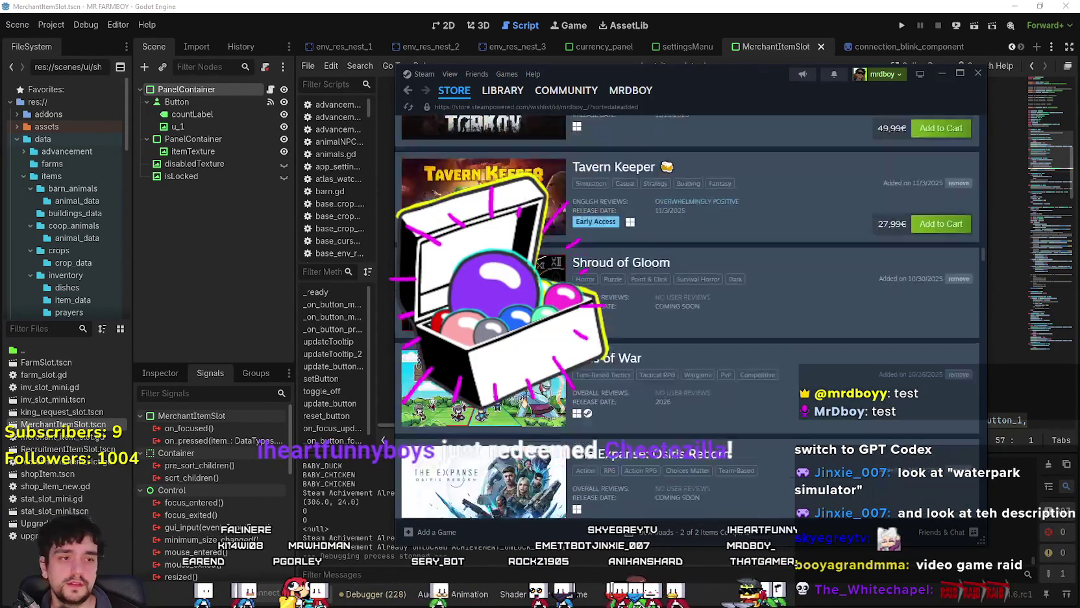
{"action": "scroll", "coordinate": [515, 390], "scroll_direction": "down", "scroll_amount": 3}
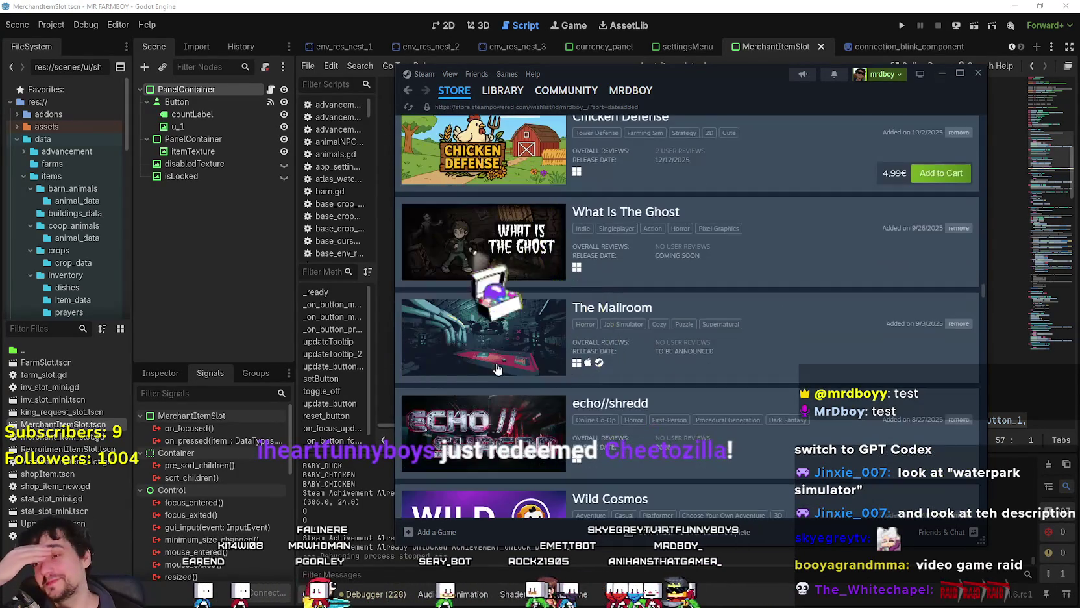
{"action": "scroll", "coordinate": [514, 391], "scroll_direction": "down", "scroll_amount": 2}
{"action": "scroll", "coordinate": [514, 390], "scroll_direction": "down", "scroll_amount": 1}
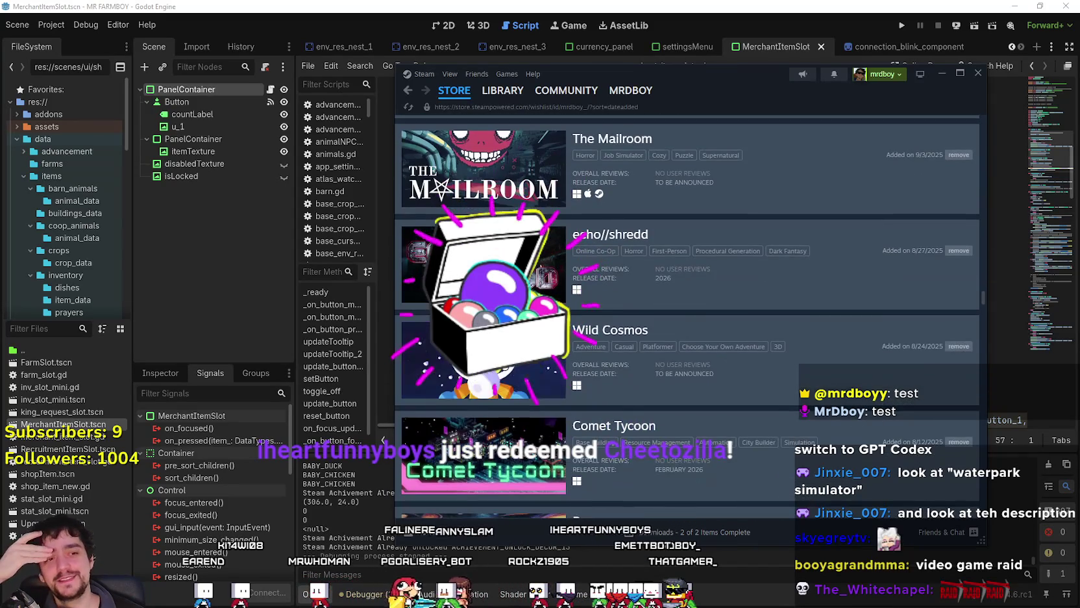
{"action": "scroll", "coordinate": [514, 390], "scroll_direction": "down", "scroll_amount": 3}
{"action": "scroll", "coordinate": [503, 346], "scroll_direction": "down", "scroll_amount": 10}
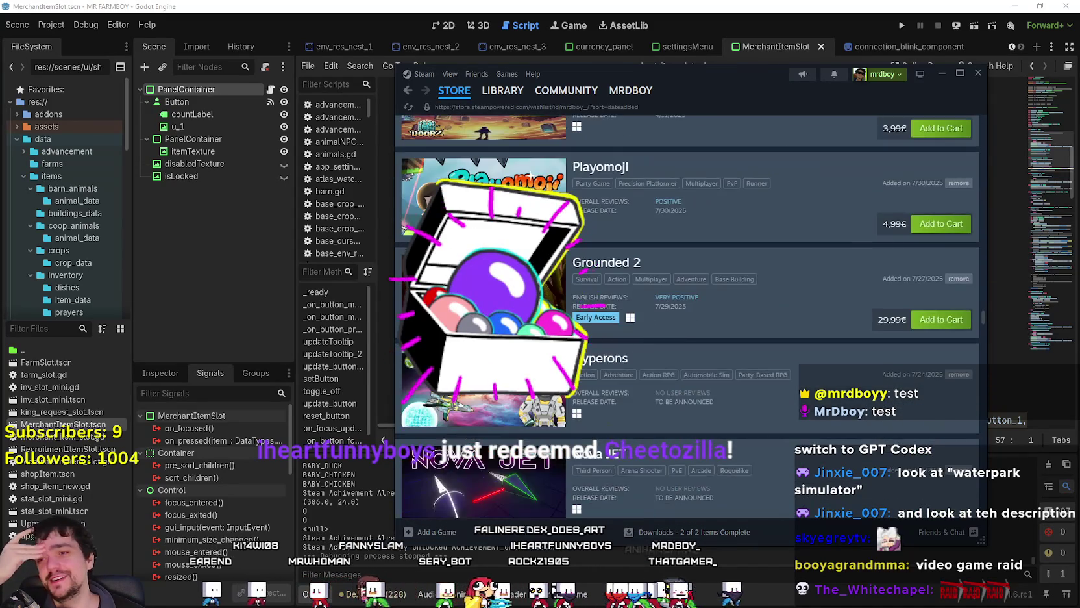
{"action": "scroll", "coordinate": [503, 346], "scroll_direction": "down", "scroll_amount": 9}
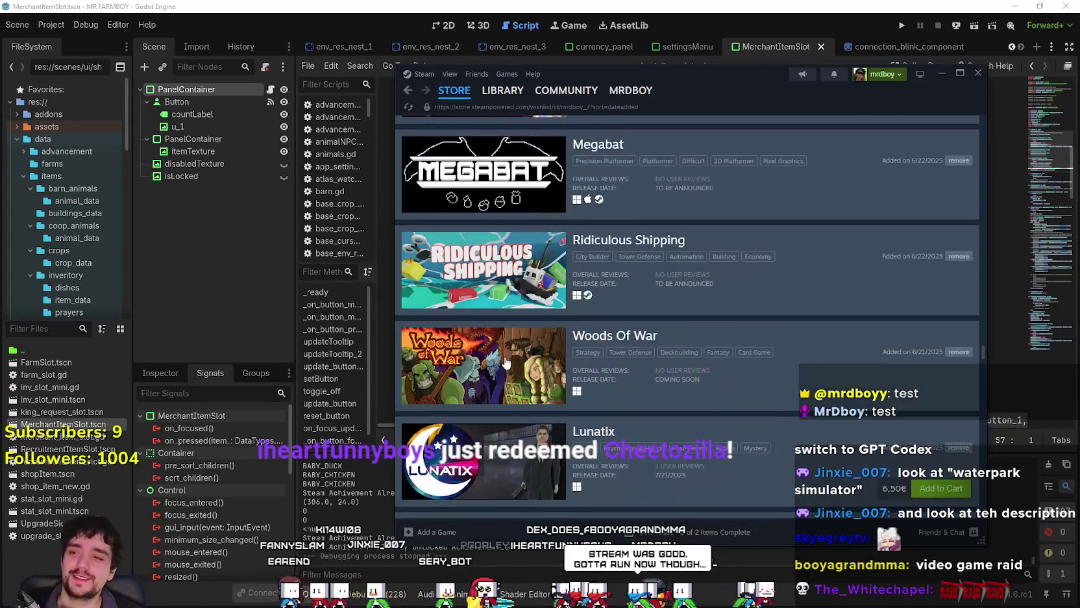
{"action": "scroll", "coordinate": [746, 389], "scroll_direction": "down", "scroll_amount": 4}
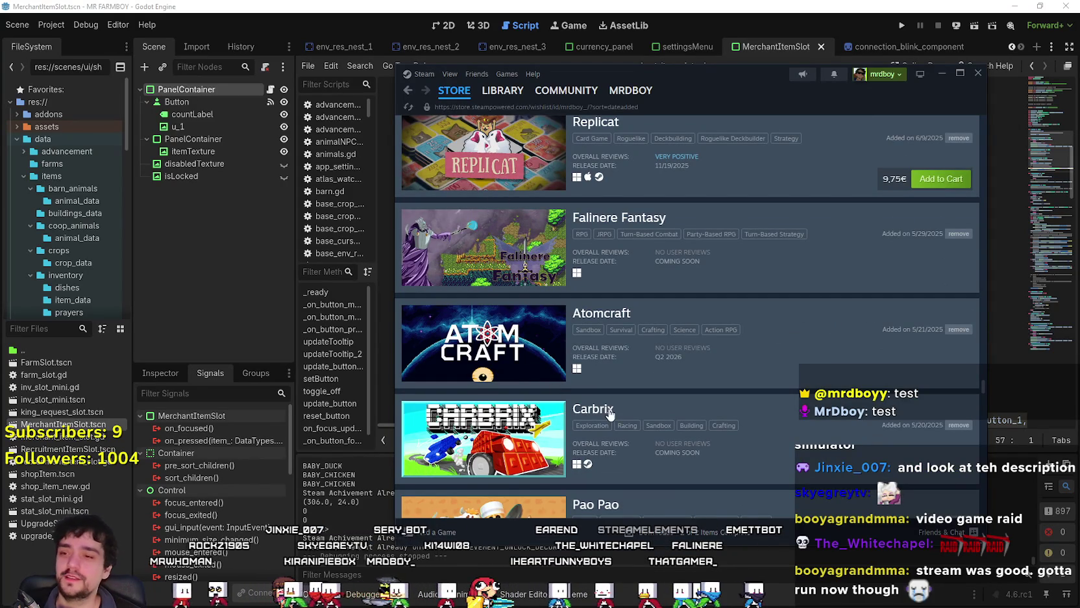
{"action": "scroll", "coordinate": [607, 415], "scroll_direction": "down", "scroll_amount": 3}
{"action": "scroll", "coordinate": [650, 407], "scroll_direction": "down", "scroll_amount": 5}
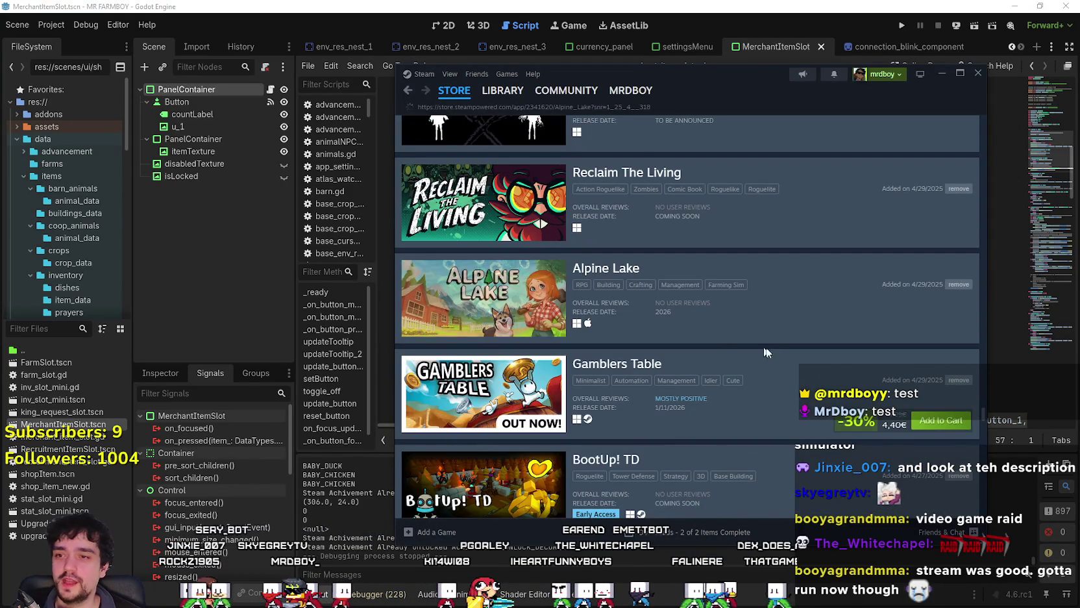
{"action": "left_click", "coordinate": [623, 267]}
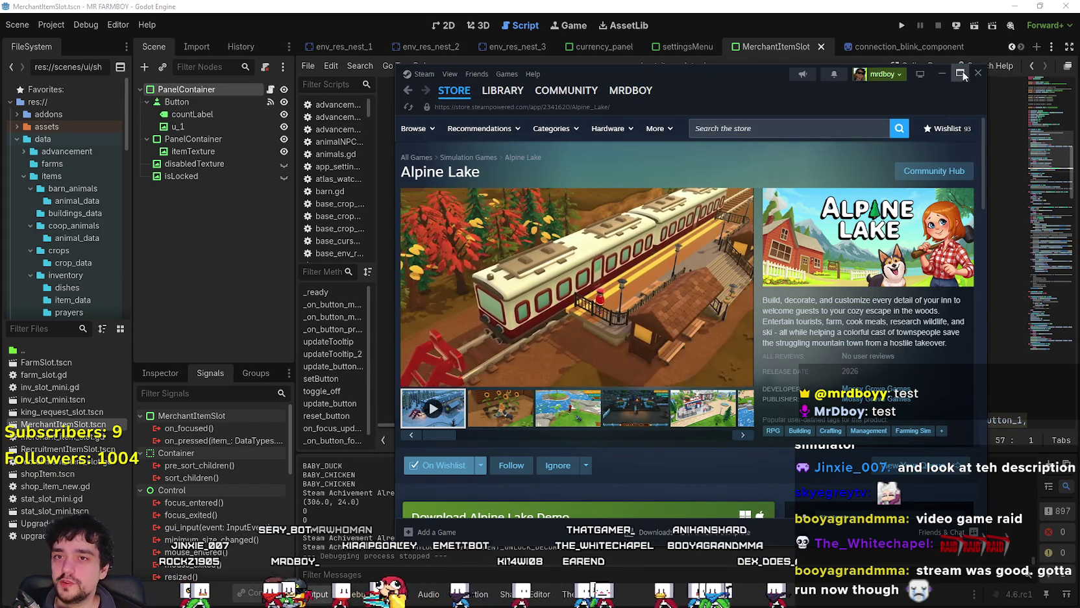
- Maximize the Steam window and copy the Alpine Lake page URL
{"action": "left_click", "coordinate": [961, 72]}
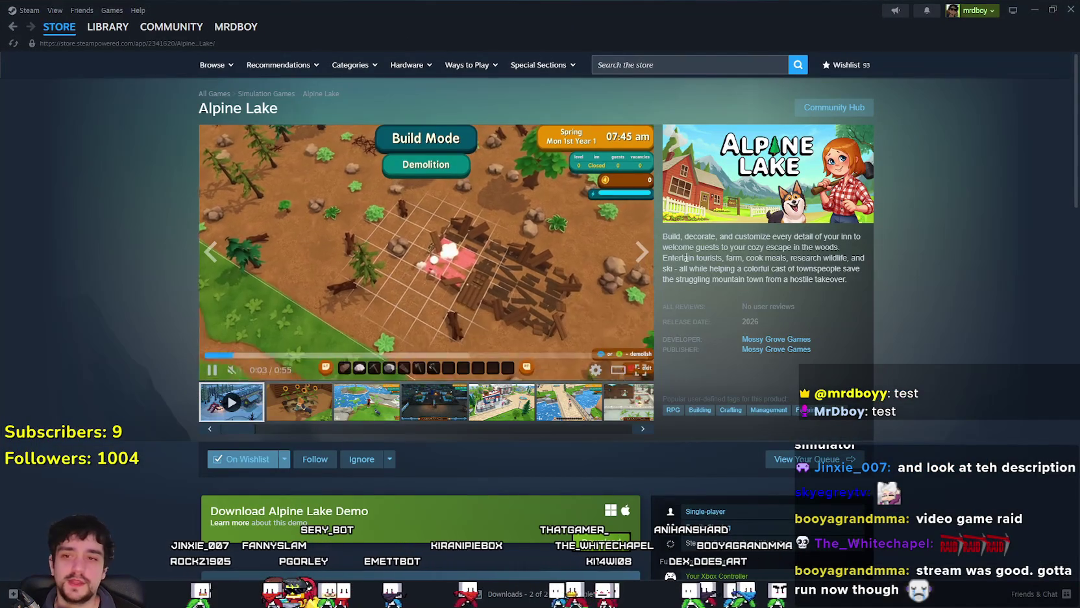
{"action": "right_click", "coordinate": [689, 262]}
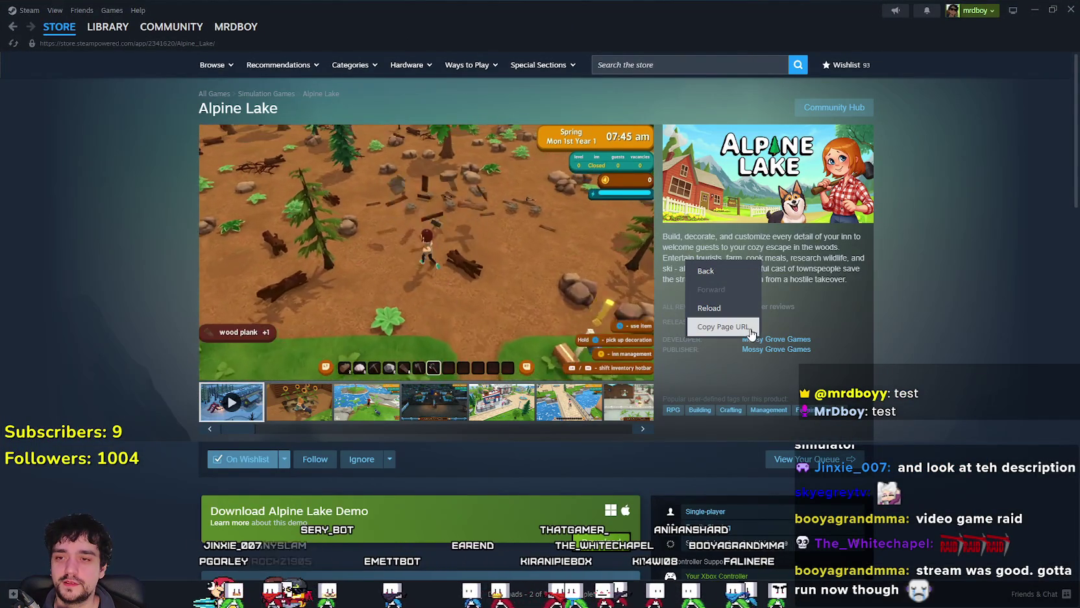
{"action": "left_click", "coordinate": [751, 328]}
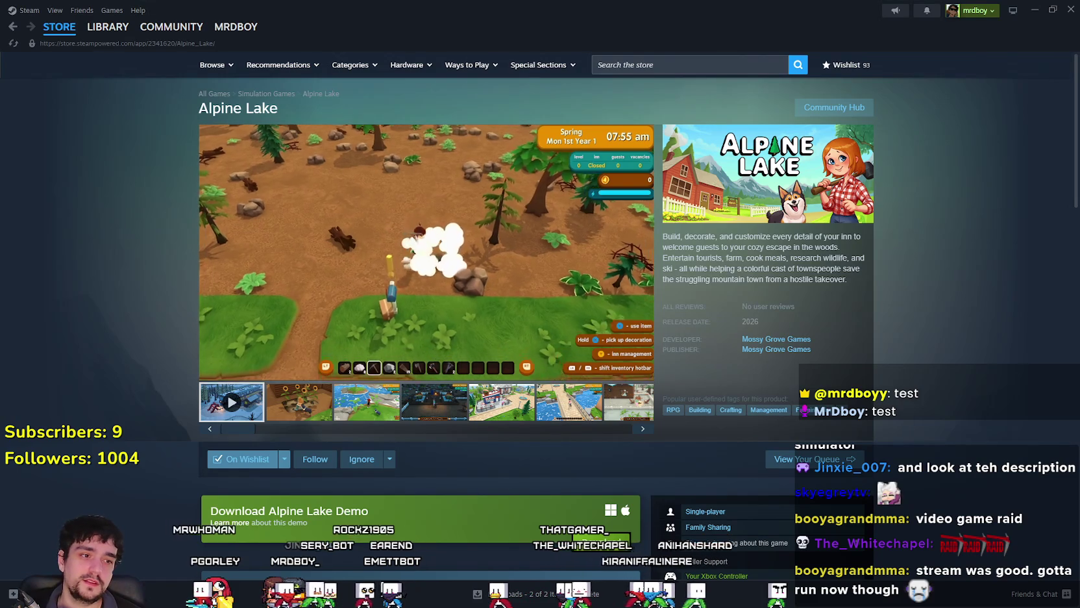
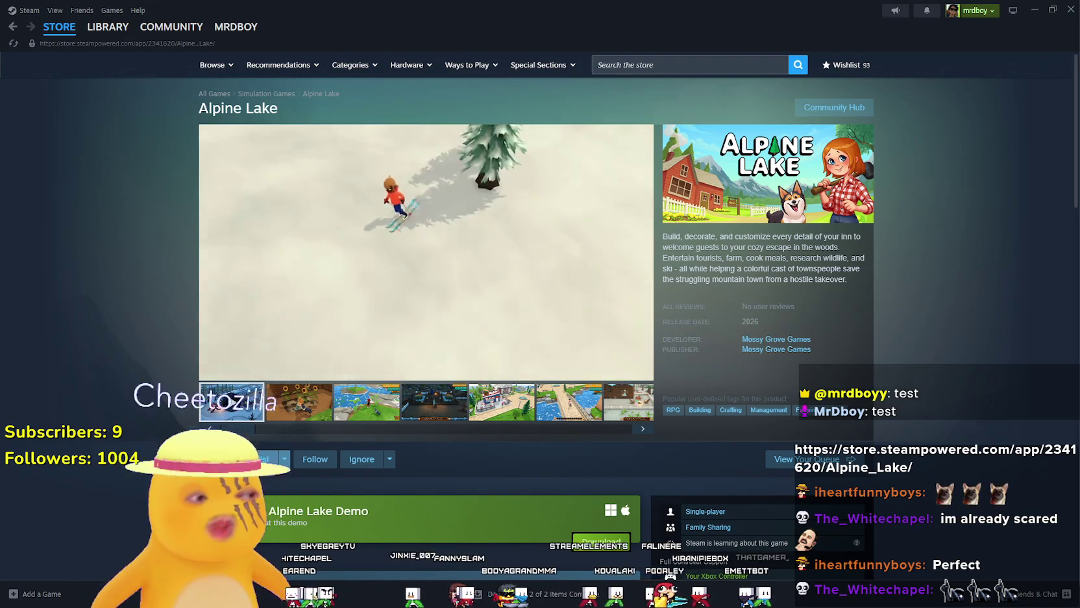
- Browse Alpine Lake's sunflower screenshot, its trailer, and the town and burger-shop screenshot
{"action": "left_click", "coordinate": [325, 409]}
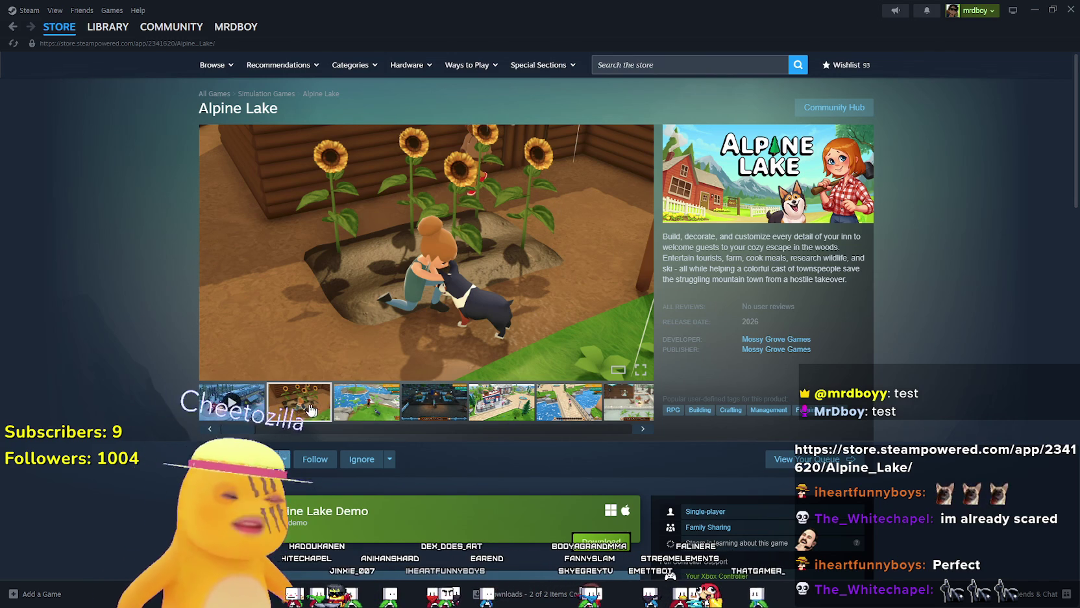
{"action": "scroll", "coordinate": [298, 422], "scroll_direction": "down", "scroll_amount": 2}
{"action": "scroll", "coordinate": [419, 457], "scroll_direction": "up", "scroll_amount": 2}
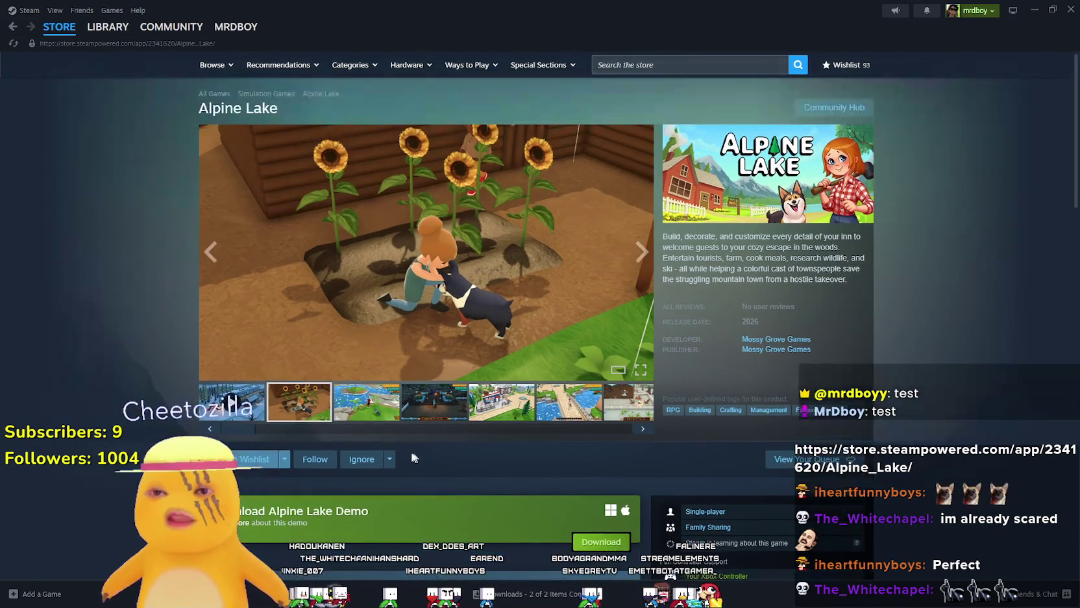
{"action": "left_click", "coordinate": [232, 401]}
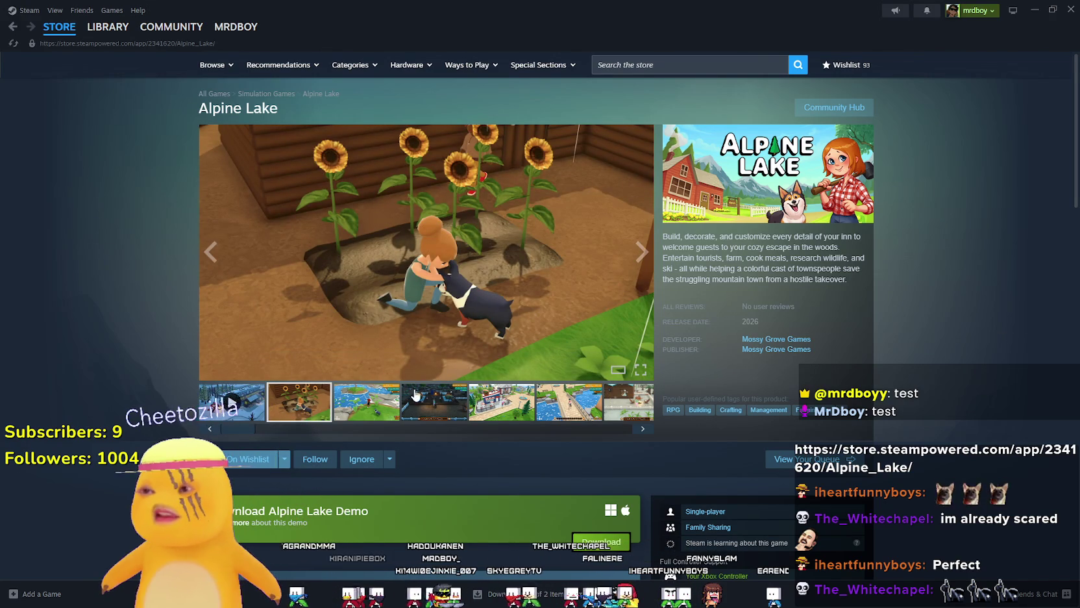
{"action": "left_click", "coordinate": [526, 408]}
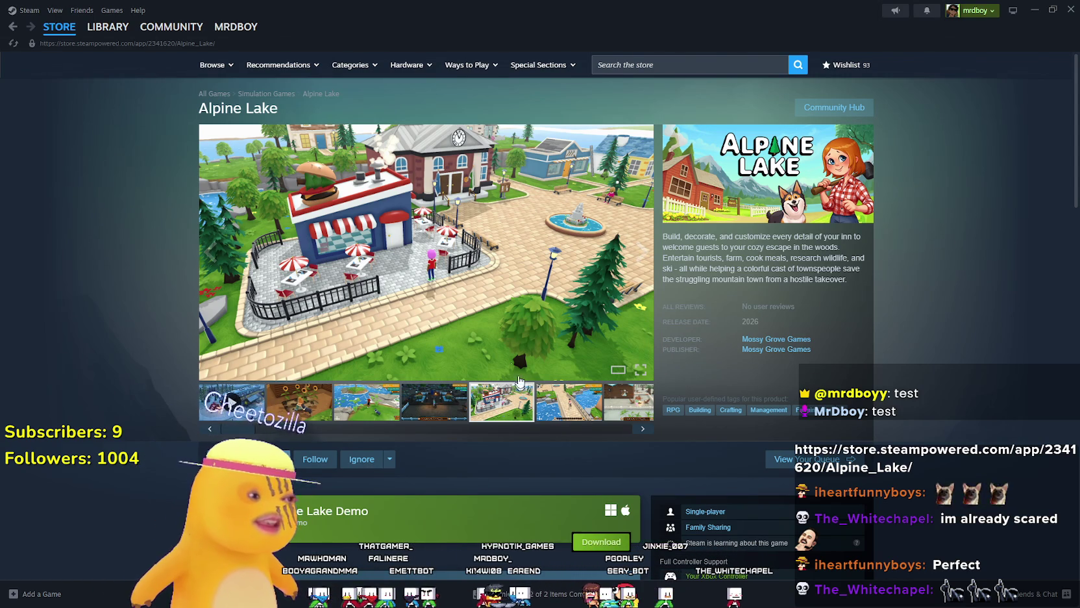
{"action": "mouse_move", "coordinate": [60, 39]}
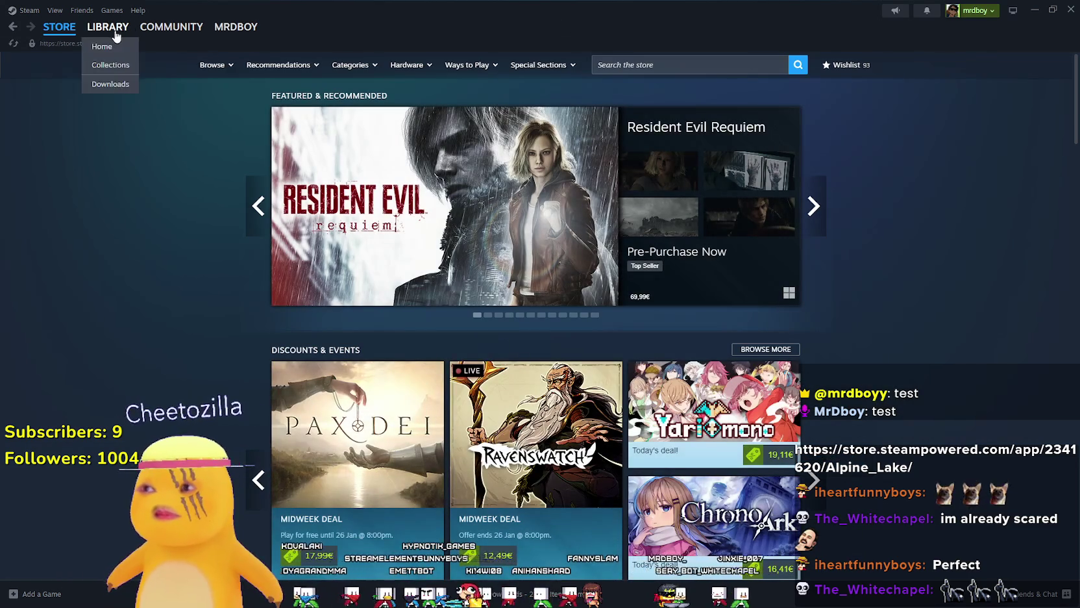
- Open MR FARMBOY's store page from the library and copy its page URL
{"action": "left_click", "coordinate": [112, 29]}
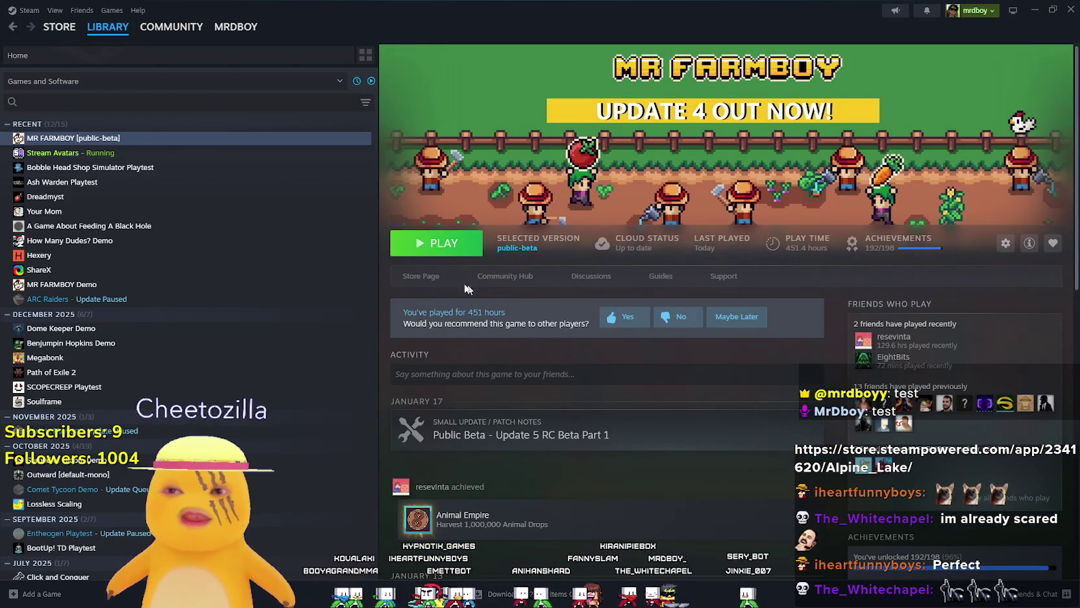
{"action": "left_click", "coordinate": [417, 276]}
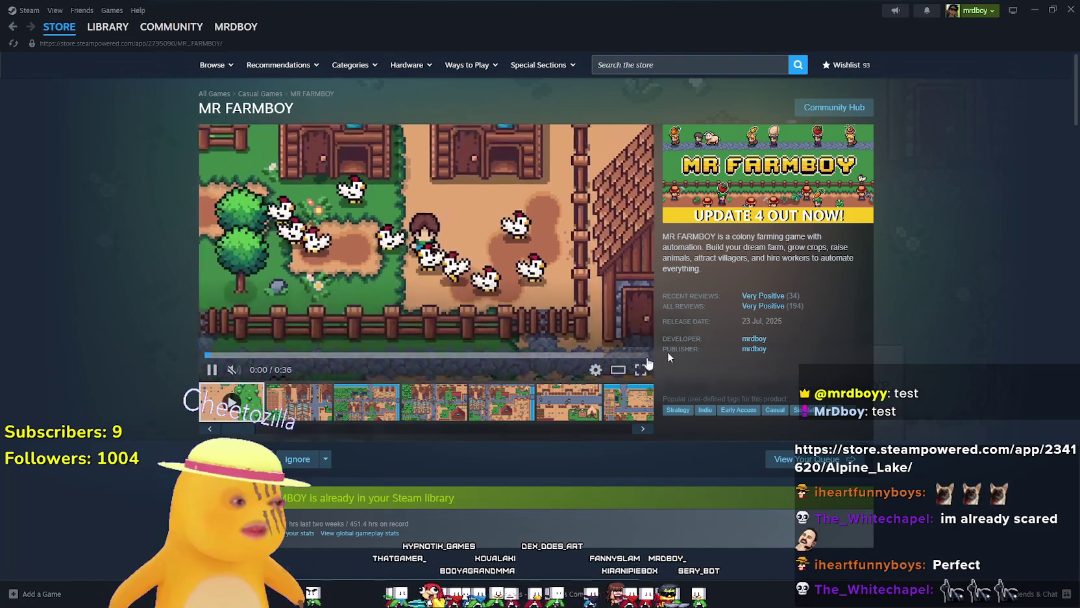
{"action": "right_click", "coordinate": [892, 298]}
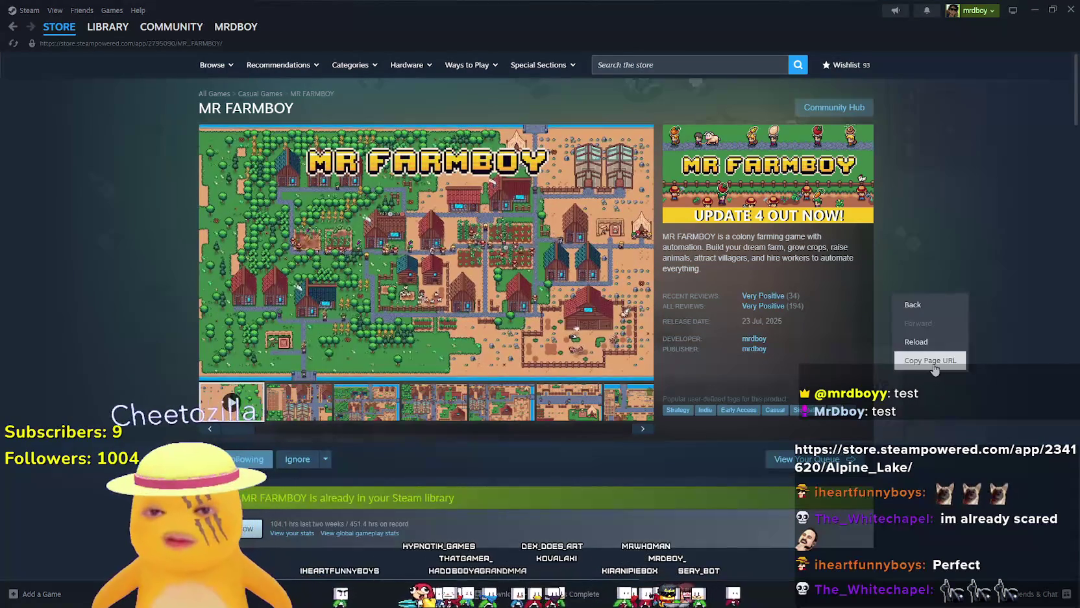
{"action": "left_click", "coordinate": [909, 359]}
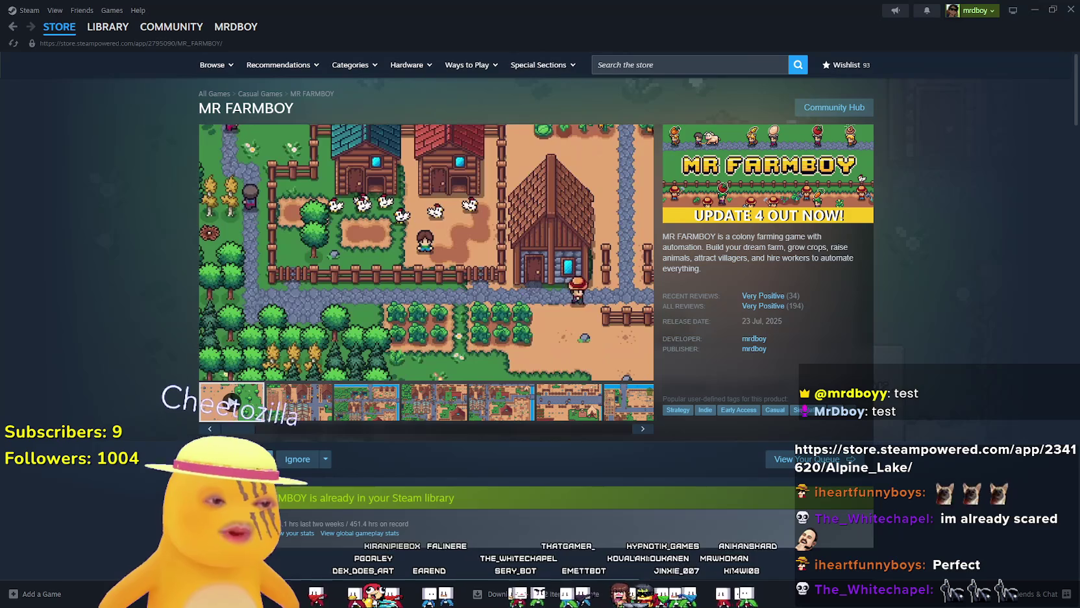
{"action": "key", "text": "alt+Tab"}
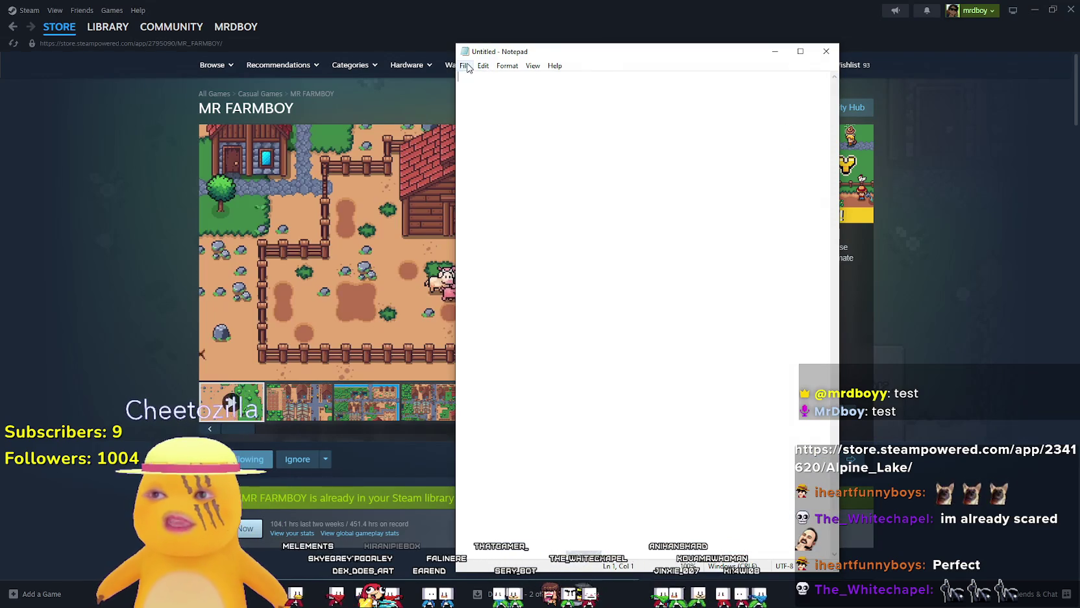
{"action": "left_click", "coordinate": [482, 66]}
{"action": "left_click", "coordinate": [827, 51]}
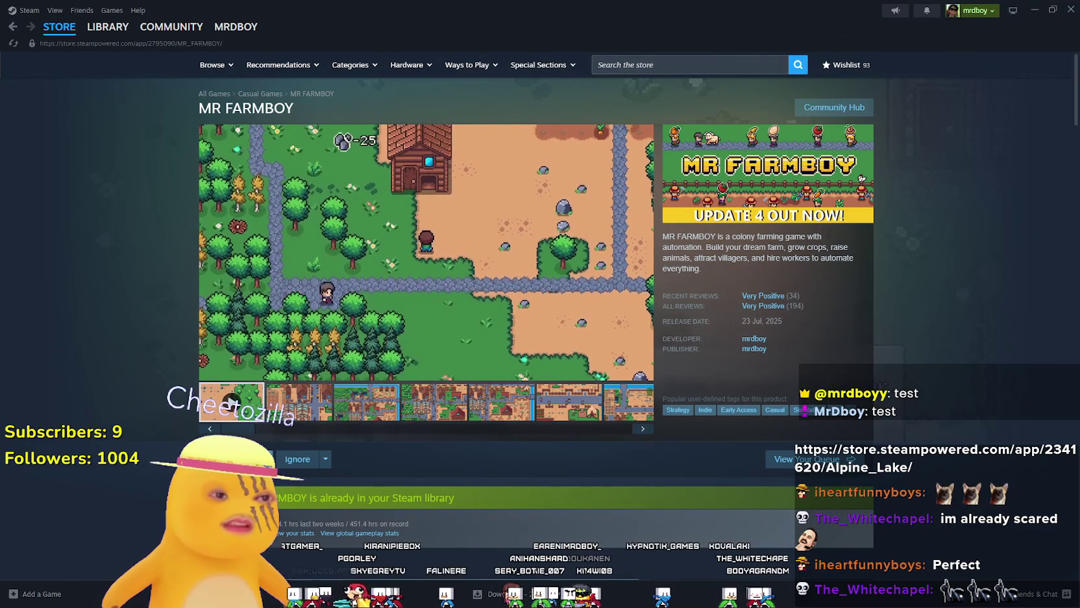
{"action": "key", "text": "alt+Tab"}
{"action": "left_click_drag", "start_coordinate": [494, 198], "coordinate": [698, 199]}
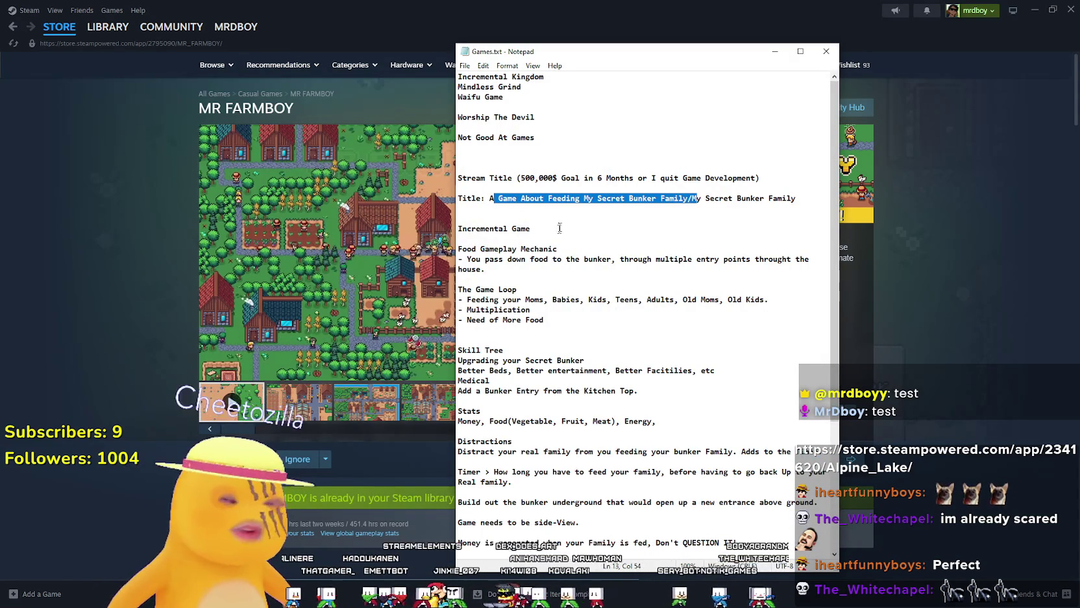
{"action": "left_click", "coordinate": [530, 228]}
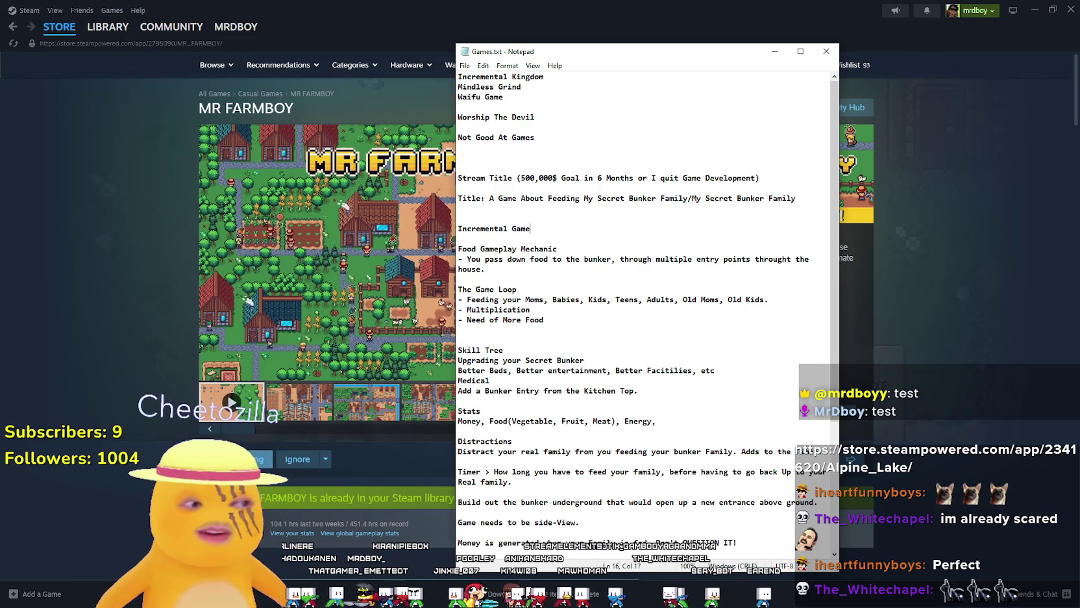
{"action": "left_click_drag", "start_coordinate": [683, 198], "coordinate": [506, 206]}
{"action": "left_click", "coordinate": [500, 198]}
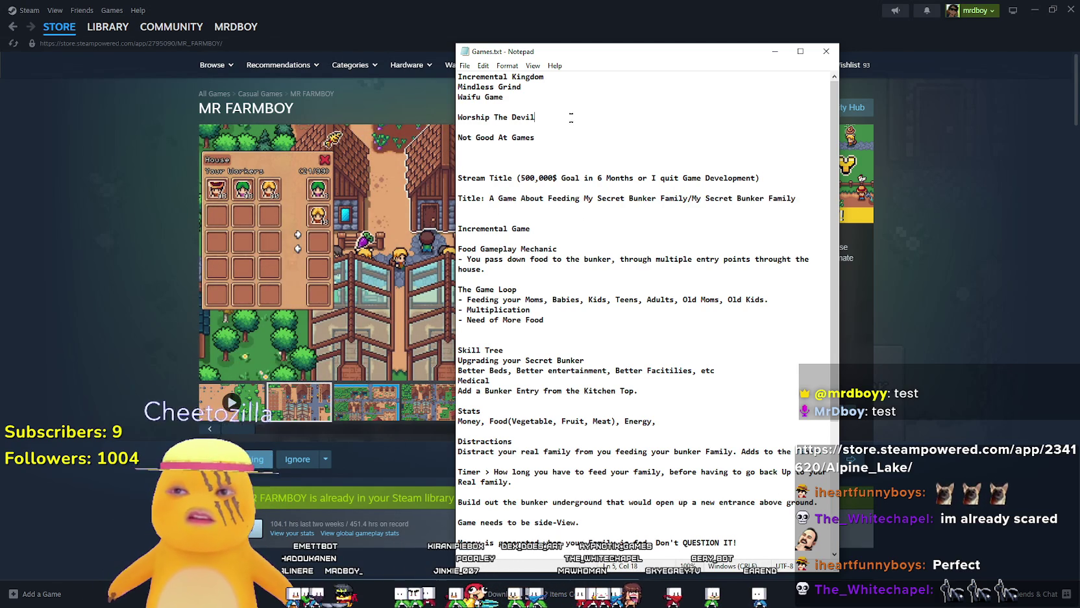
{"action": "left_click_drag", "start_coordinate": [545, 77], "coordinate": [366, 65]}
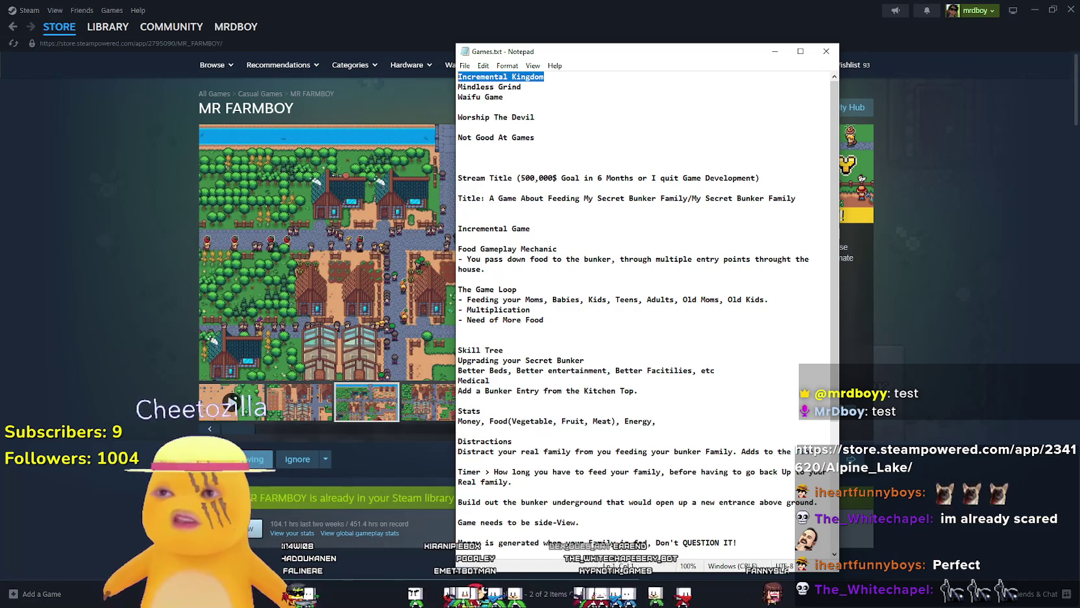
{"action": "left_click_drag", "start_coordinate": [536, 118], "coordinate": [439, 107]}
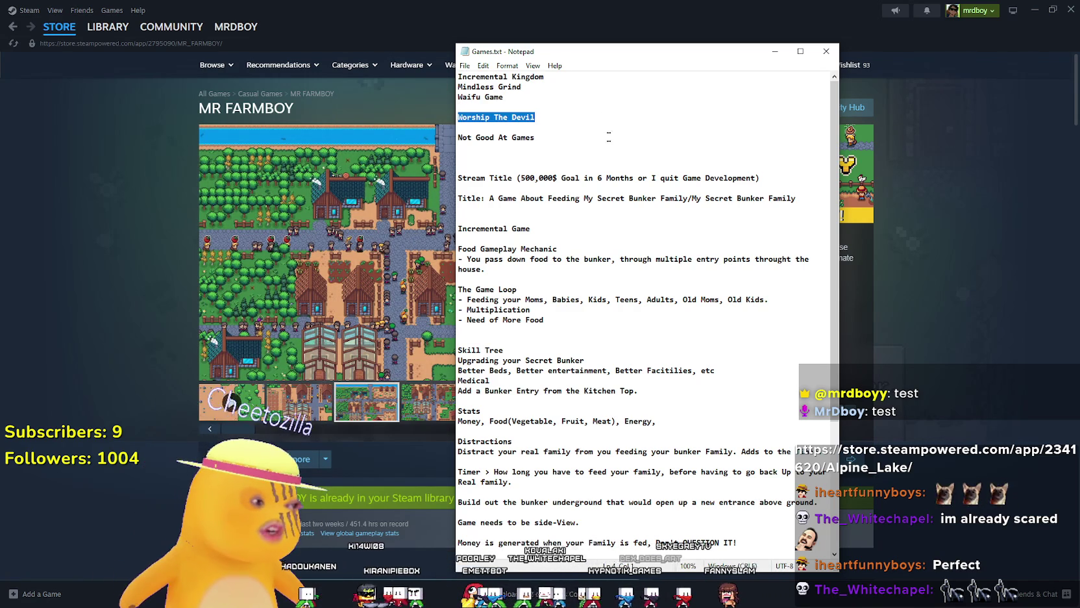
{"action": "left_click", "coordinate": [458, 157]}
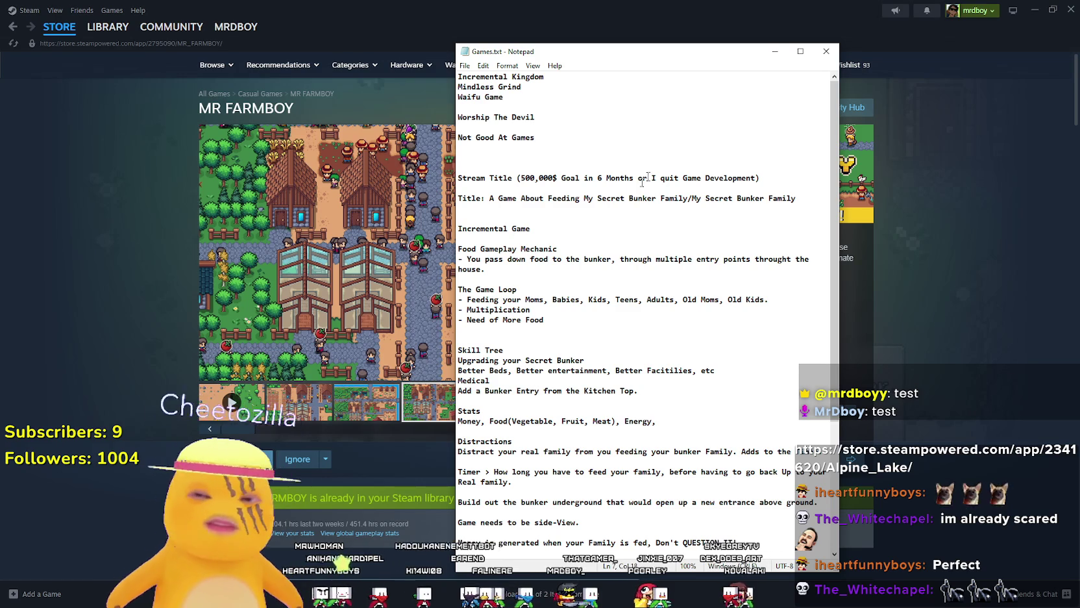
{"action": "scroll", "coordinate": [587, 322], "scroll_direction": "down", "scroll_amount": 6}
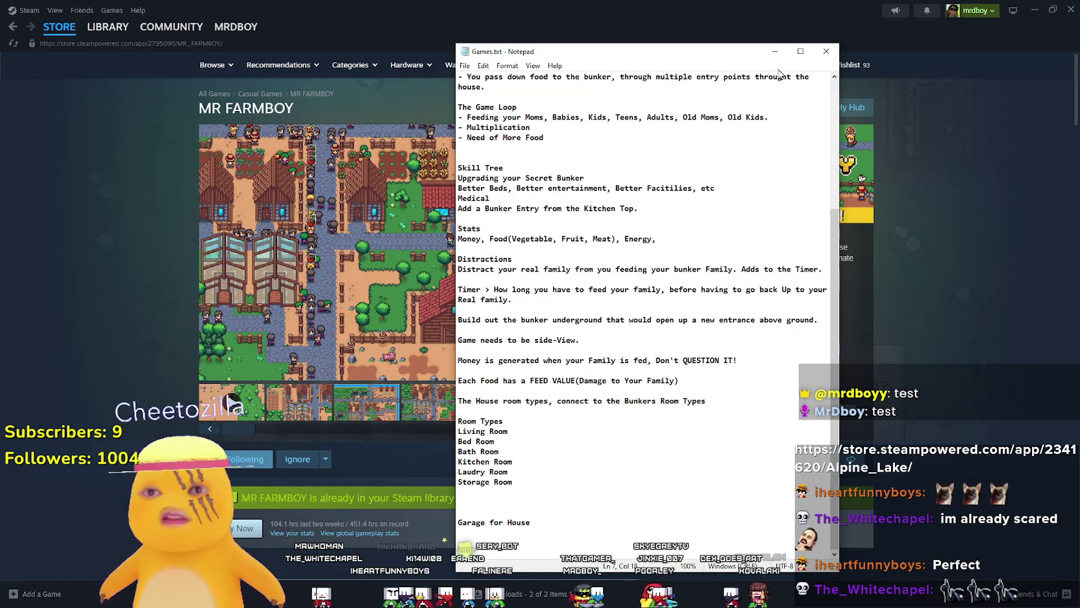
{"action": "left_click", "coordinate": [775, 52]}
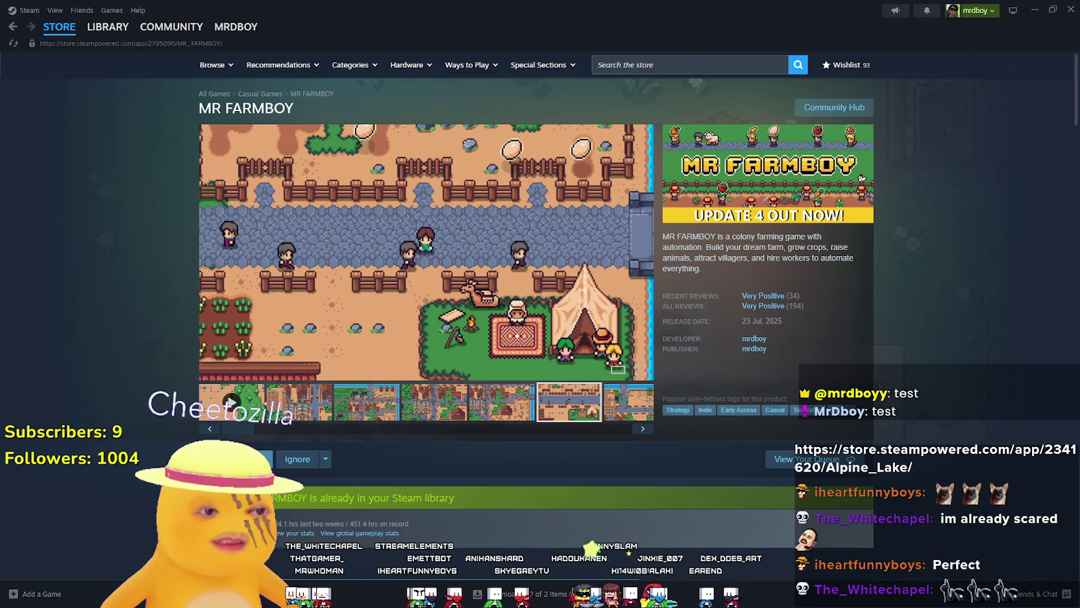
- Focus empty line 48 in the Godot script, then try and clear short Steam store searches
{"action": "key", "text": "alt+Tab"}
{"action": "left_click", "coordinate": [445, 313]}
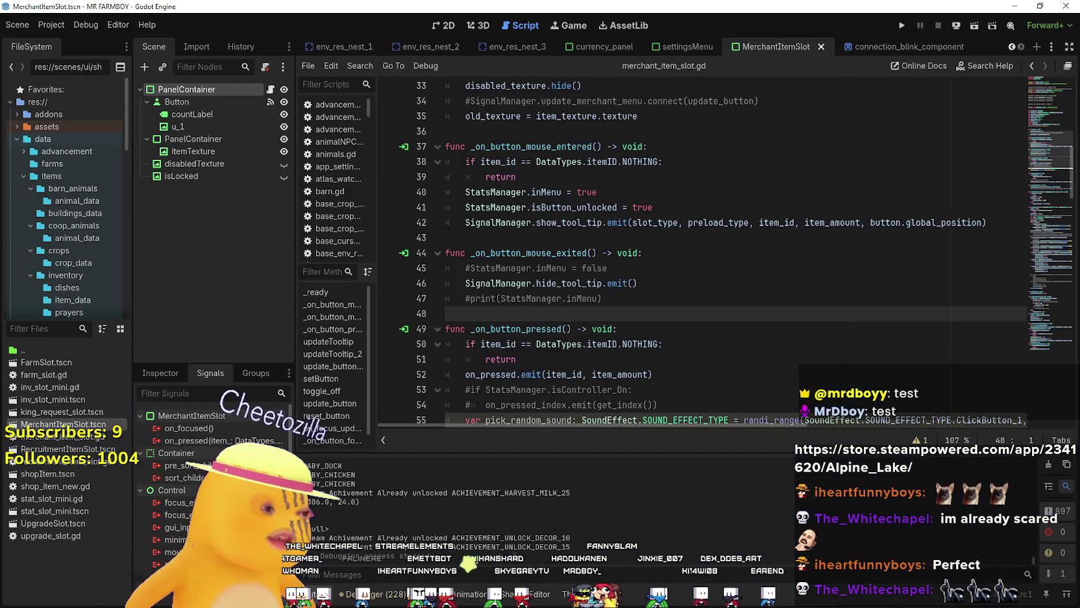
{"action": "key", "text": "alt+Tab"}
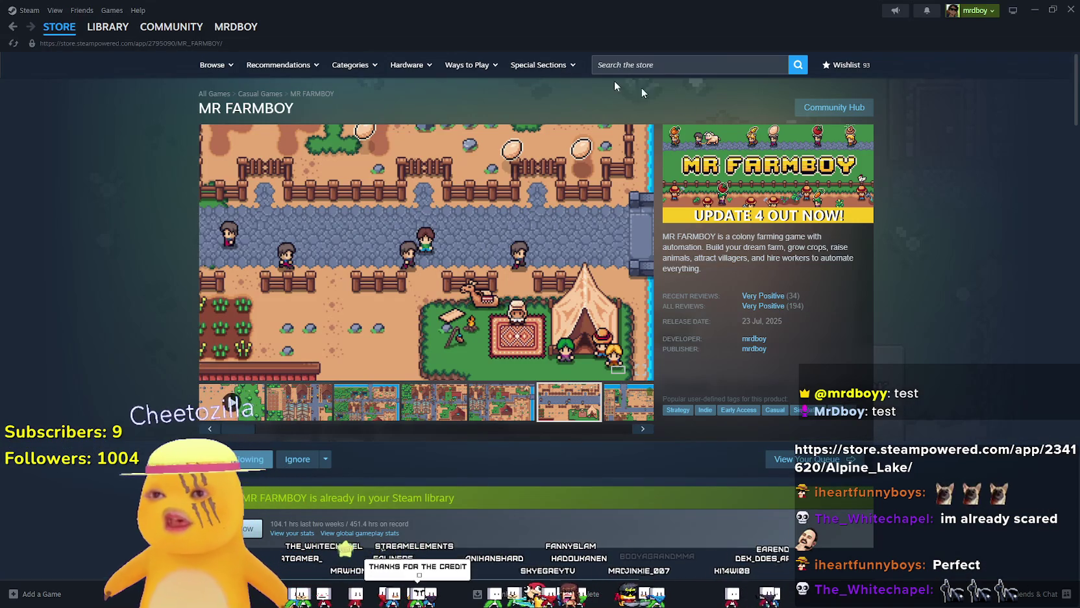
{"action": "left_click", "coordinate": [681, 65]}
{"action": "type", "text": "c"}
{"action": "key", "text": "BackSpace"}
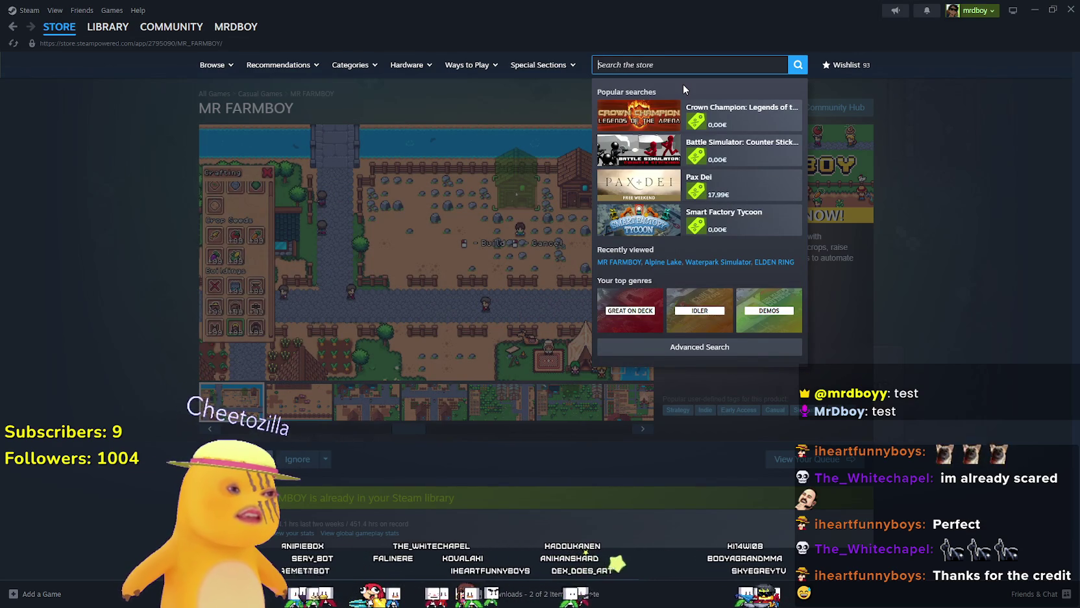
{"action": "type", "text": "fl"}
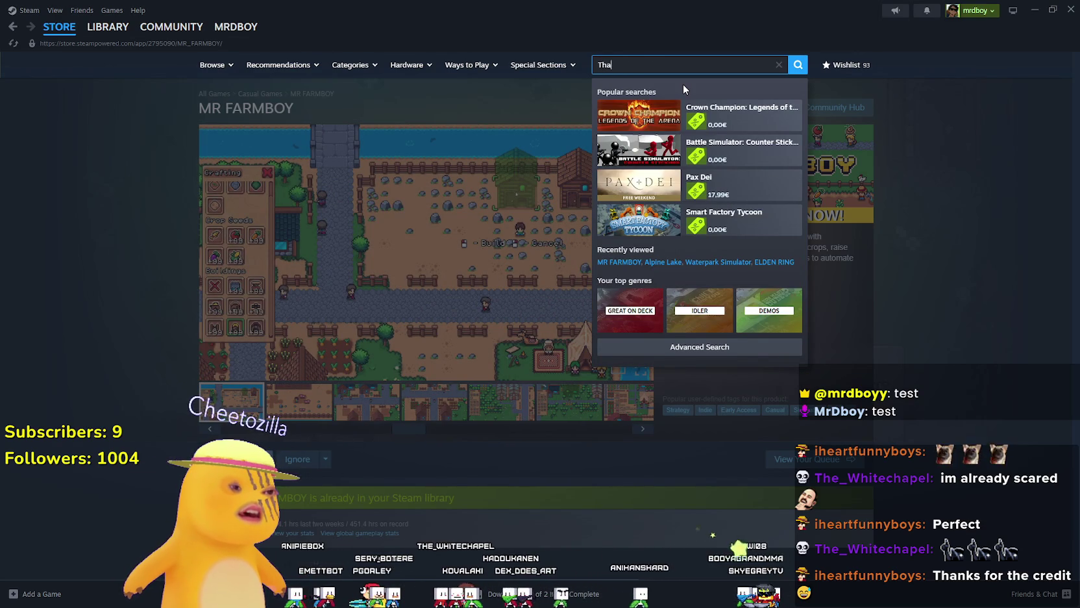
{"action": "key", "text": "BackSpace"}
{"action": "key", "text": "BackSpace"}
- Browse Bobble Head Shop Simulator Playtest's store screenshots, then open Hexery's library page
{"action": "left_click", "coordinate": [103, 28]}
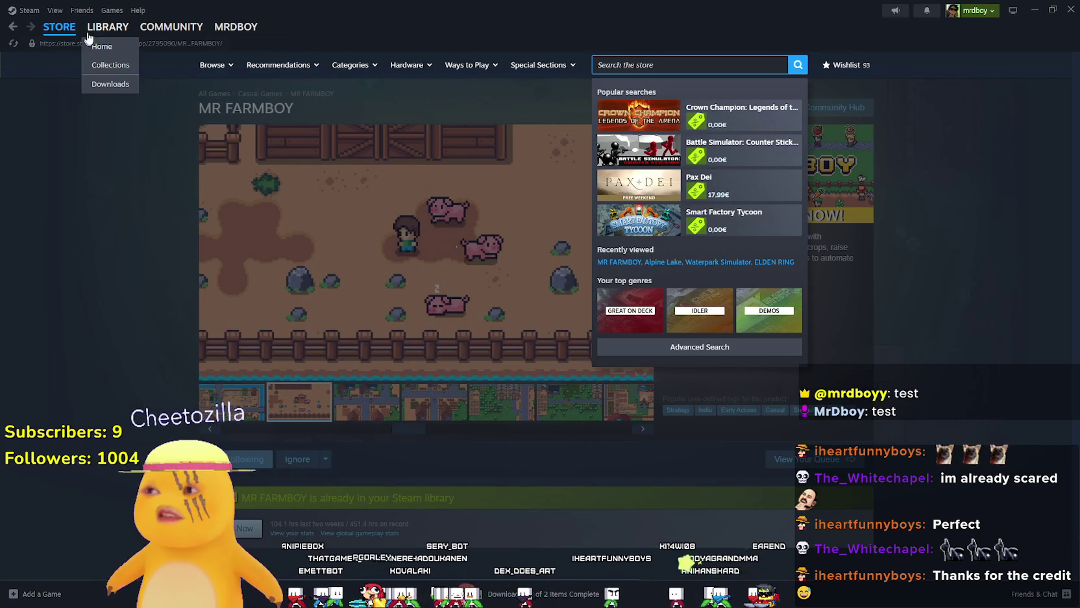
{"action": "left_click", "coordinate": [208, 167]}
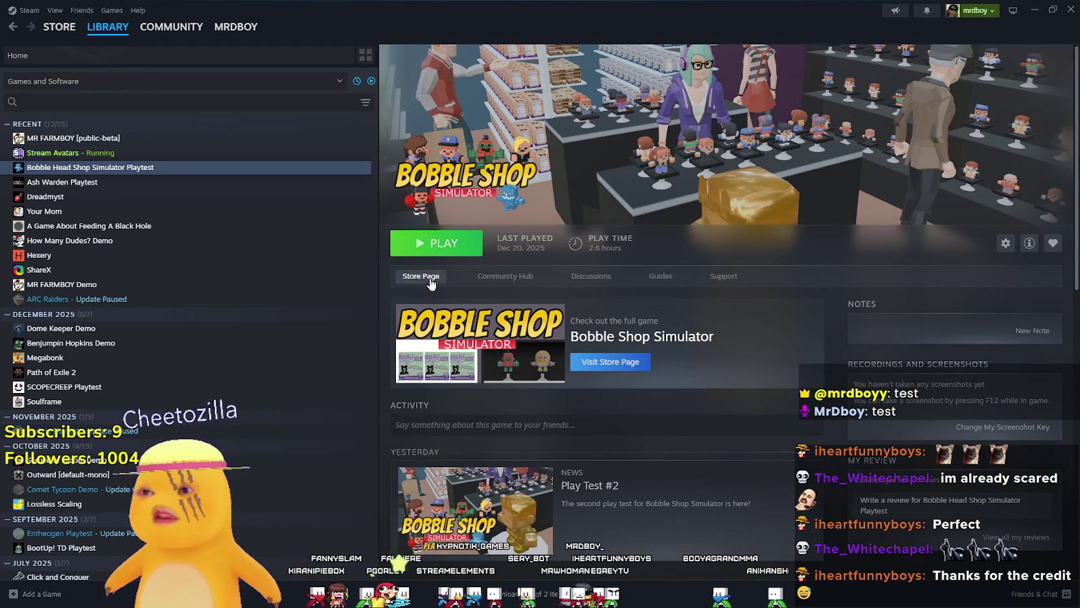
{"action": "left_click", "coordinate": [430, 284]}
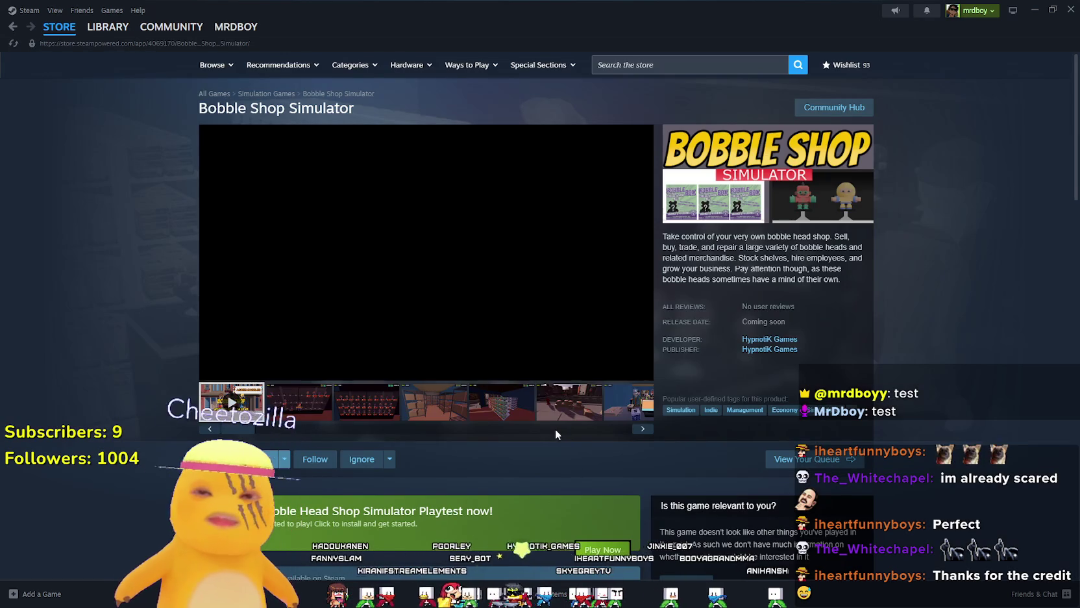
{"action": "left_click", "coordinate": [403, 414]}
{"action": "left_click", "coordinate": [397, 419]}
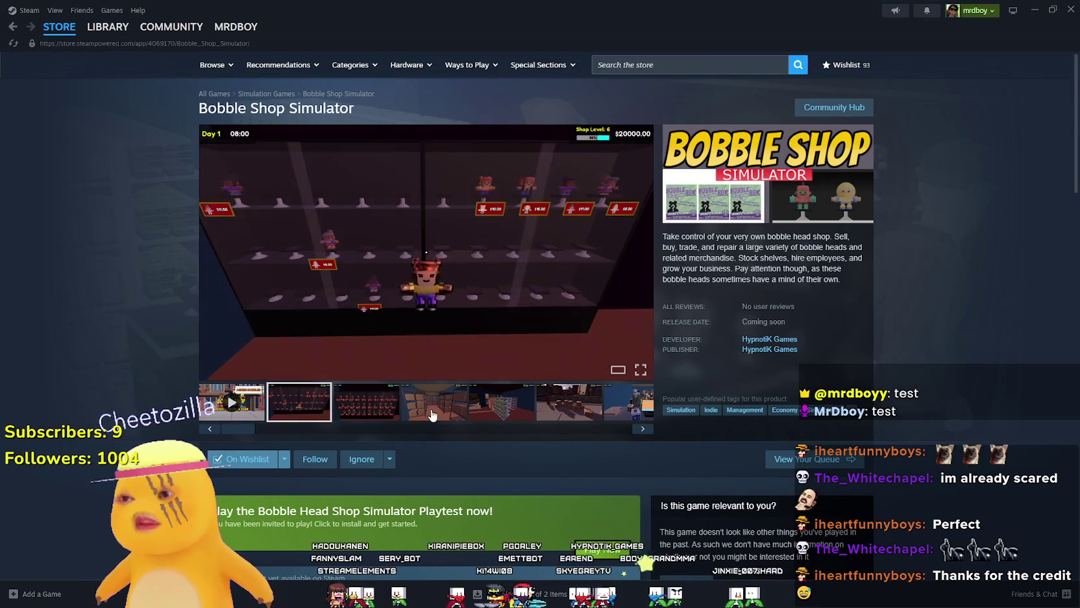
{"action": "left_click", "coordinate": [624, 413]}
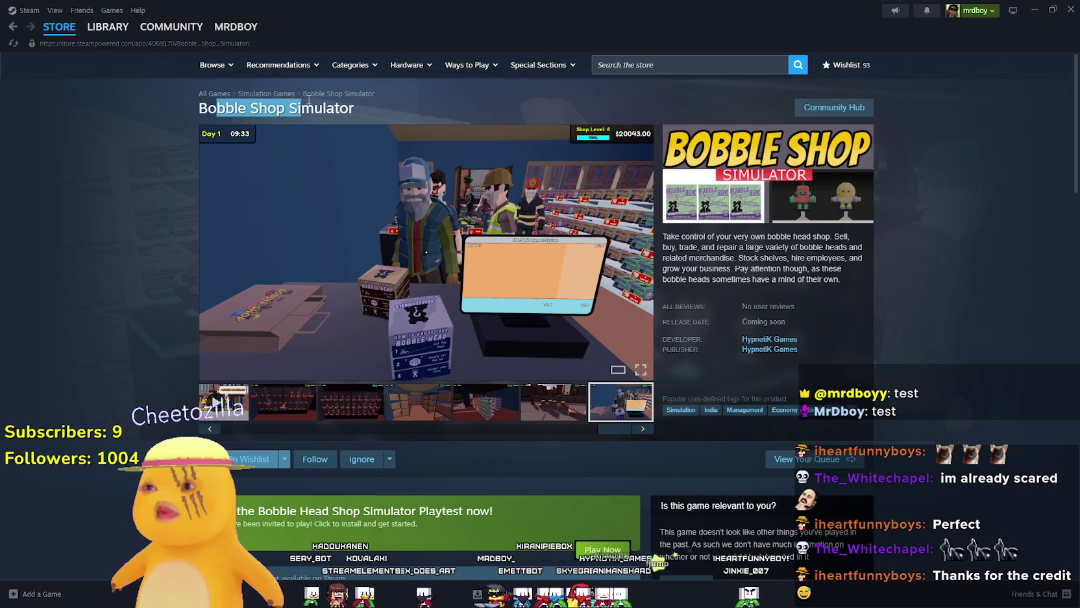
{"action": "triple_click", "coordinate": [338, 109]}
{"action": "left_click", "coordinate": [108, 26]}
{"action": "left_click", "coordinate": [45, 255]}
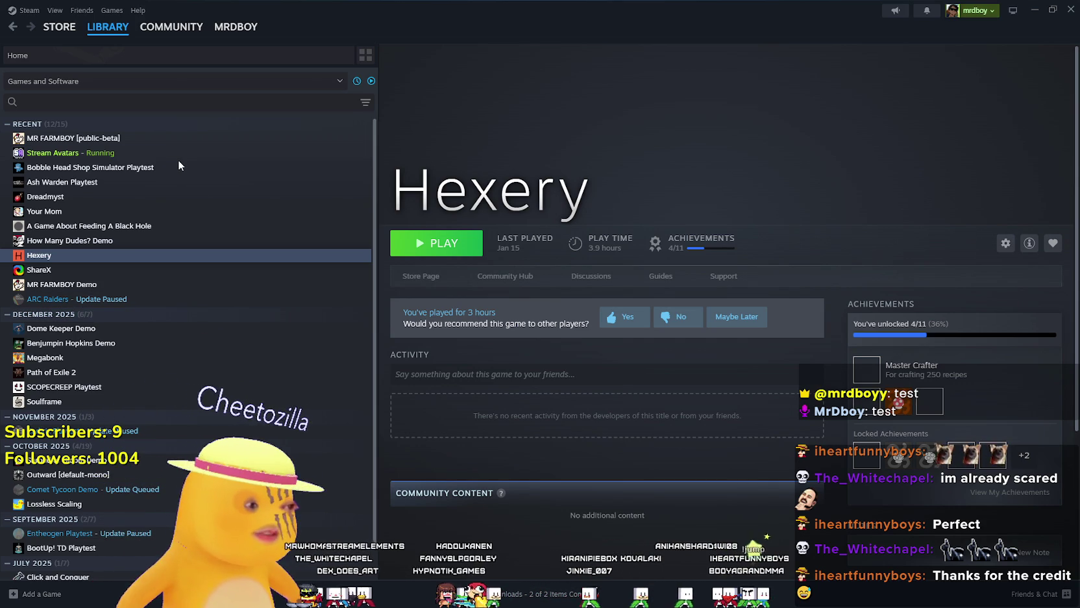
- Open the Your Mom game page from library home, then minimize Steam to reveal Godot
{"action": "left_click", "coordinate": [102, 29]}
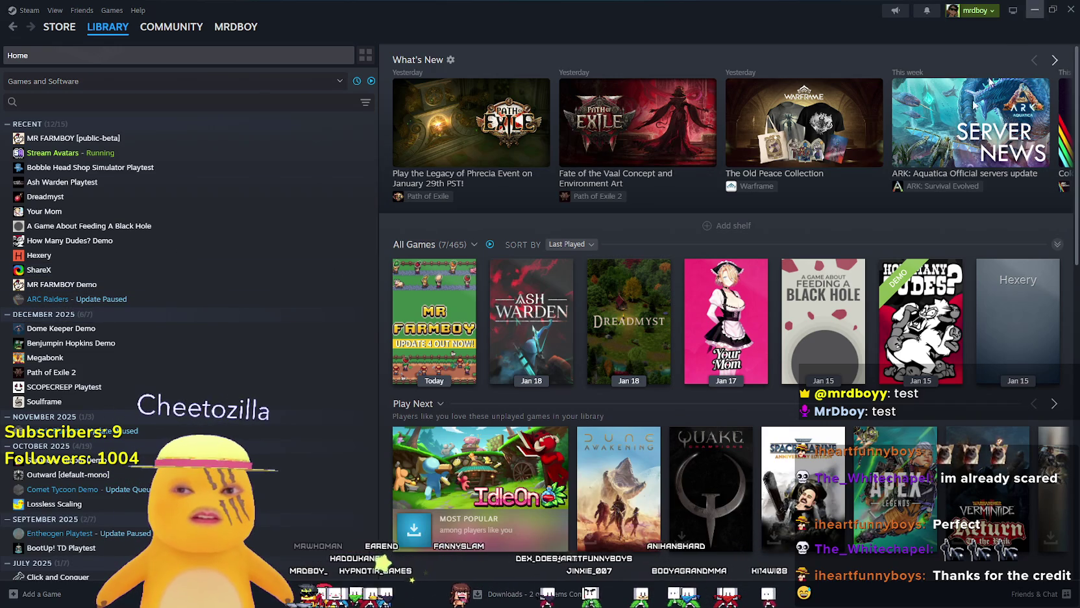
{"action": "mouse_move", "coordinate": [700, 329]}
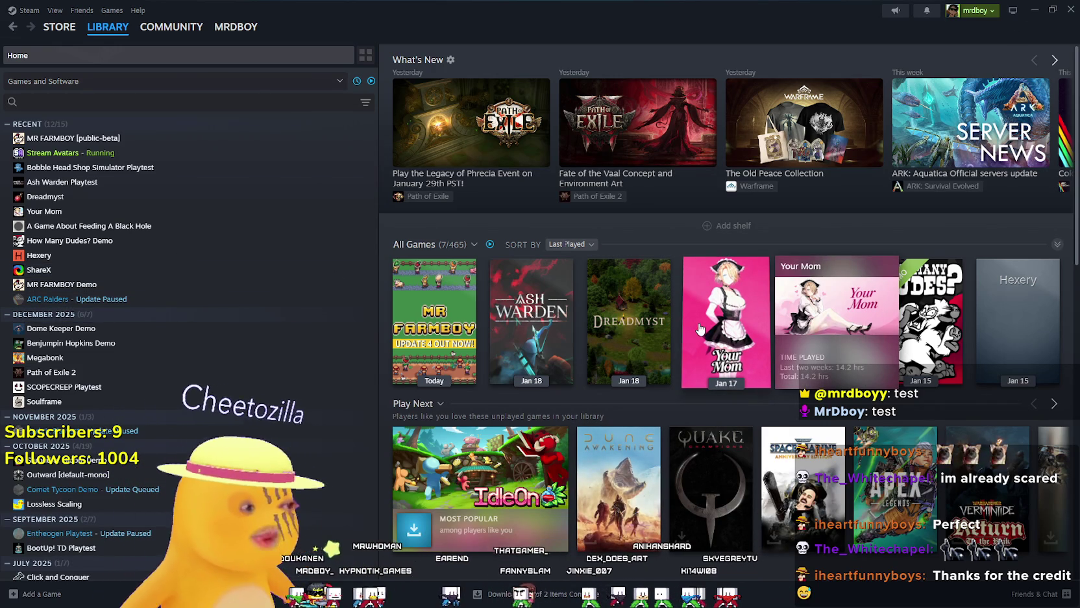
{"action": "left_click", "coordinate": [706, 333]}
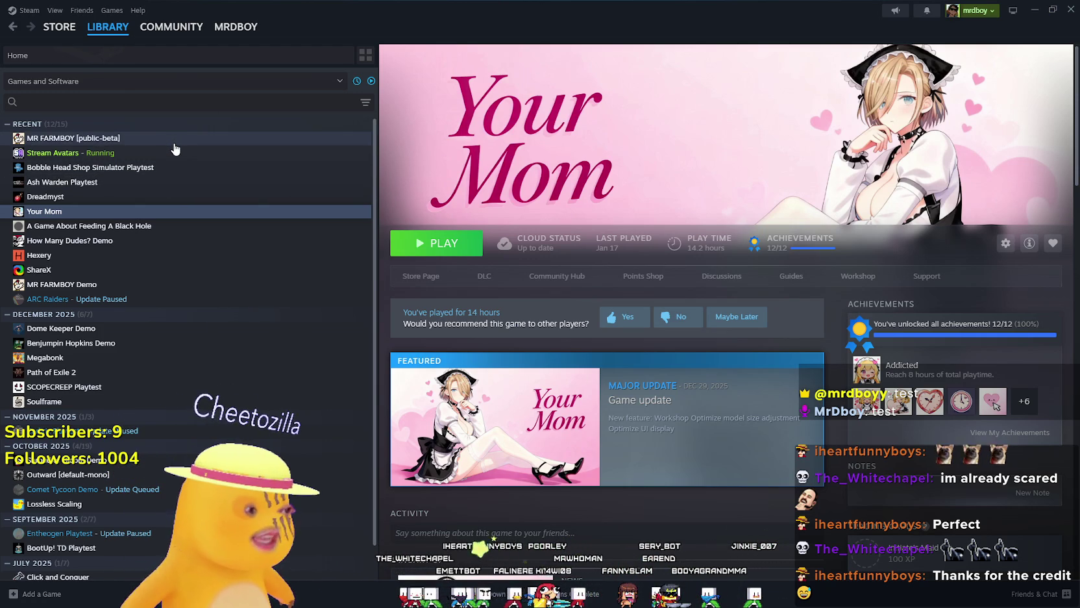
{"action": "left_click", "coordinate": [1034, 14]}
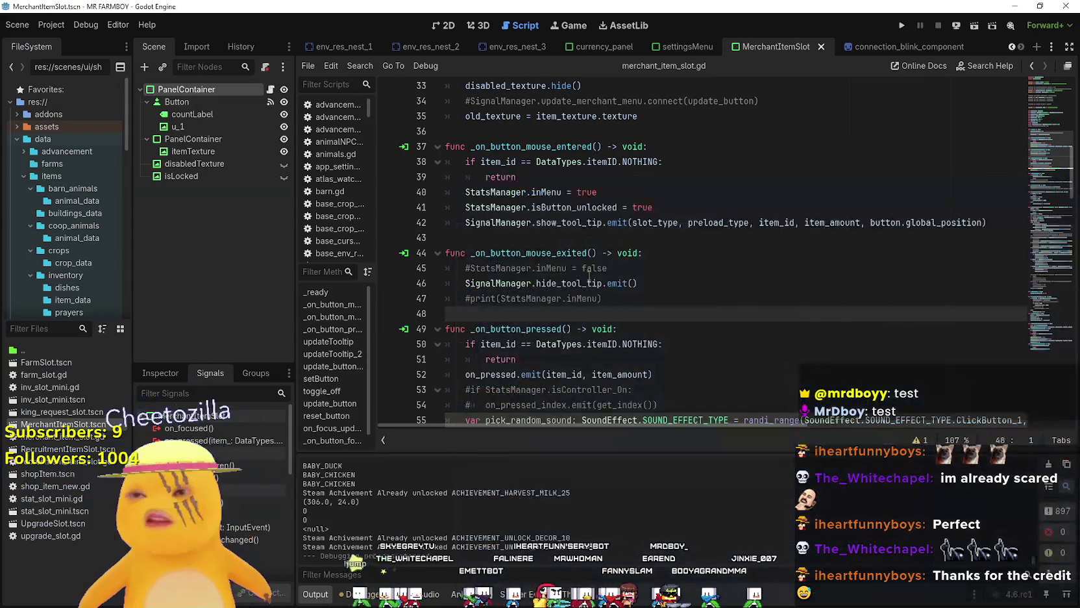
{"action": "left_click", "coordinate": [621, 238]}
{"action": "mouse_move", "coordinate": [614, 222]}
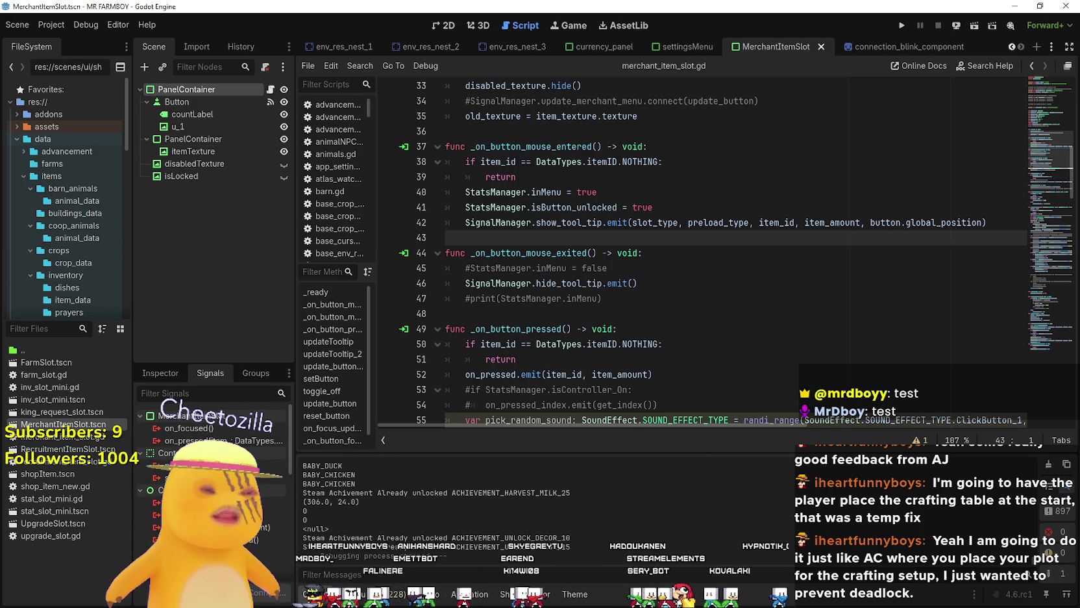
{"action": "left_click", "coordinate": [679, 224]}
{"action": "mouse_move", "coordinate": [679, 228]}
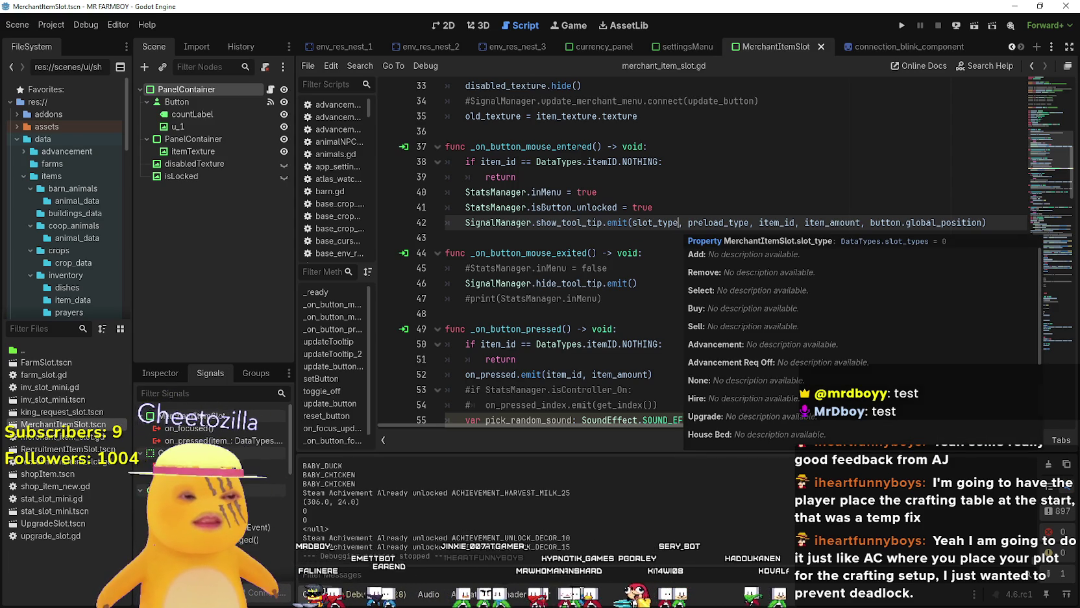
- Switch back to Steam and go to the store, showing the Bobble Shop Simulator page
{"action": "key", "text": "alt+Tab"}
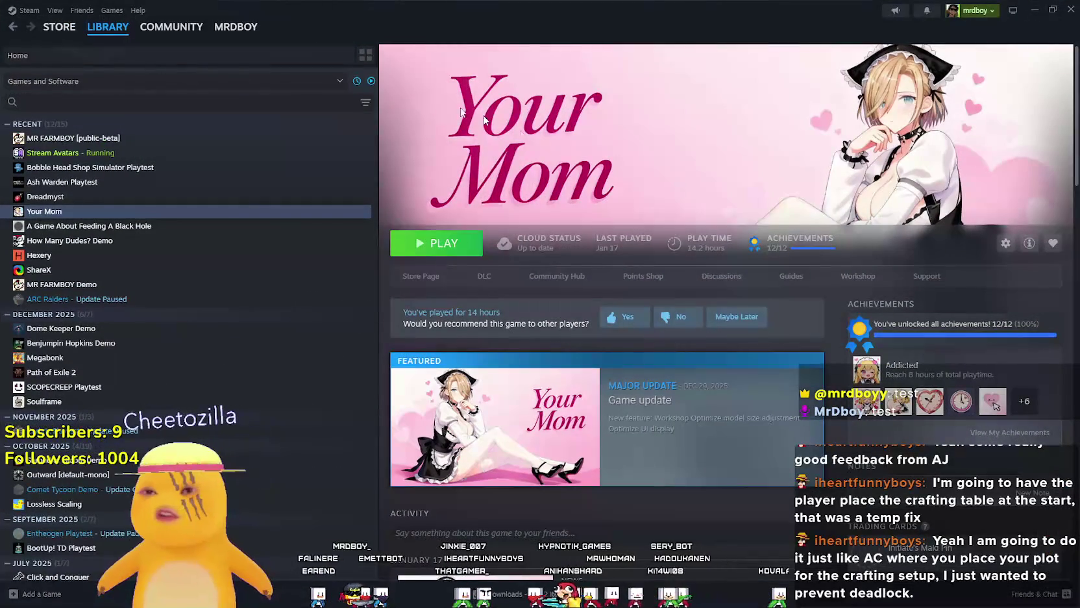
{"action": "left_click", "coordinate": [66, 27]}
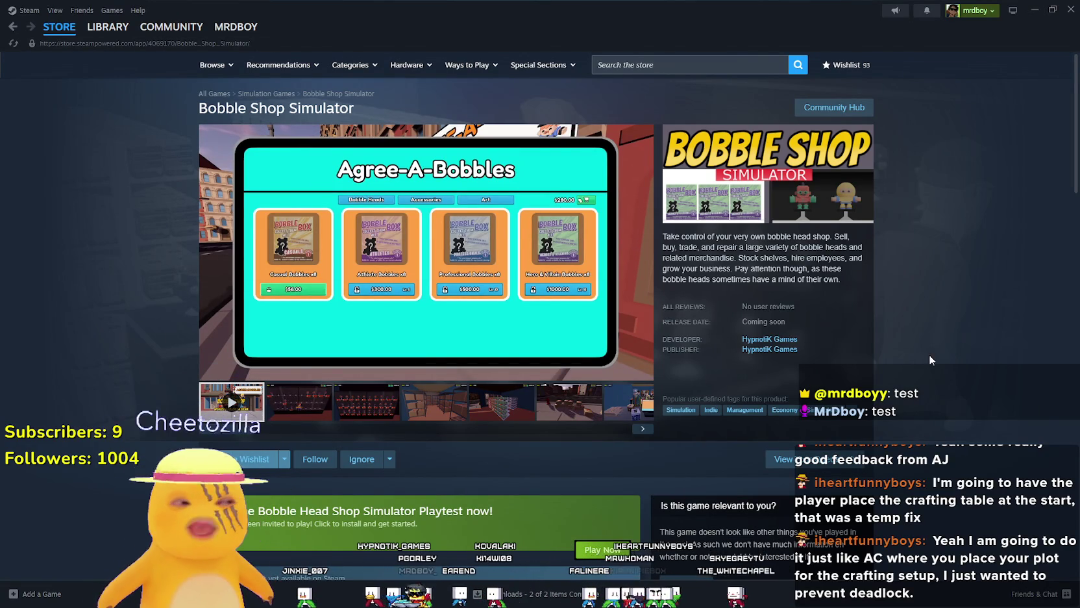
- Enter and clear trial store searches 'sh' and 'Power' in the search box
{"action": "left_click", "coordinate": [656, 64]}
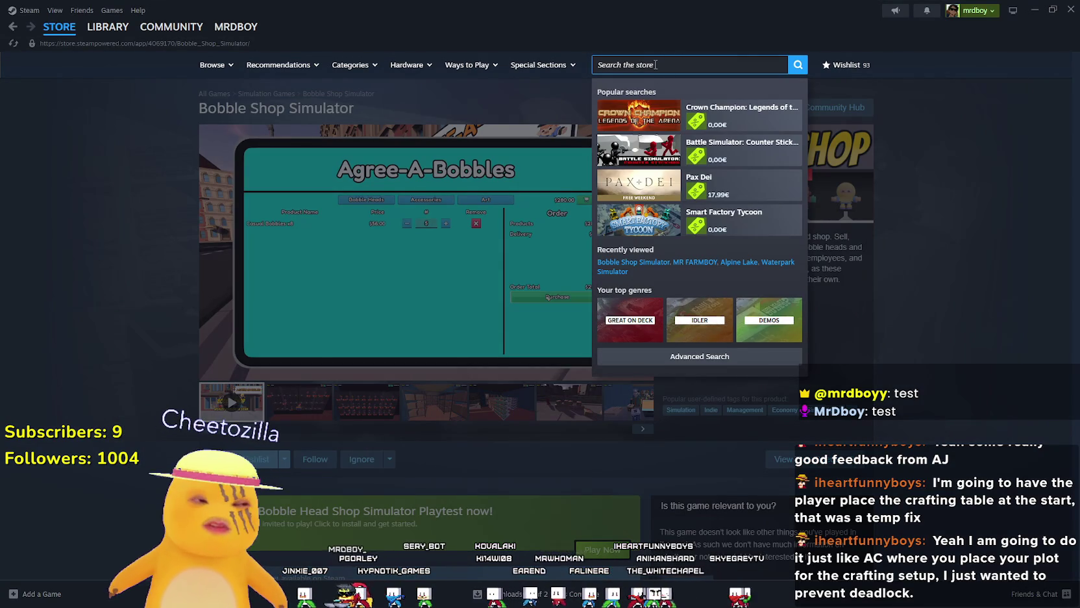
{"action": "type", "text": "Washi"}
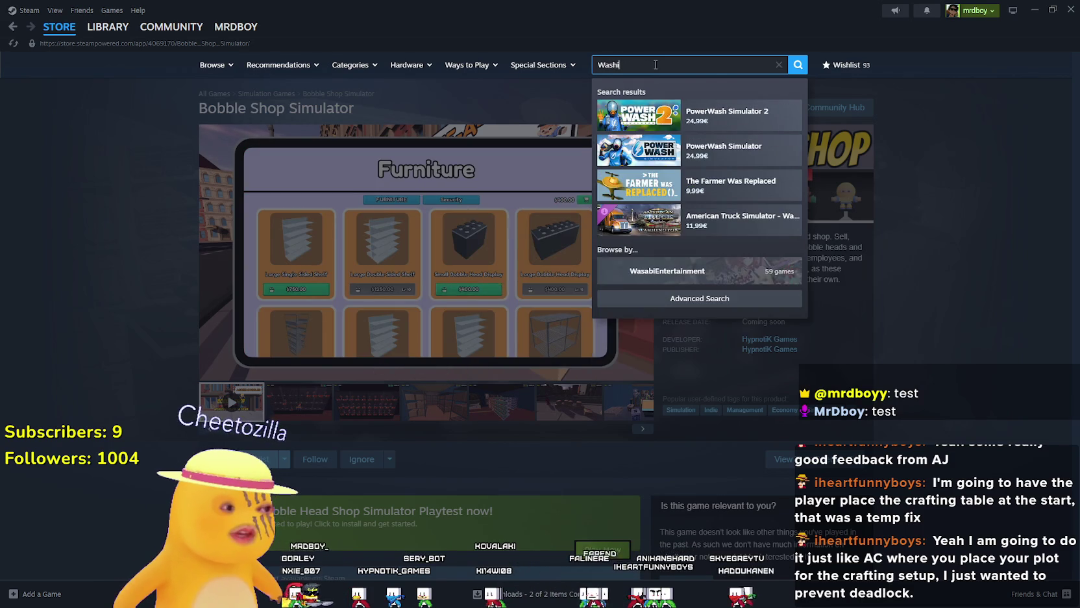
{"action": "key", "text": "BackSpace"}
{"action": "key", "text": "BackSpace"}
{"action": "key", "text": "BackSpace"}
{"action": "type", "text": "Power"}
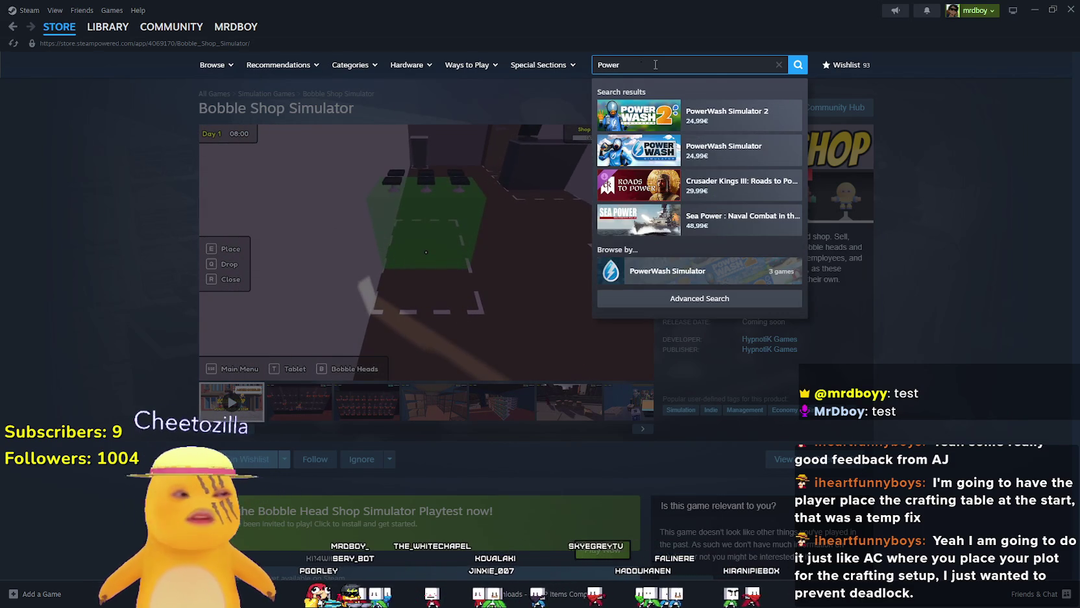
{"action": "key", "text": "BackSpace"}
{"action": "key", "text": "BackSpace"}
{"action": "key", "text": "BackSpace"}
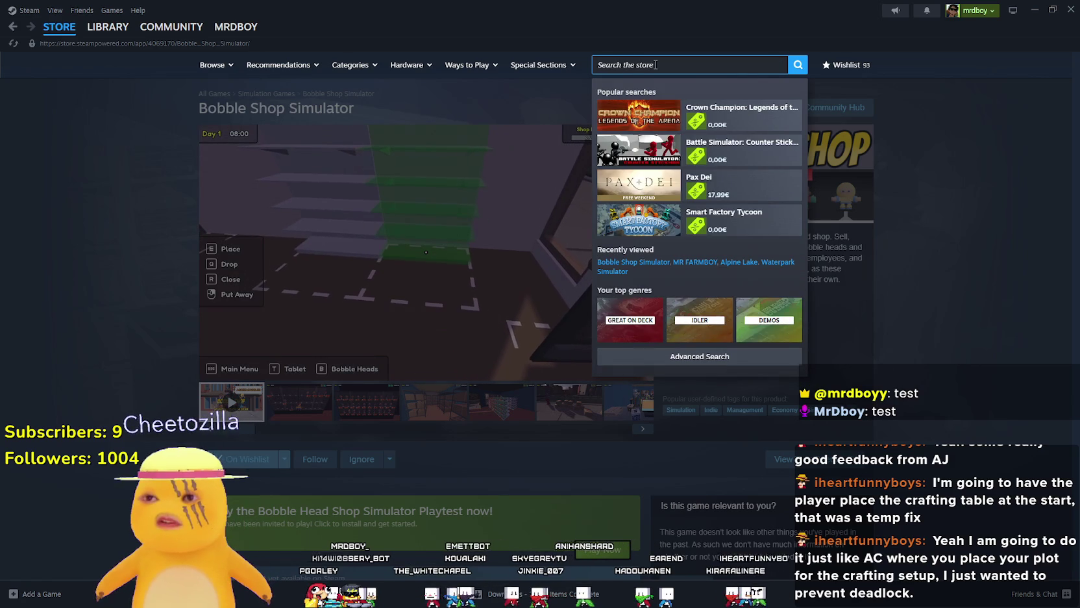
- Finish the 'simulator' search, then shrink and re-maximize the Steam window
{"action": "type", "text": "simulator"}
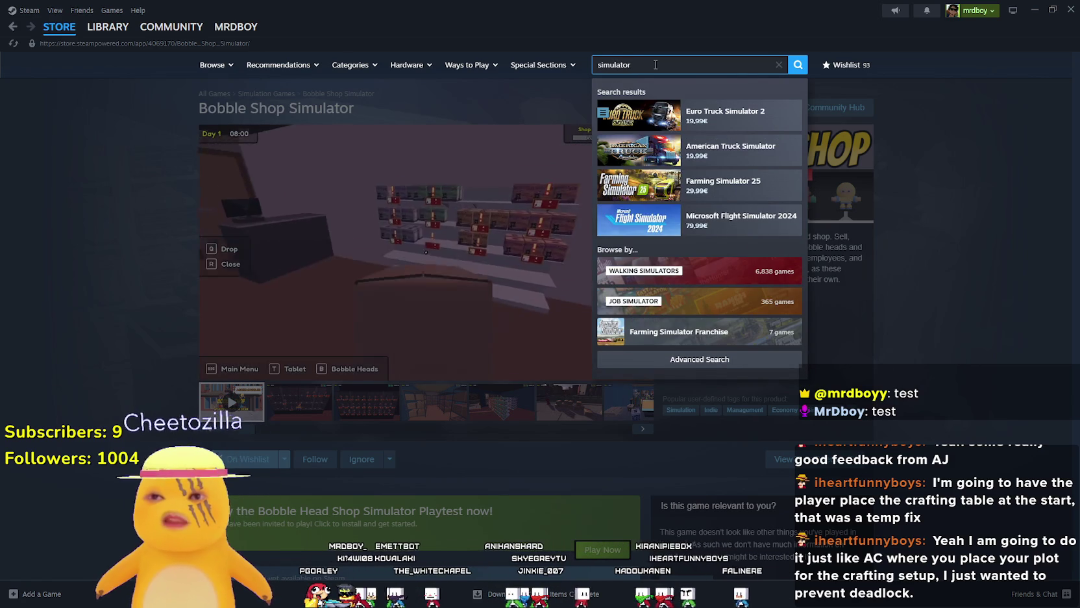
{"action": "left_click", "coordinate": [26, 182]}
{"action": "double_click", "coordinate": [544, 11]}
{"action": "left_click", "coordinate": [108, 27]}
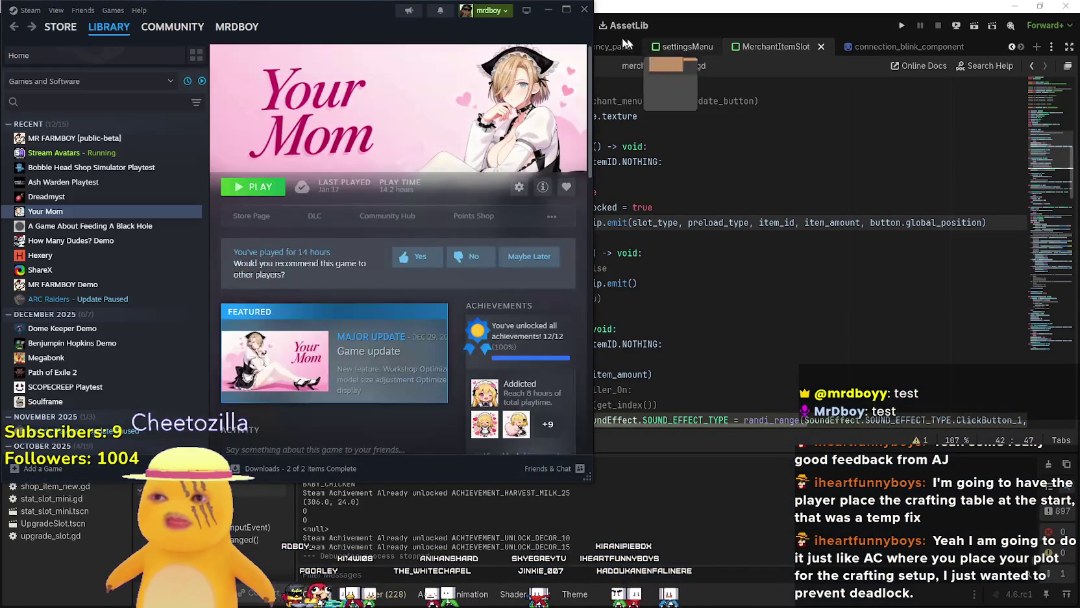
{"action": "left_click", "coordinate": [566, 9]}
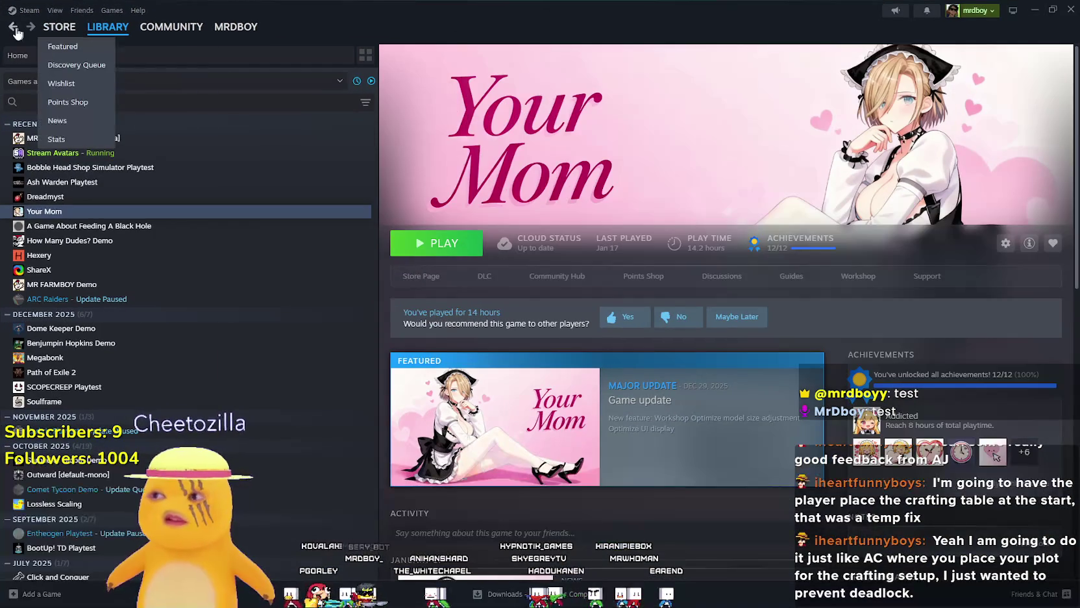
- Step back through page history past the wishlist and store front to Nioh 3's page
{"action": "left_click", "coordinate": [13, 28]}
{"action": "left_click", "coordinate": [13, 29]}
{"action": "left_click", "coordinate": [13, 29]}
{"action": "left_click", "coordinate": [13, 29]}
{"action": "left_click", "coordinate": [13, 28]}
{"action": "left_click", "coordinate": [13, 29]}
{"action": "left_click", "coordinate": [13, 28]}
{"action": "left_click", "coordinate": [13, 28]}
{"action": "left_click", "coordinate": [13, 29]}
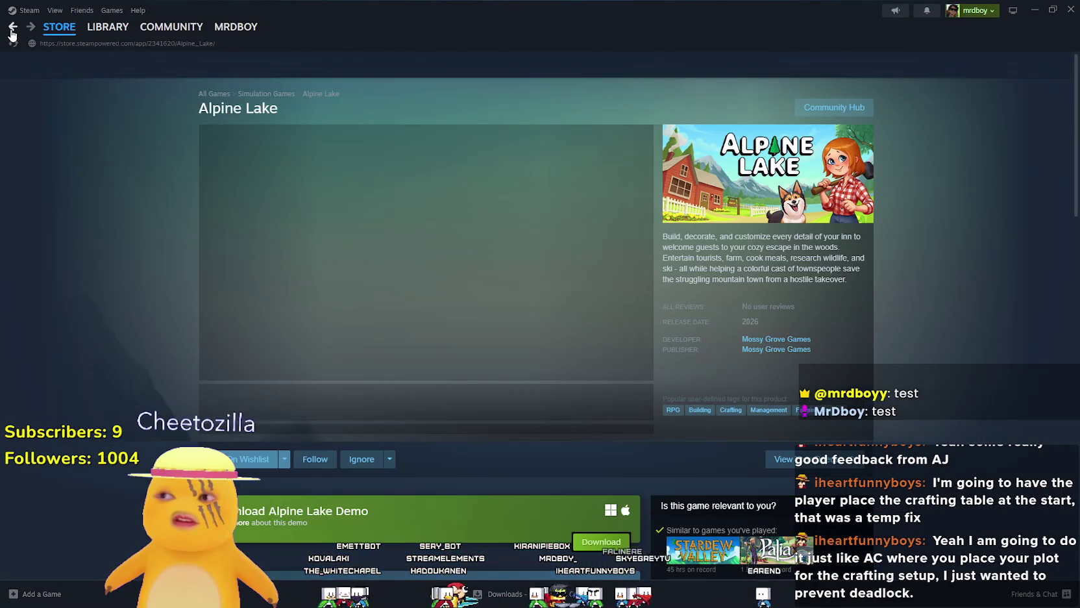
{"action": "left_click", "coordinate": [13, 28]}
{"action": "left_click", "coordinate": [11, 31]}
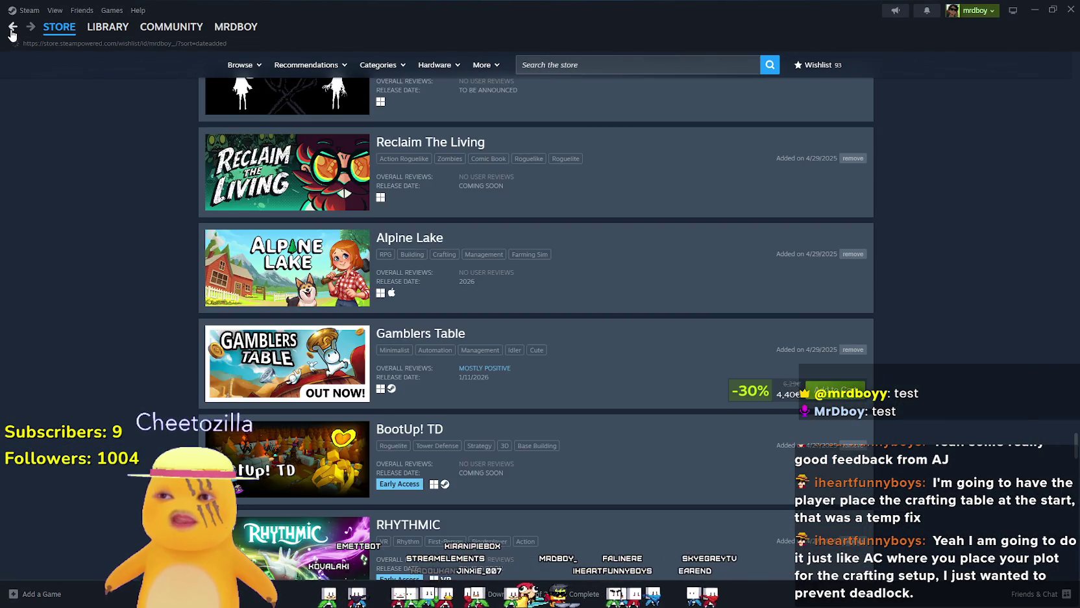
{"action": "left_click", "coordinate": [11, 31]}
{"action": "left_click", "coordinate": [11, 31]}
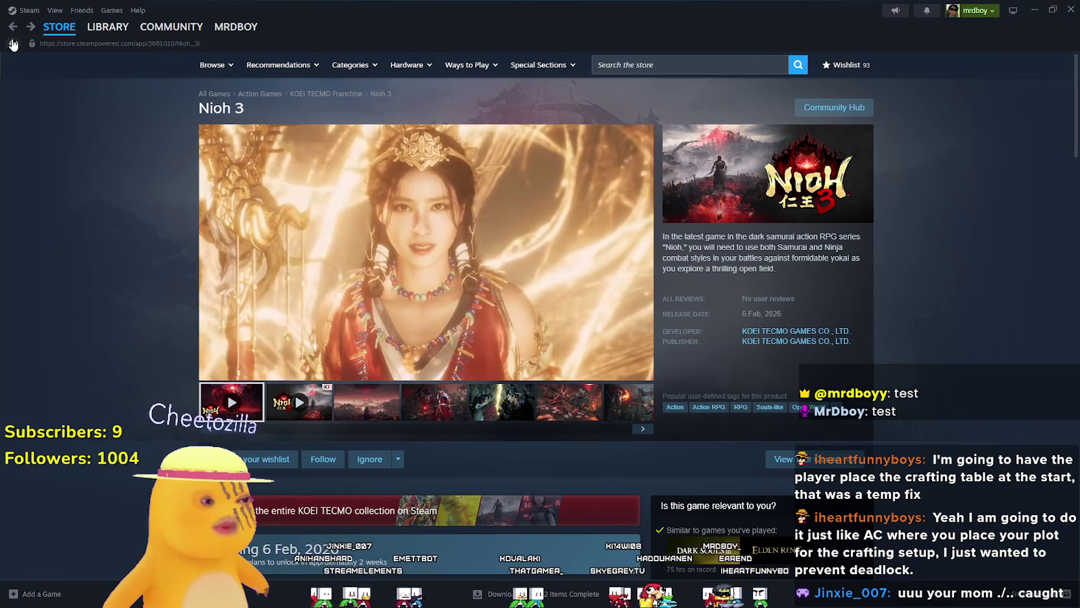
{"action": "left_click", "coordinate": [652, 65]}
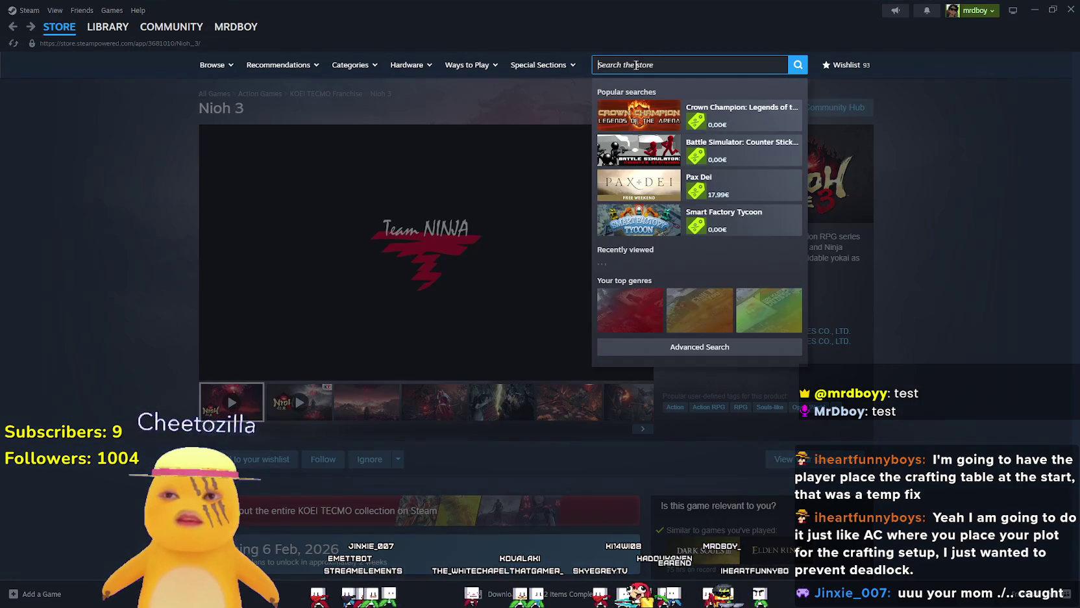
- Search 'Waterpark', open Waterpark Simulator's store page and view its third screenshot
{"action": "type", "text": "Waterpark"}
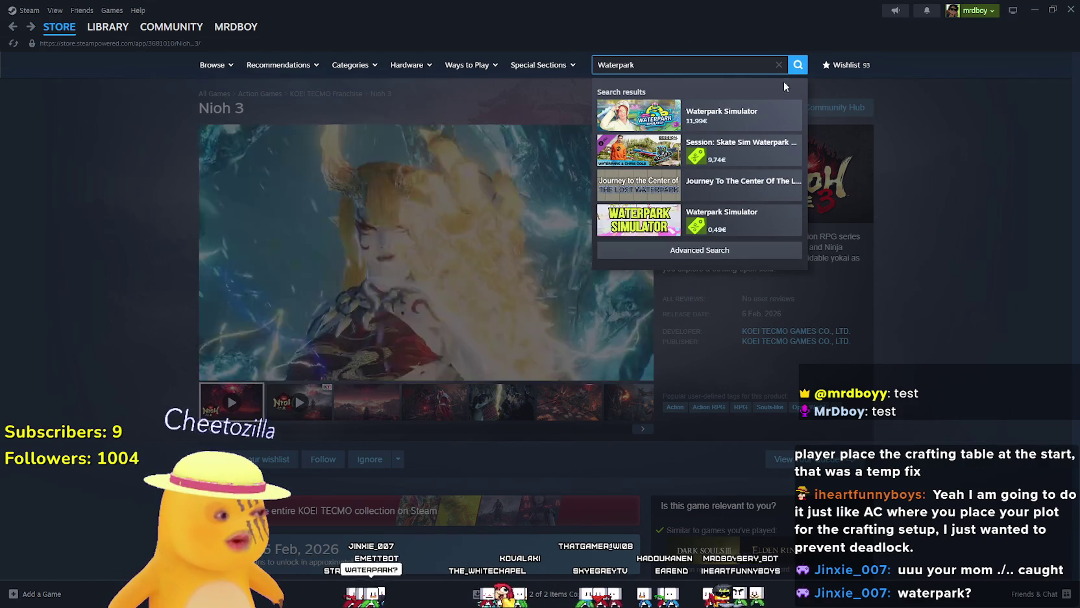
{"action": "left_click", "coordinate": [747, 115]}
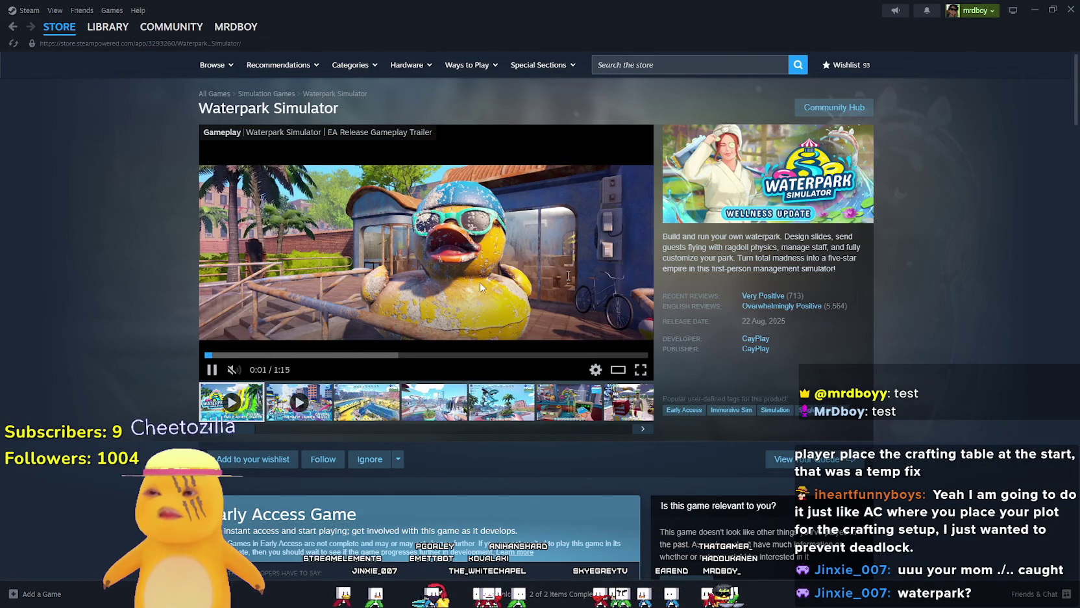
{"action": "left_click", "coordinate": [352, 398]}
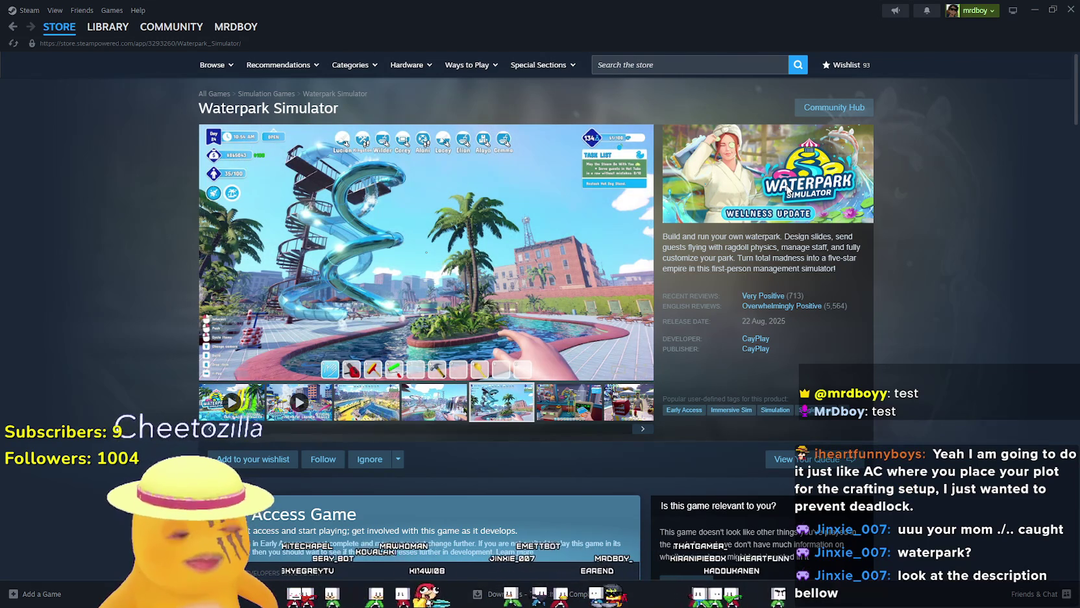
{"action": "scroll", "coordinate": [763, 375], "scroll_direction": "down", "scroll_amount": 12}
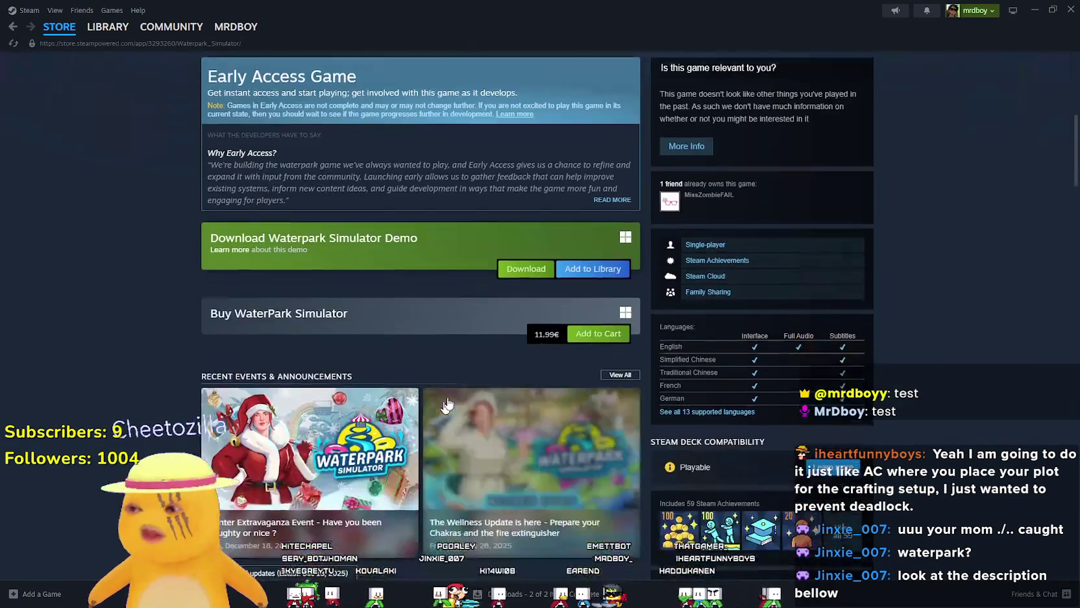
{"action": "scroll", "coordinate": [647, 420], "scroll_direction": "up", "scroll_amount": 2}
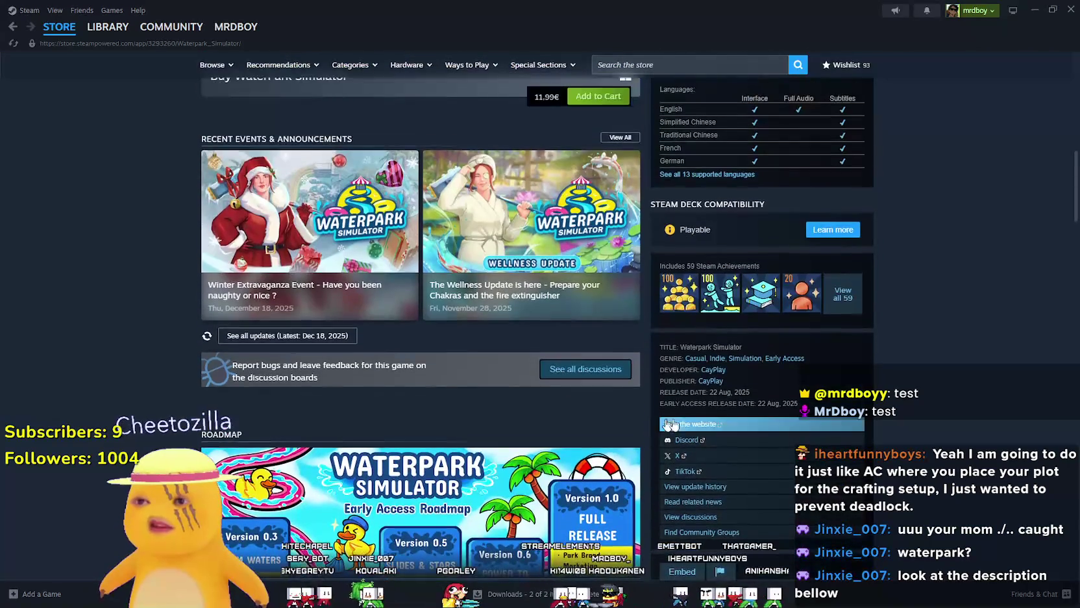
{"action": "scroll", "coordinate": [483, 392], "scroll_direction": "down", "scroll_amount": 10}
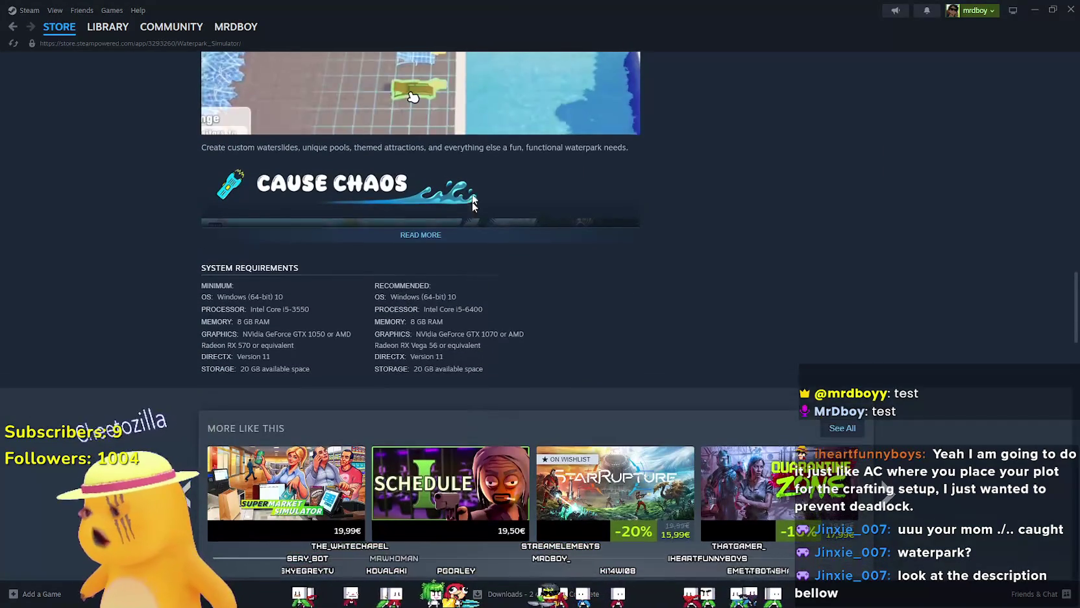
- Expand the full game description and select its no-AI statement paragraph
{"action": "left_click", "coordinate": [538, 239]}
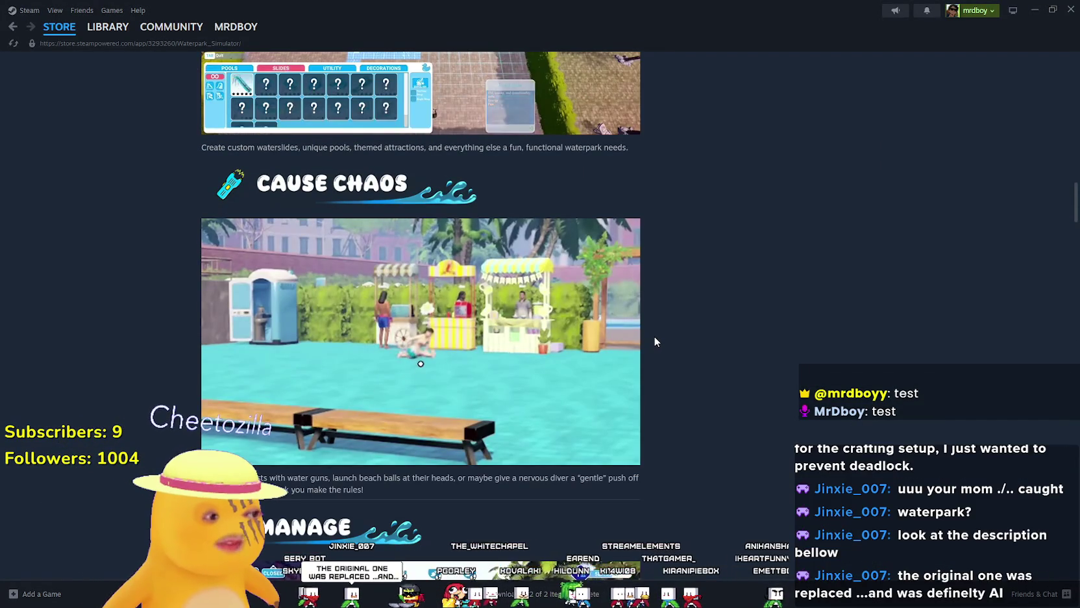
{"action": "scroll", "coordinate": [643, 324], "scroll_direction": "down", "scroll_amount": 10}
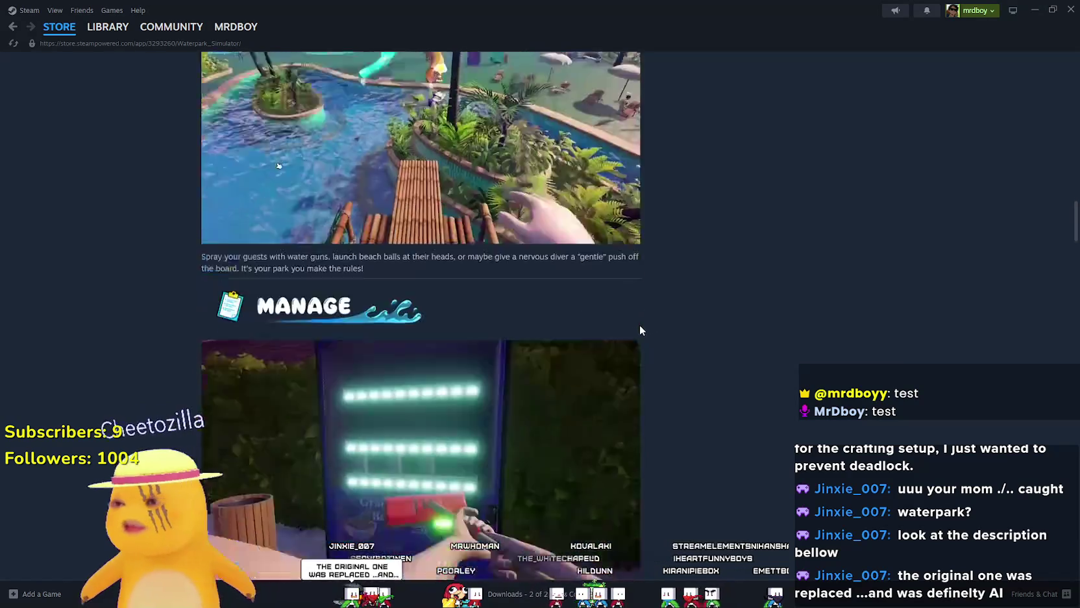
{"action": "scroll", "coordinate": [637, 324], "scroll_direction": "down", "scroll_amount": 14}
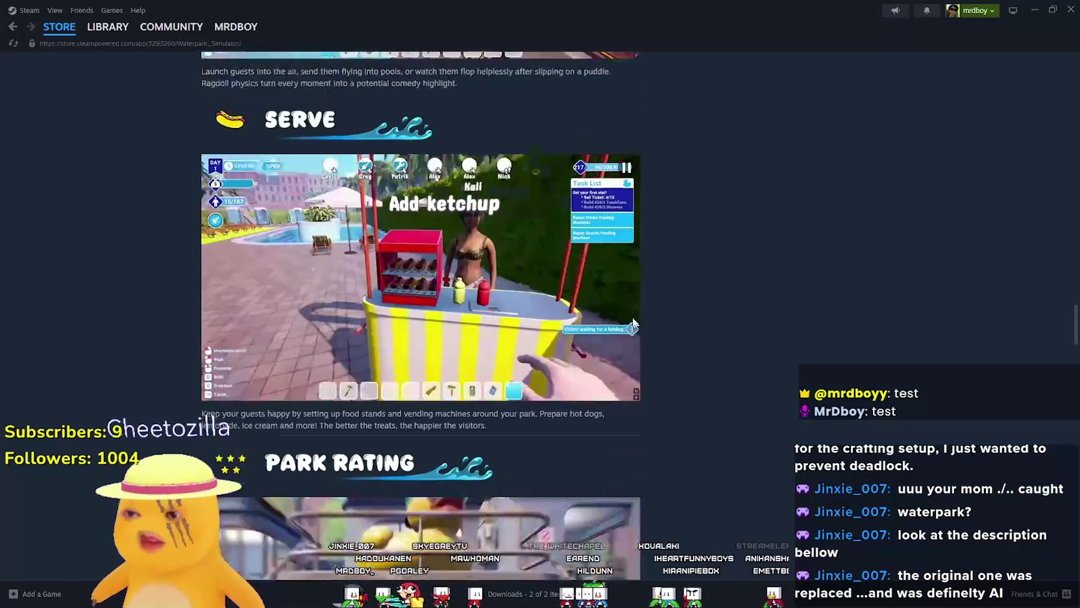
{"action": "scroll", "coordinate": [330, 359], "scroll_direction": "down", "scroll_amount": 1}
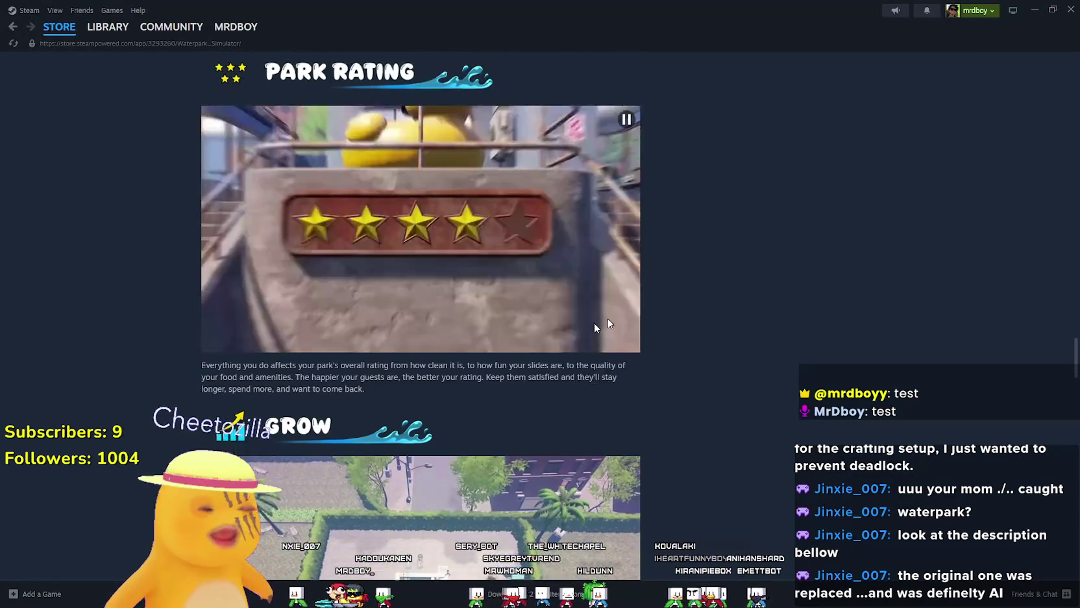
{"action": "scroll", "coordinate": [315, 445], "scroll_direction": "down", "scroll_amount": 9}
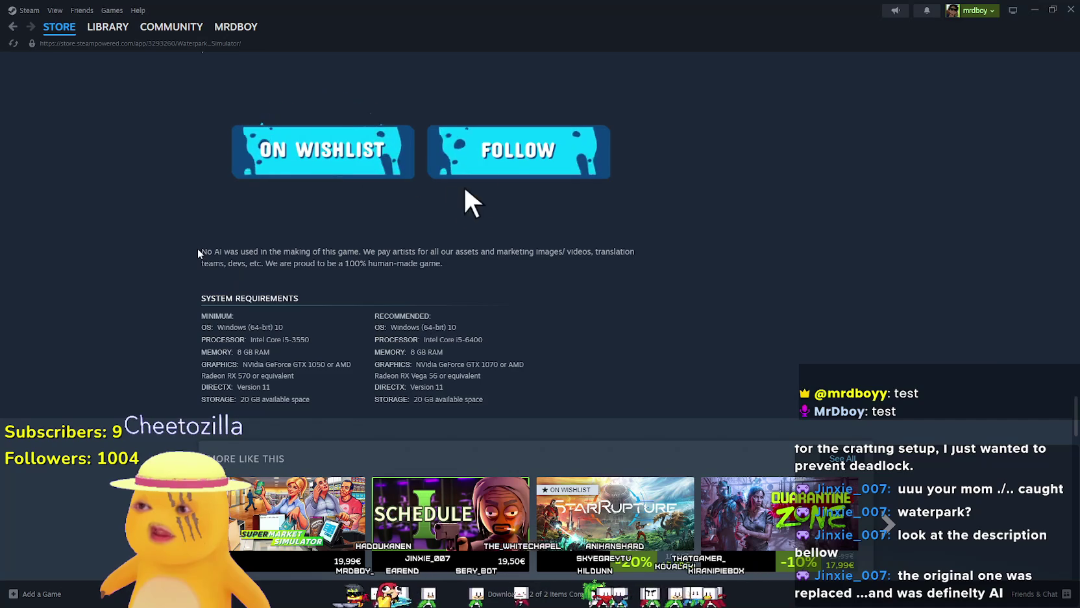
{"action": "mouse_move", "coordinate": [201, 251]}
{"action": "left_mouse_down"}
{"action": "mouse_move", "coordinate": [331, 243]}
{"action": "mouse_move", "coordinate": [476, 269]}
{"action": "left_mouse_up"}
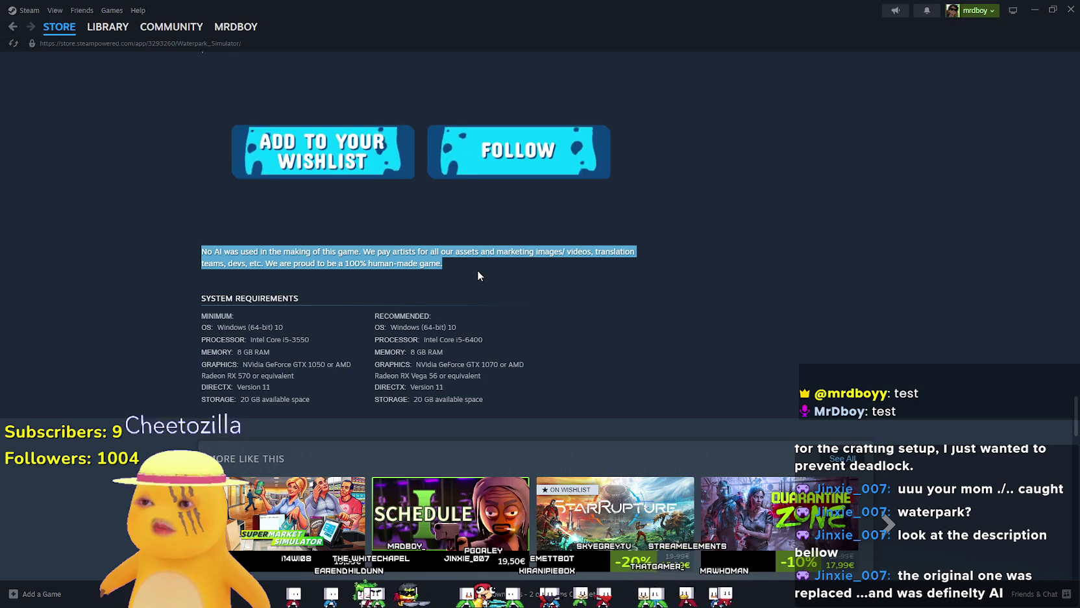
{"action": "left_click", "coordinate": [476, 270]}
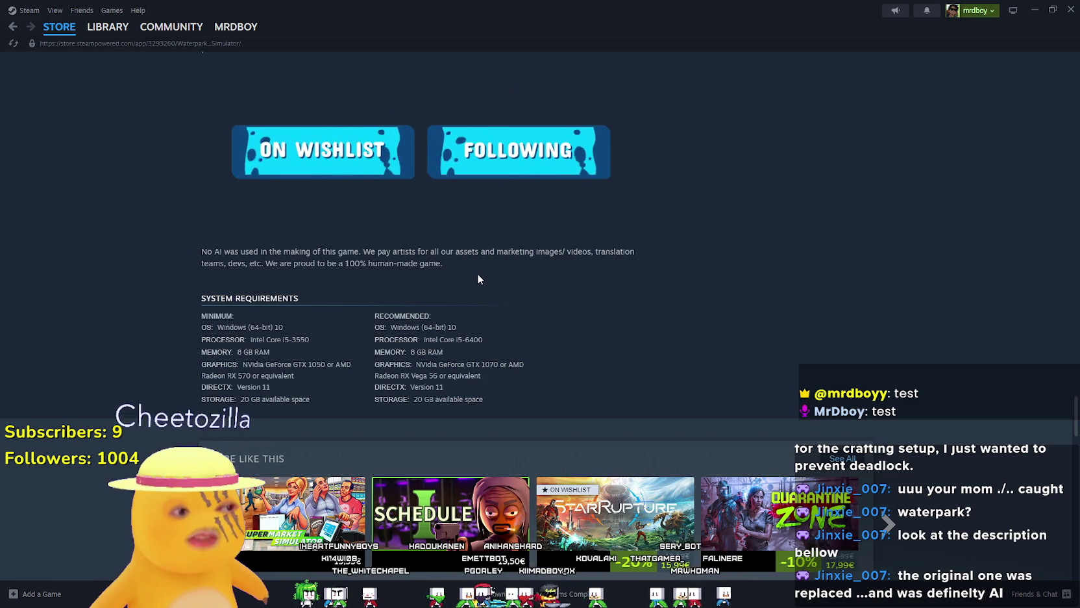
{"action": "scroll", "coordinate": [544, 298], "scroll_direction": "up", "scroll_amount": 1}
{"action": "scroll", "coordinate": [545, 306], "scroll_direction": "up", "scroll_amount": 15}
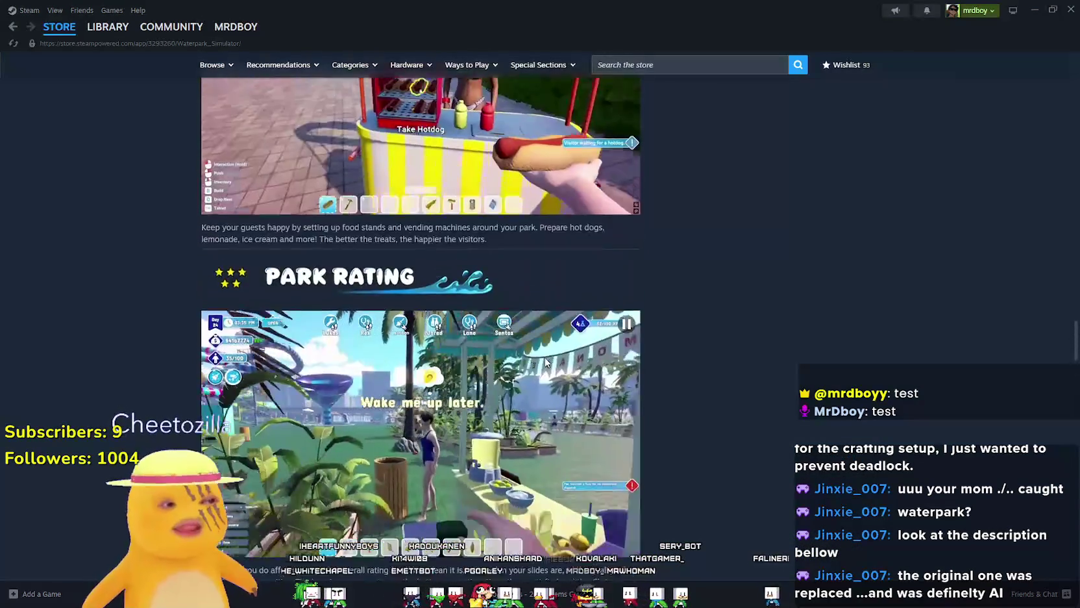
{"action": "scroll", "coordinate": [544, 350], "scroll_direction": "up", "scroll_amount": 20}
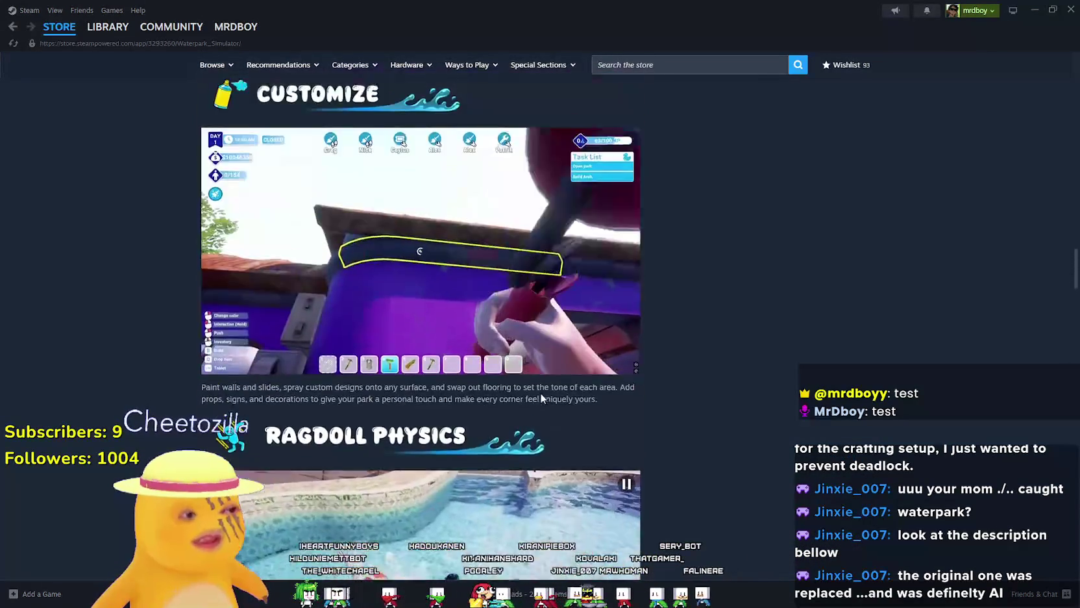
{"action": "scroll", "coordinate": [533, 394], "scroll_direction": "up", "scroll_amount": 20}
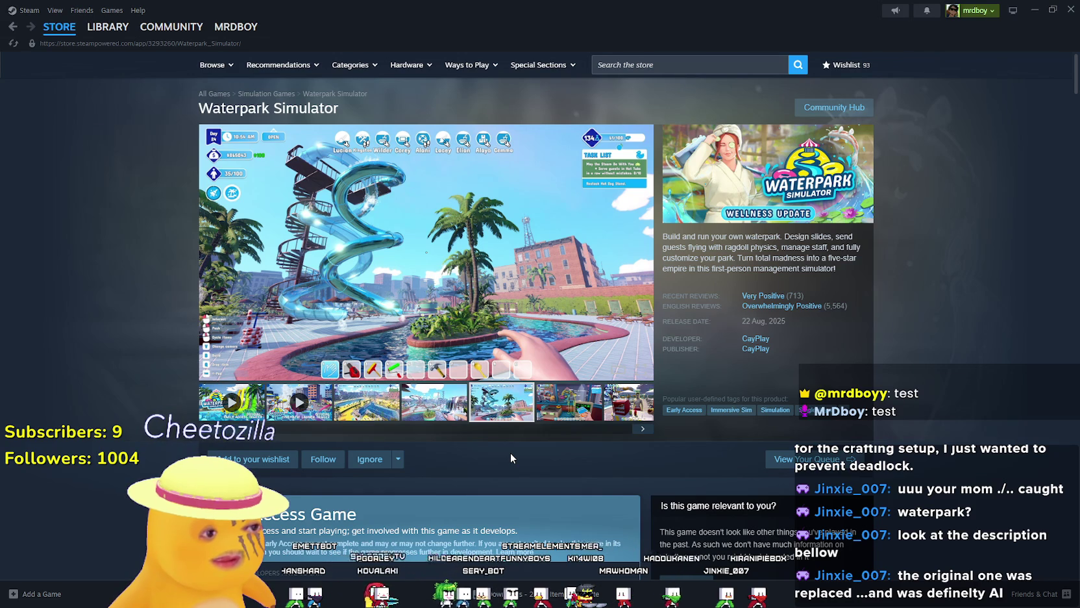
- Scroll to Recent Events & Announcements and open the Winter Extravaganza Event card
{"action": "scroll", "coordinate": [510, 457], "scroll_direction": "down", "scroll_amount": 3}
{"action": "scroll", "coordinate": [509, 459], "scroll_direction": "up", "scroll_amount": 3}
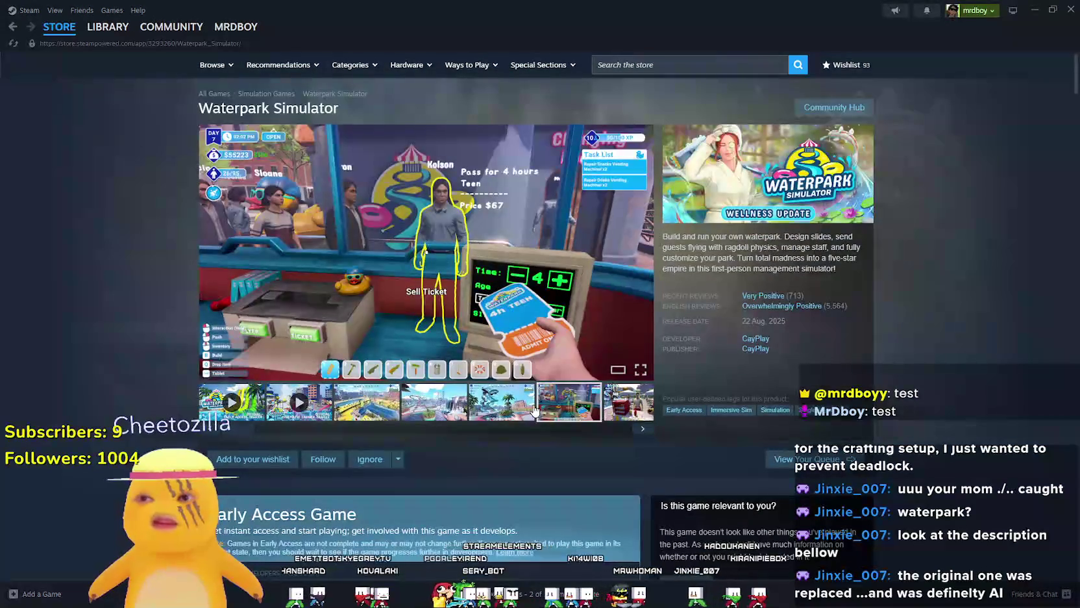
{"action": "scroll", "coordinate": [759, 412], "scroll_direction": "down", "scroll_amount": 6}
{"action": "scroll", "coordinate": [742, 423], "scroll_direction": "down", "scroll_amount": 8}
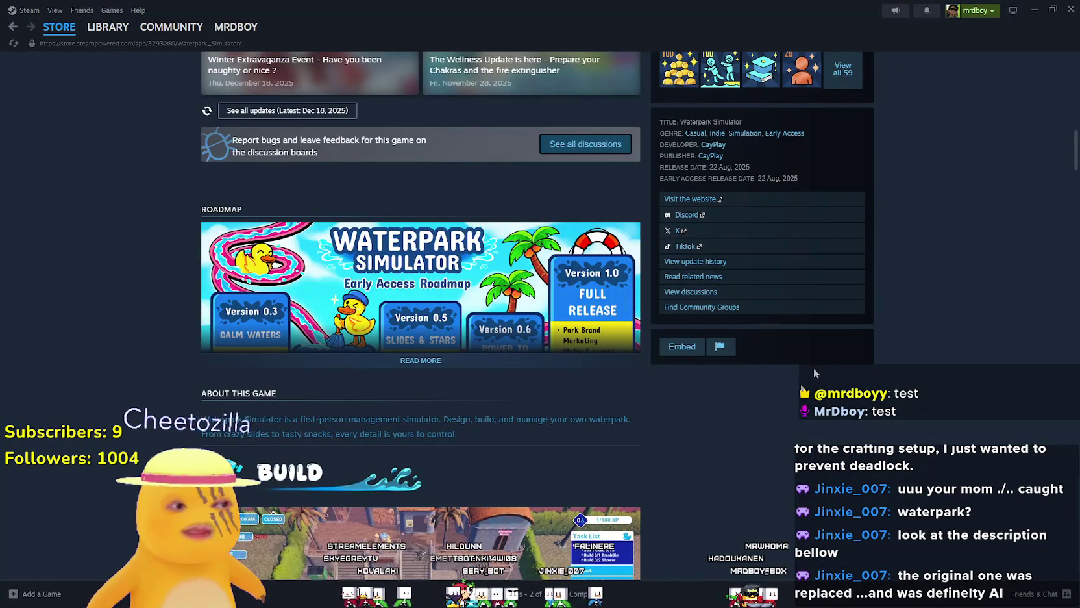
{"action": "scroll", "coordinate": [614, 423], "scroll_direction": "down", "scroll_amount": 3}
{"action": "scroll", "coordinate": [614, 423], "scroll_direction": "down", "scroll_amount": 13}
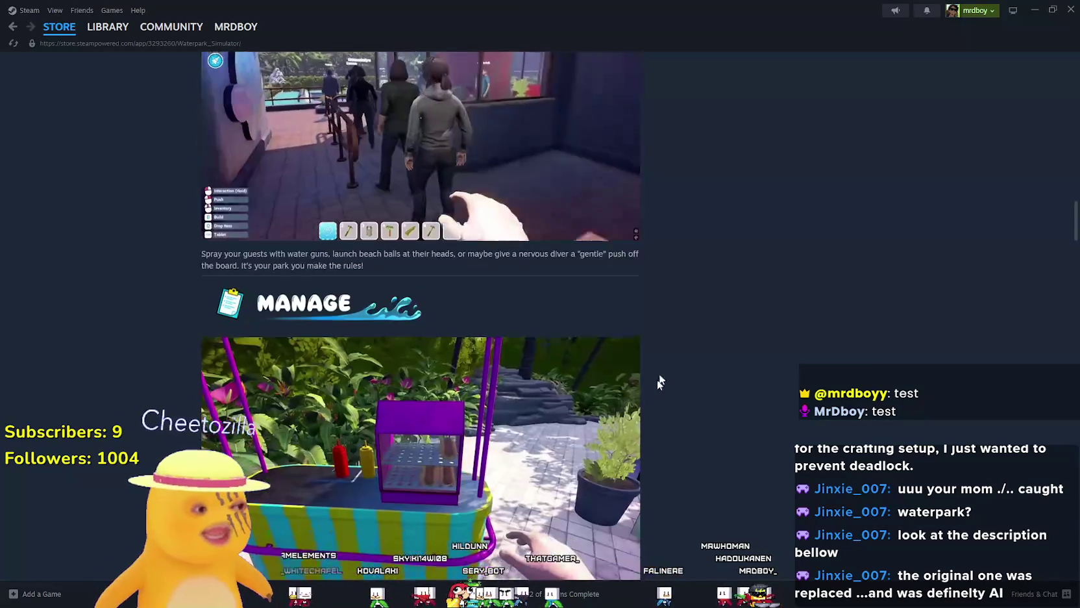
{"action": "scroll", "coordinate": [667, 419], "scroll_direction": "down", "scroll_amount": 5}
{"action": "scroll", "coordinate": [669, 422], "scroll_direction": "up", "scroll_amount": 14}
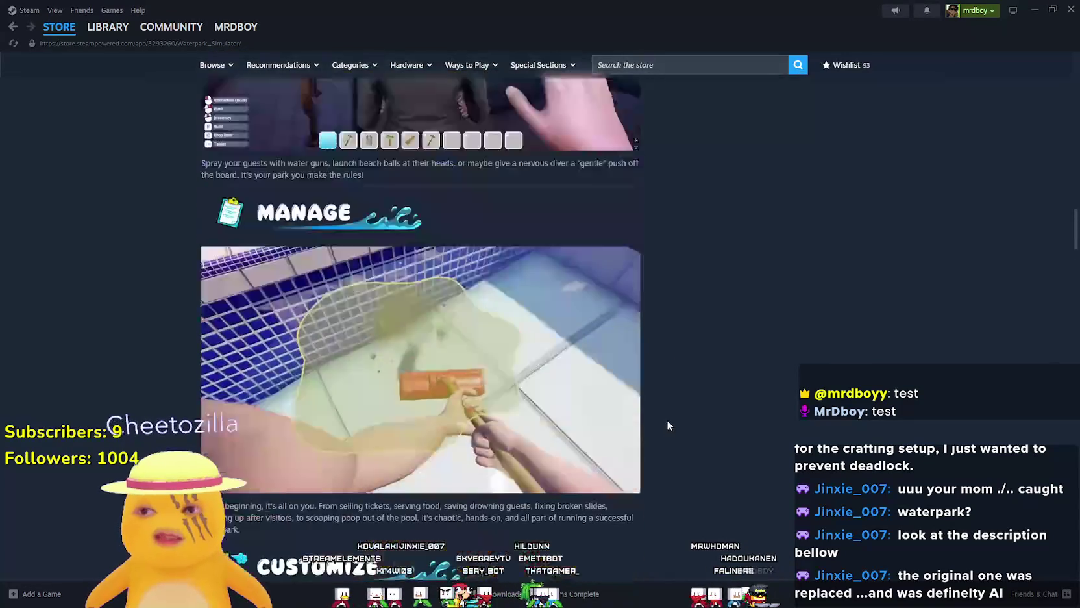
{"action": "scroll", "coordinate": [672, 428], "scroll_direction": "up", "scroll_amount": 15}
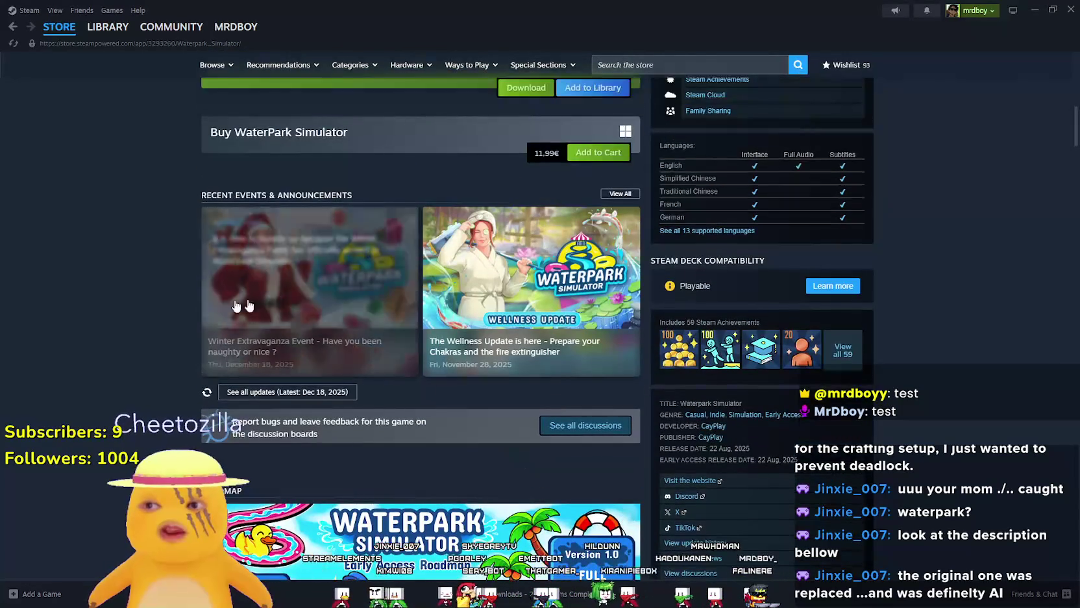
{"action": "left_click", "coordinate": [333, 275]}
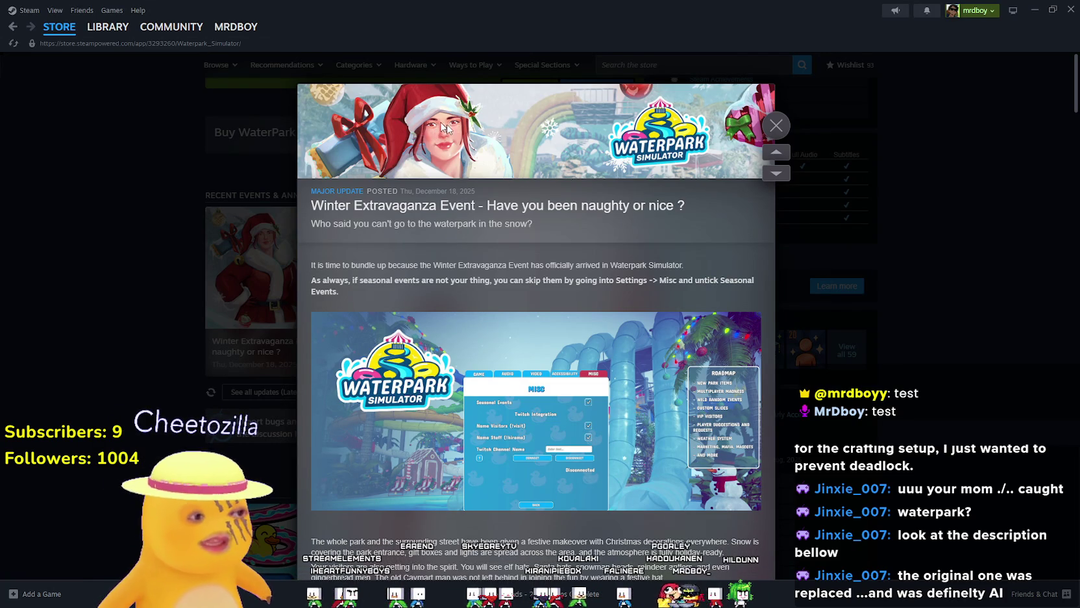
- Dismiss the announcement overlay, back on the 11,99€ Waterpark Simulator store page
{"action": "left_click", "coordinate": [987, 368]}
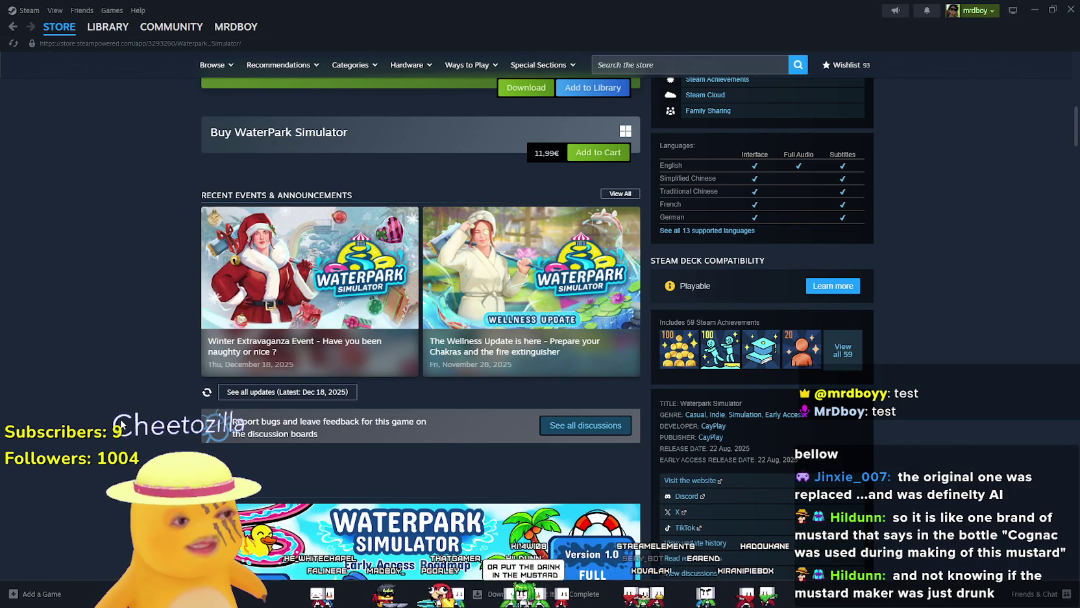
{"action": "scroll", "coordinate": [115, 405], "scroll_direction": "up", "scroll_amount": 1}
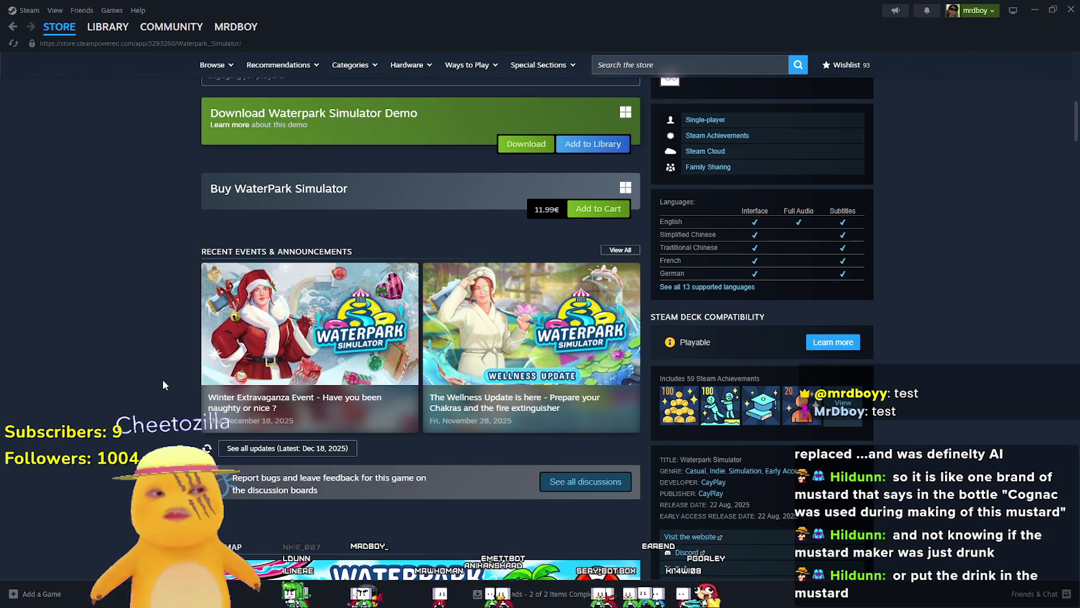
- Scroll down the Steam store front page and back up to the top
{"action": "scroll", "coordinate": [92, 288], "scroll_direction": "down", "scroll_amount": 5}
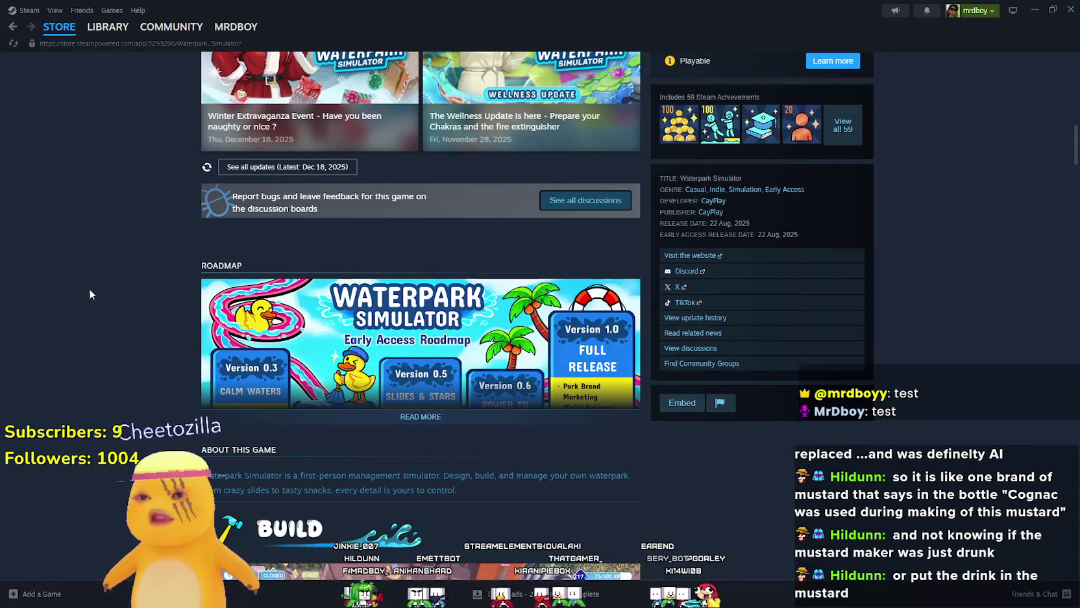
{"action": "scroll", "coordinate": [88, 291], "scroll_direction": "down", "scroll_amount": 4}
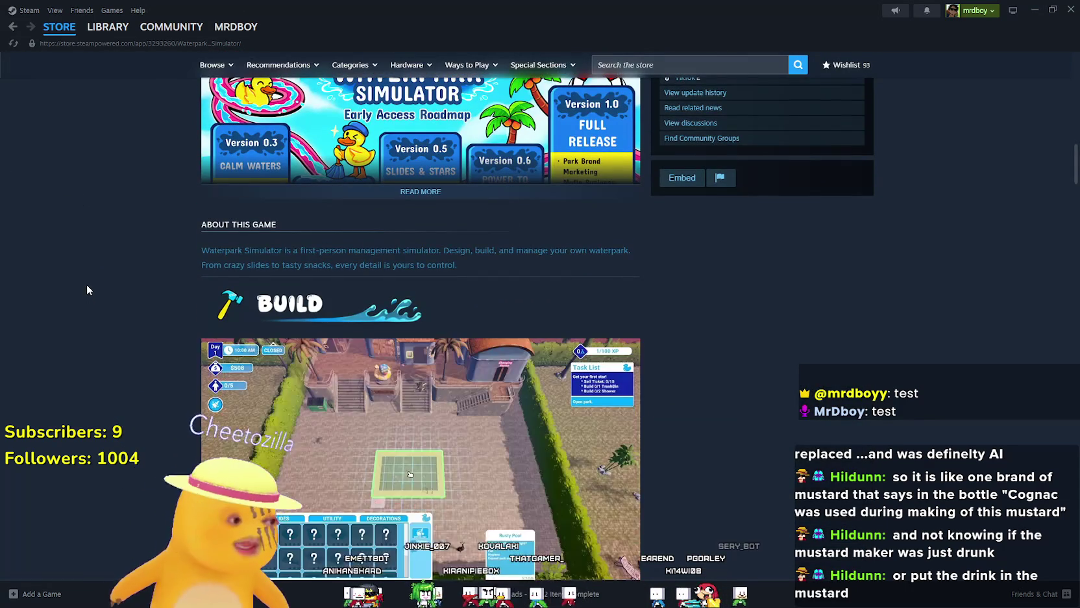
{"action": "scroll", "coordinate": [84, 283], "scroll_direction": "down", "scroll_amount": 8}
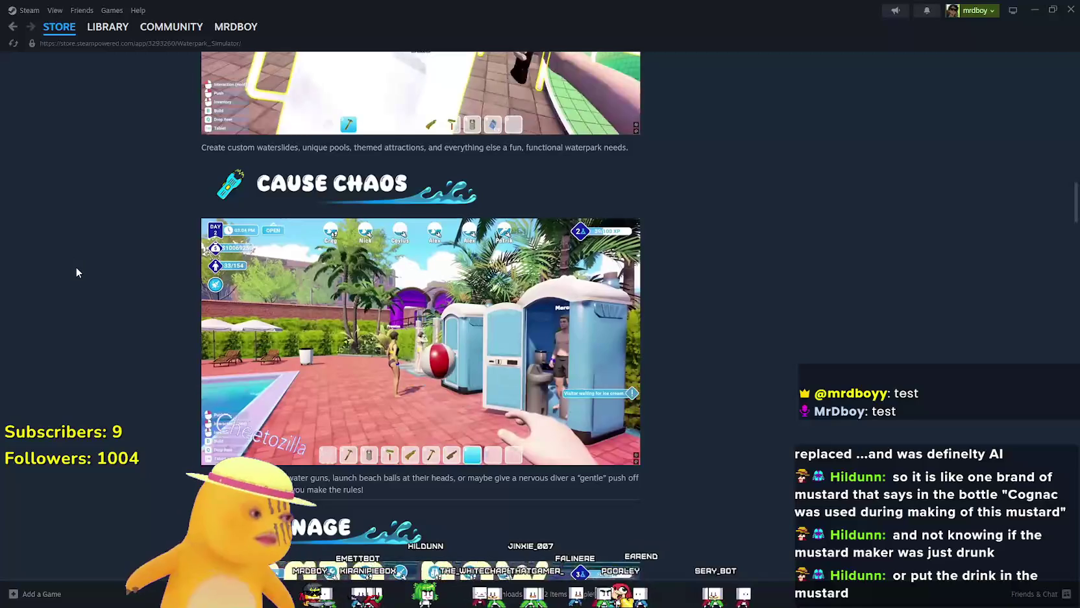
{"action": "scroll", "coordinate": [71, 279], "scroll_direction": "down", "scroll_amount": 1}
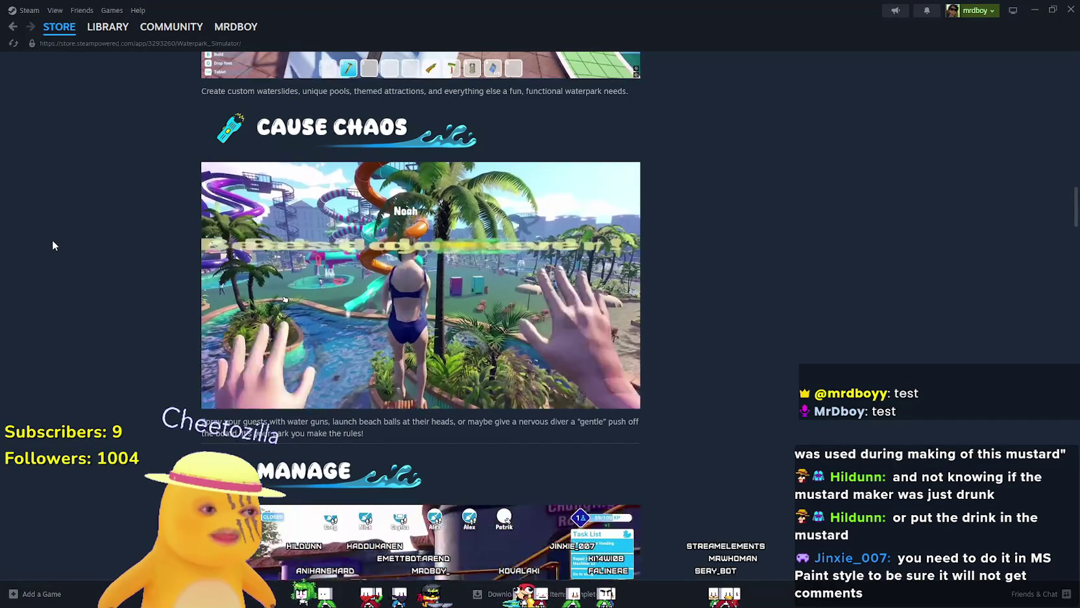
{"action": "scroll", "coordinate": [84, 361], "scroll_direction": "down", "scroll_amount": 1}
{"action": "scroll", "coordinate": [86, 356], "scroll_direction": "up", "scroll_amount": 2}
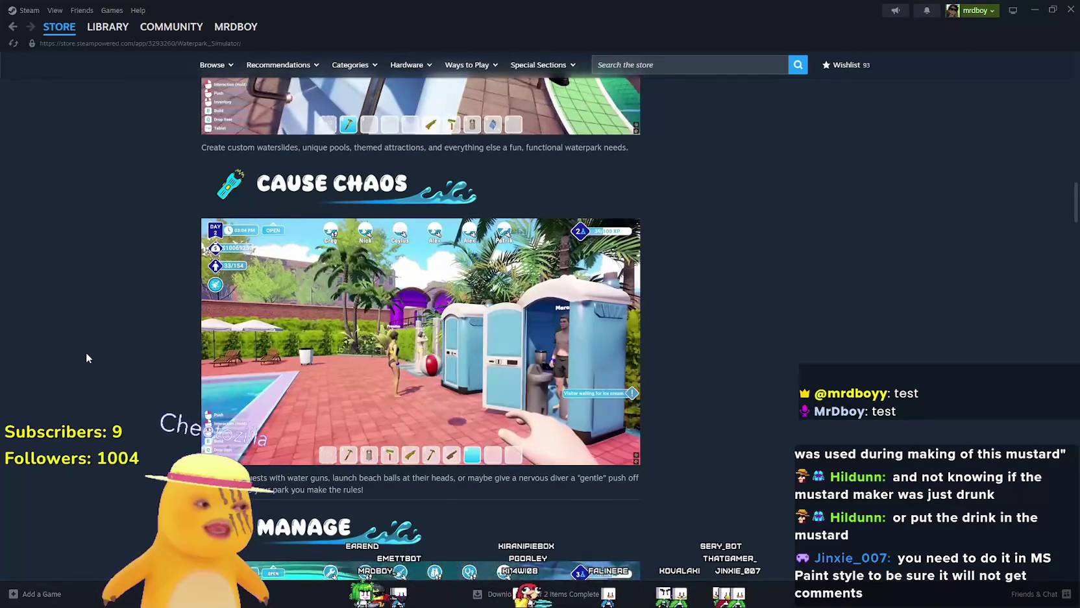
{"action": "scroll", "coordinate": [98, 363], "scroll_direction": "up", "scroll_amount": 4}
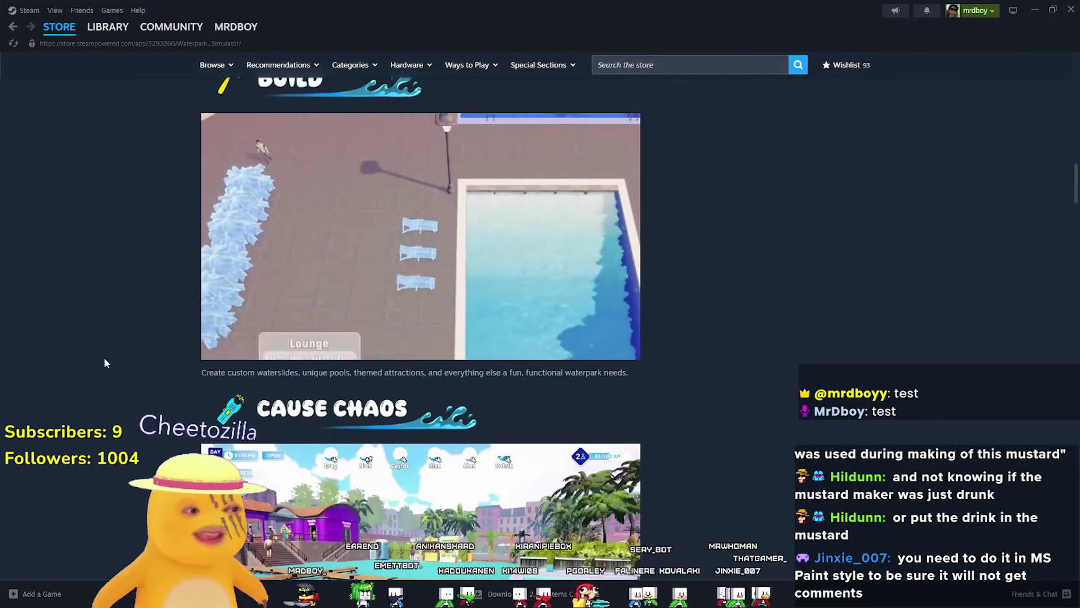
{"action": "scroll", "coordinate": [124, 368], "scroll_direction": "up", "scroll_amount": 3}
{"action": "scroll", "coordinate": [106, 402], "scroll_direction": "up", "scroll_amount": 6}
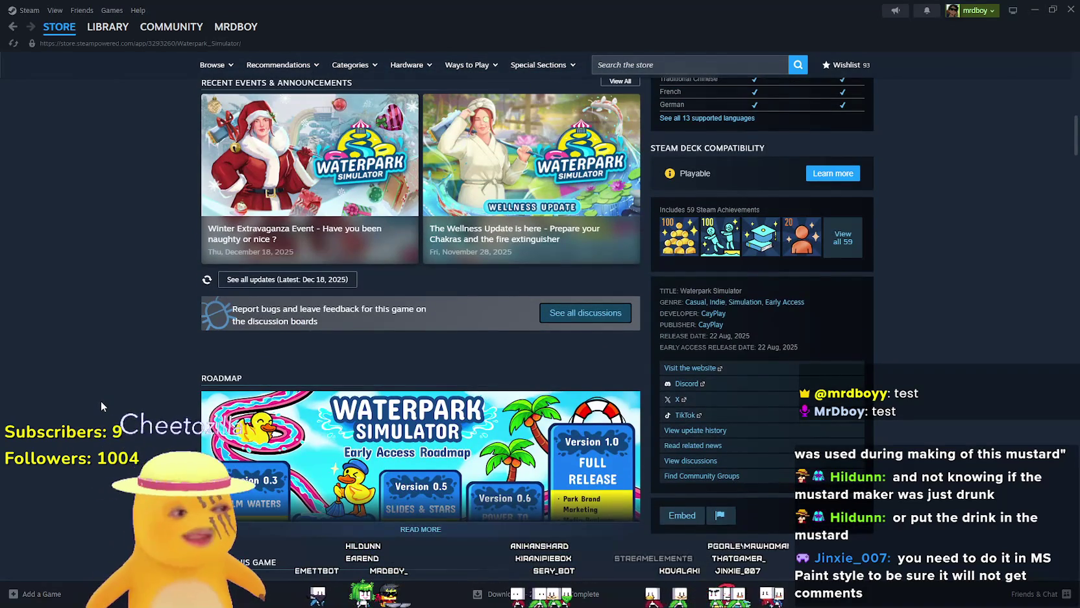
{"action": "scroll", "coordinate": [97, 403], "scroll_direction": "up", "scroll_amount": 2}
{"action": "scroll", "coordinate": [91, 407], "scroll_direction": "up", "scroll_amount": 5}
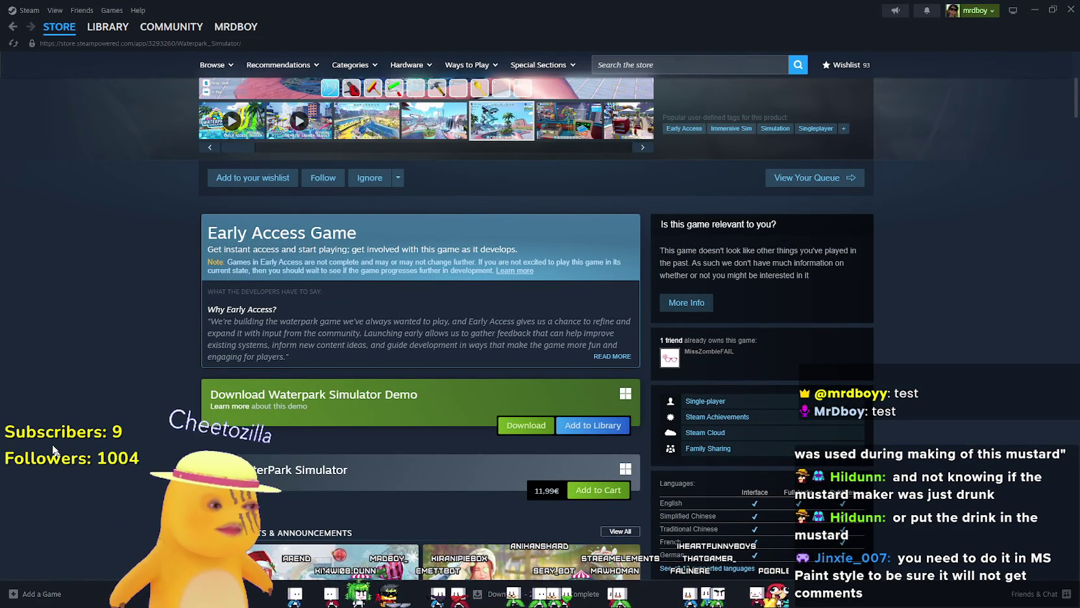
{"action": "scroll", "coordinate": [26, 389], "scroll_direction": "up", "scroll_amount": 3}
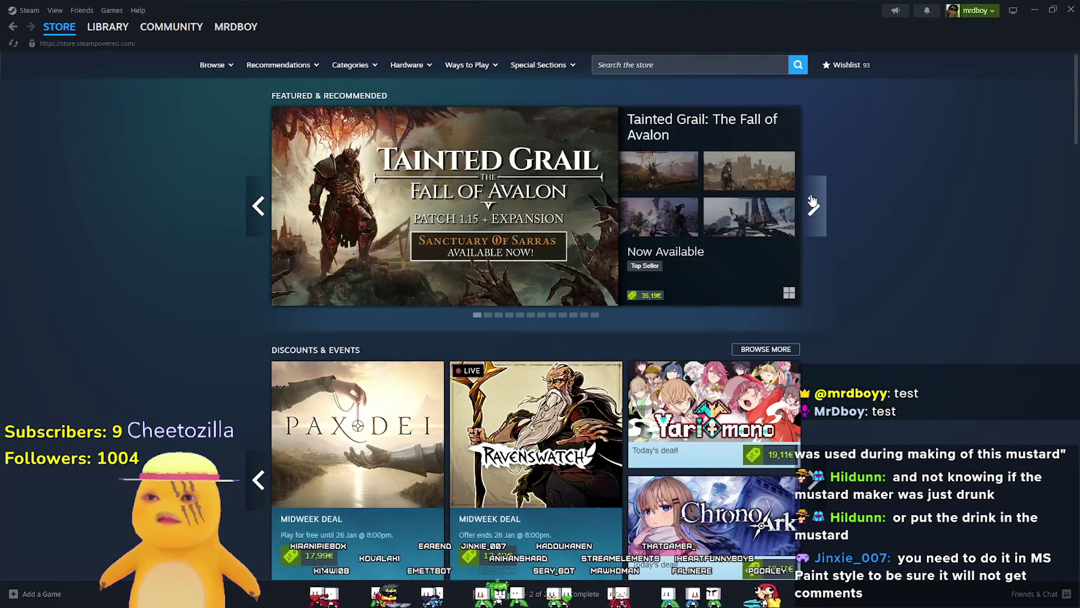
- Step the Featured carousel forward and back, then open the Tainted Grail capsule
{"action": "left_click", "coordinate": [813, 205]}
{"action": "left_click", "coordinate": [266, 220]}
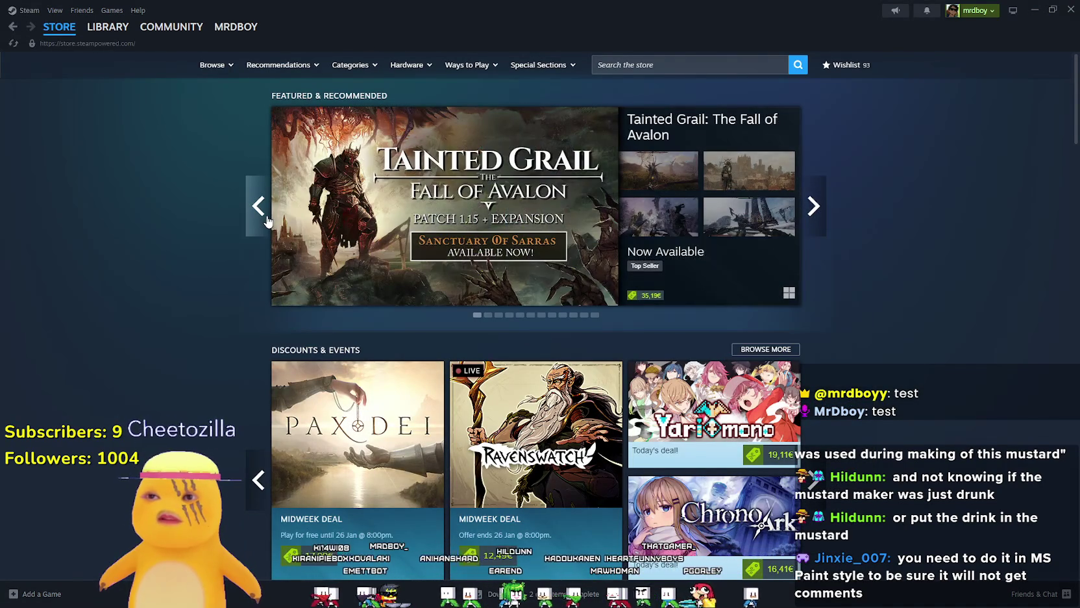
{"action": "mouse_move", "coordinate": [385, 245]}
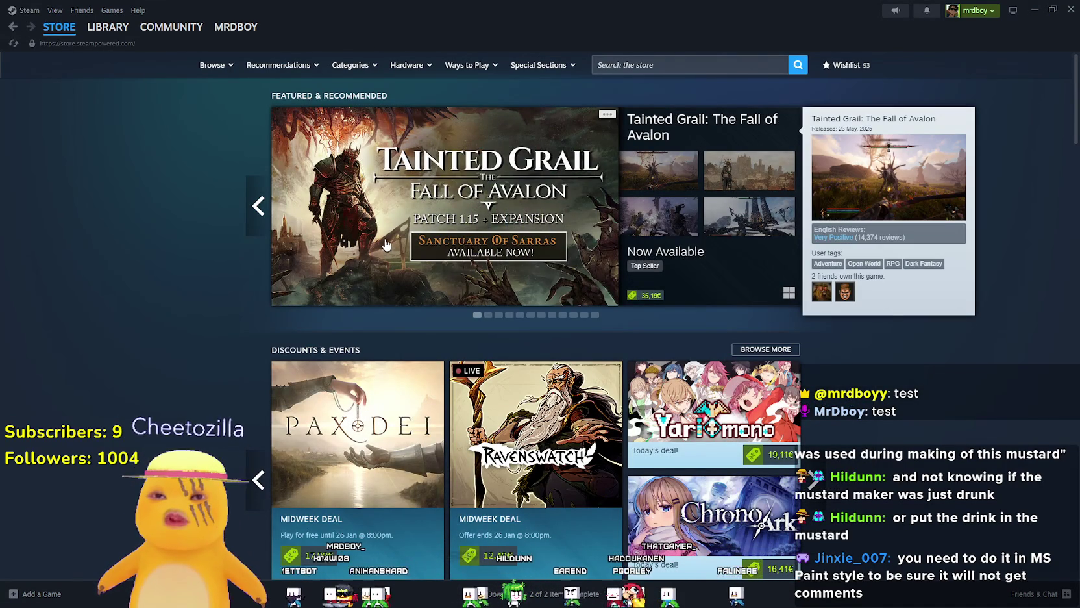
{"action": "left_click", "coordinate": [400, 202]}
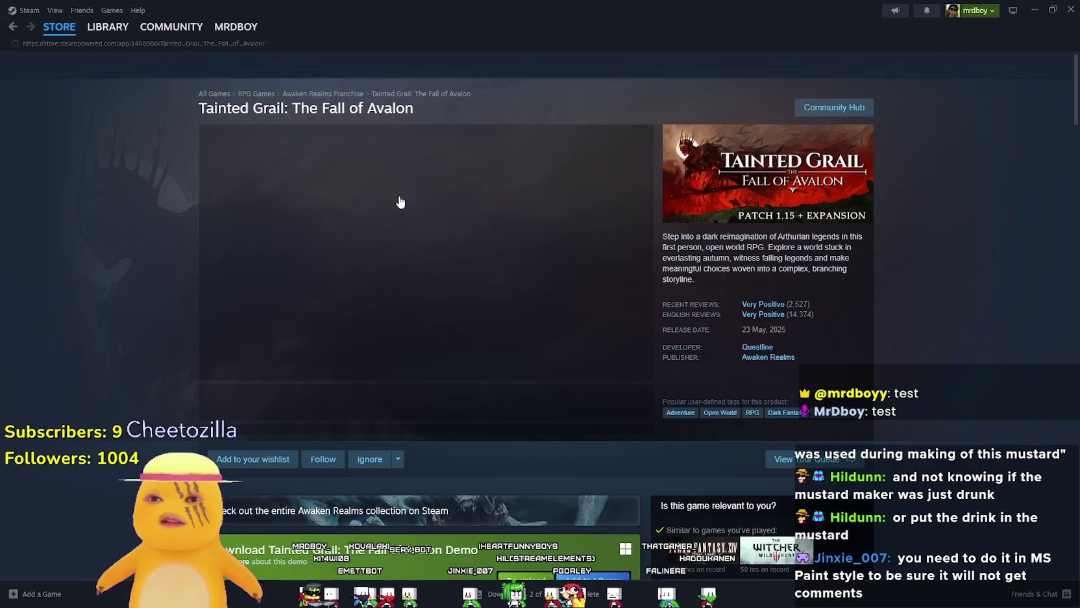
- View the third Tainted Grail screenshot and scroll down to the game's editions
{"action": "left_click", "coordinate": [372, 404]}
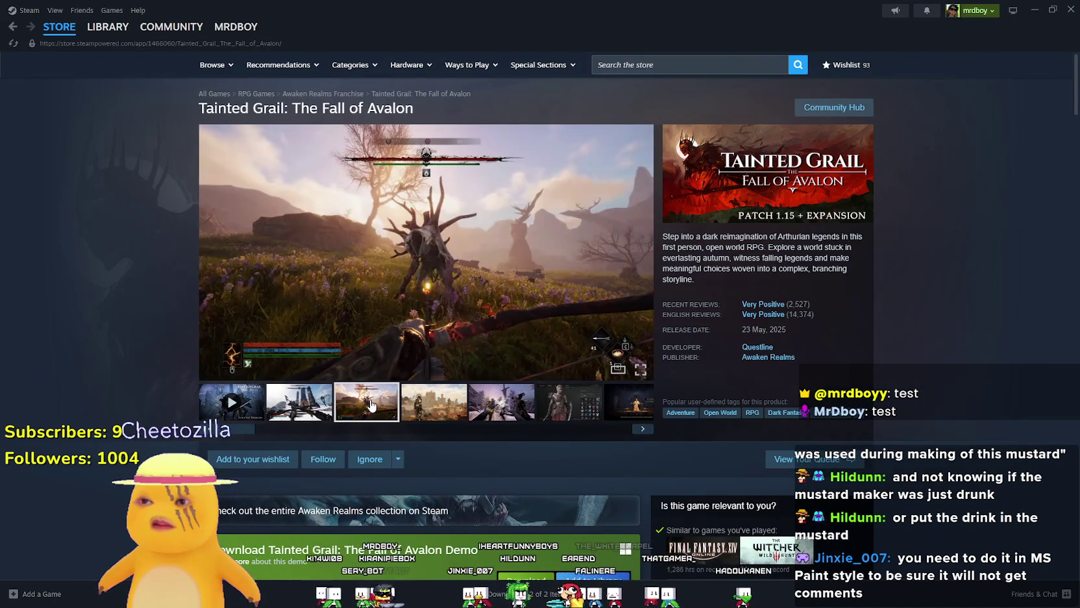
{"action": "scroll", "coordinate": [500, 408], "scroll_direction": "down", "scroll_amount": 5}
{"action": "scroll", "coordinate": [492, 403], "scroll_direction": "down", "scroll_amount": 3}
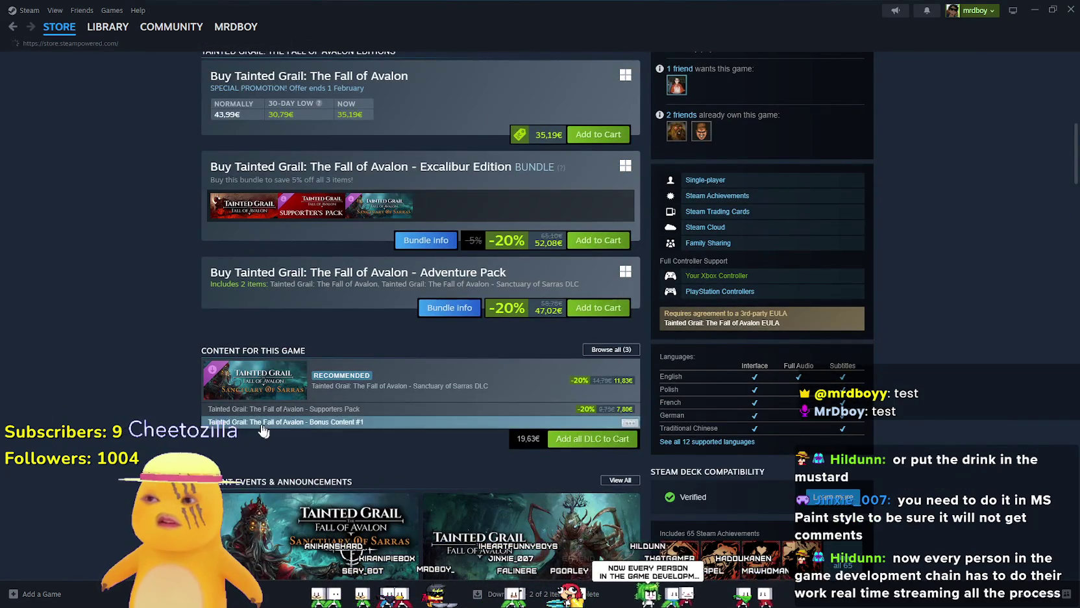
{"action": "scroll", "coordinate": [260, 429], "scroll_direction": "down", "scroll_amount": 4}
- Go back and forward again, then open the Sanctuary of Sarras expansion announcement
{"action": "key", "text": "alt+Left"}
{"action": "key", "text": "alt+Right"}
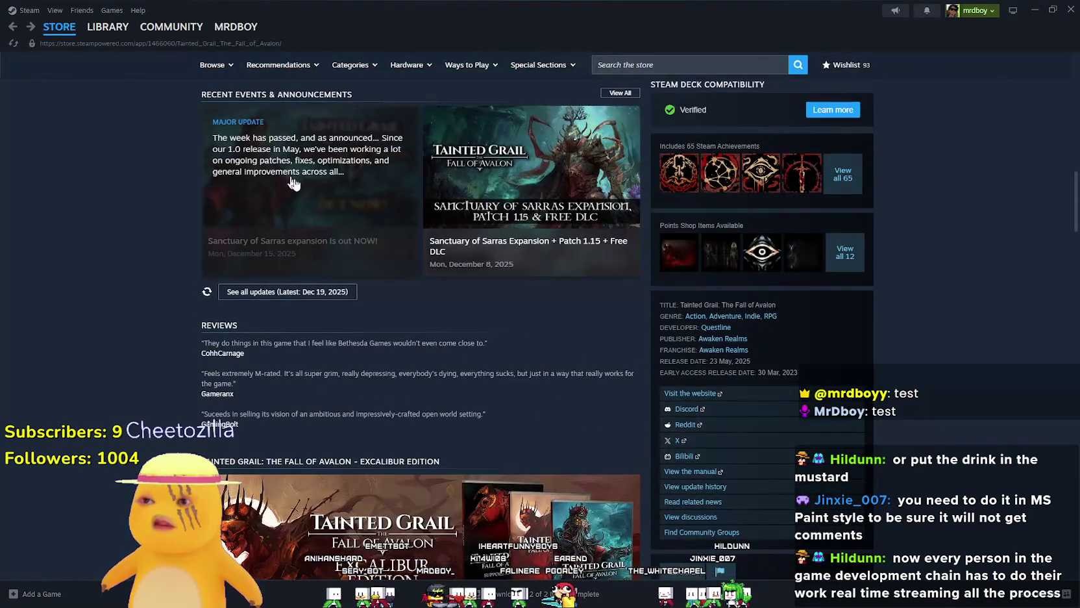
{"action": "left_click", "coordinate": [253, 193]}
{"action": "scroll", "coordinate": [560, 437], "scroll_direction": "down", "scroll_amount": 5}
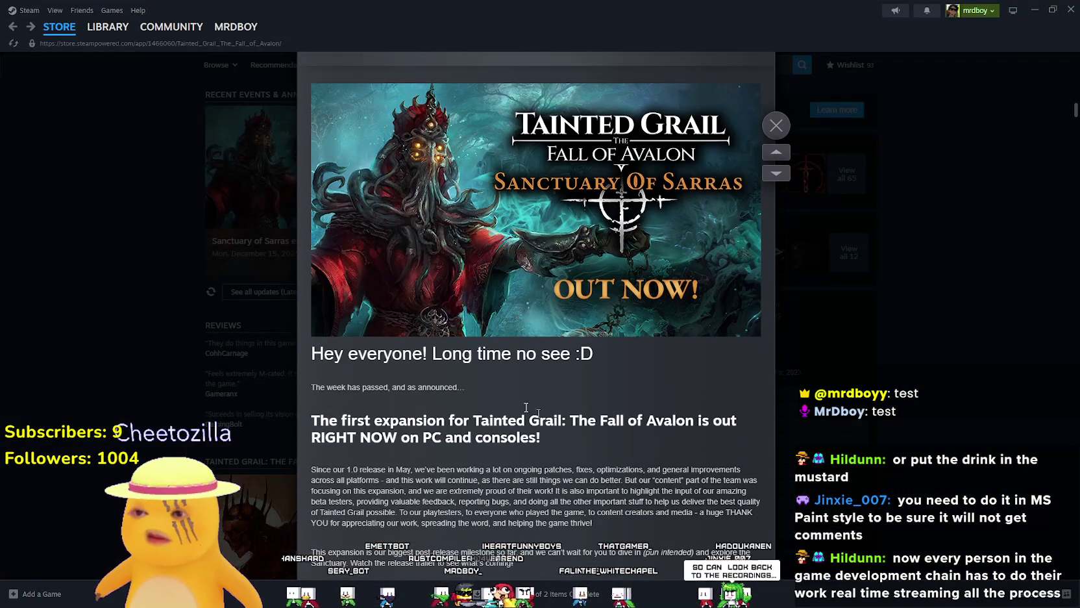
{"action": "scroll", "coordinate": [417, 370], "scroll_direction": "down", "scroll_amount": 18}
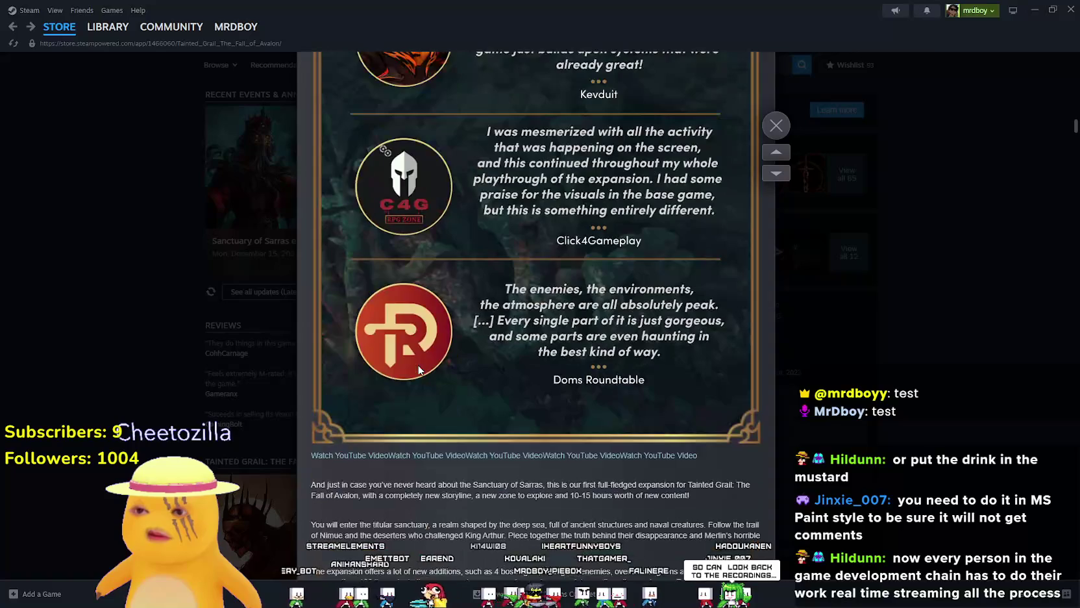
{"action": "scroll", "coordinate": [419, 367], "scroll_direction": "down", "scroll_amount": 18}
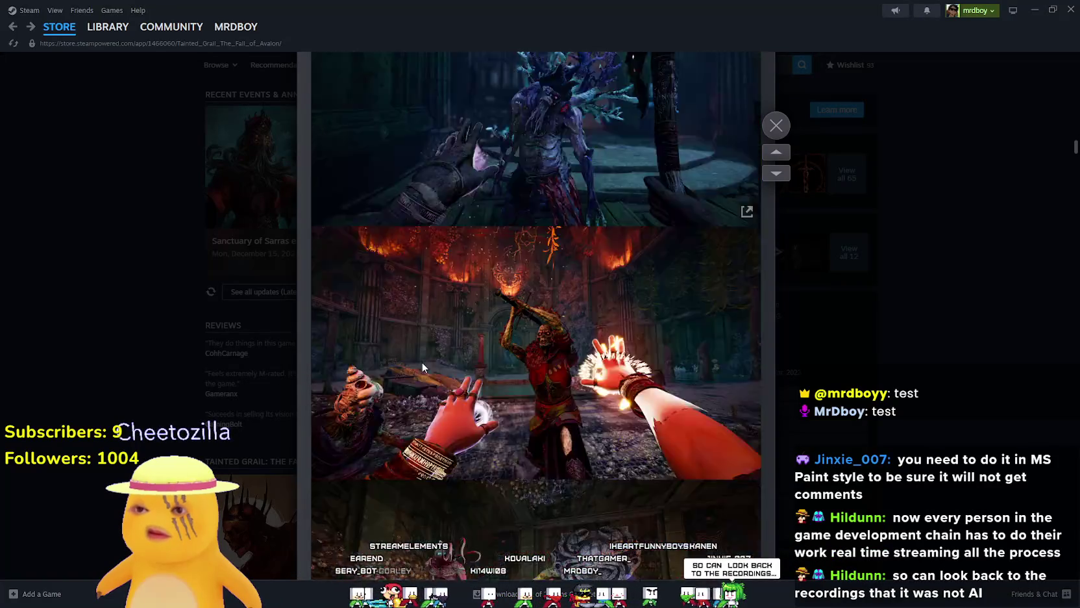
{"action": "scroll", "coordinate": [422, 367], "scroll_direction": "down", "scroll_amount": 12}
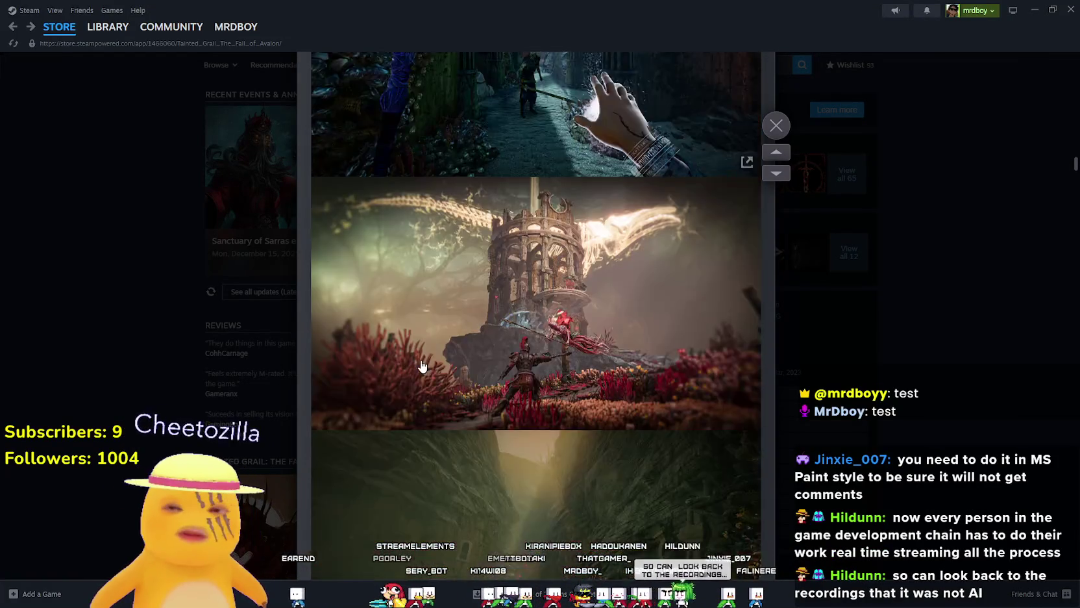
{"action": "scroll", "coordinate": [423, 365], "scroll_direction": "down", "scroll_amount": 15}
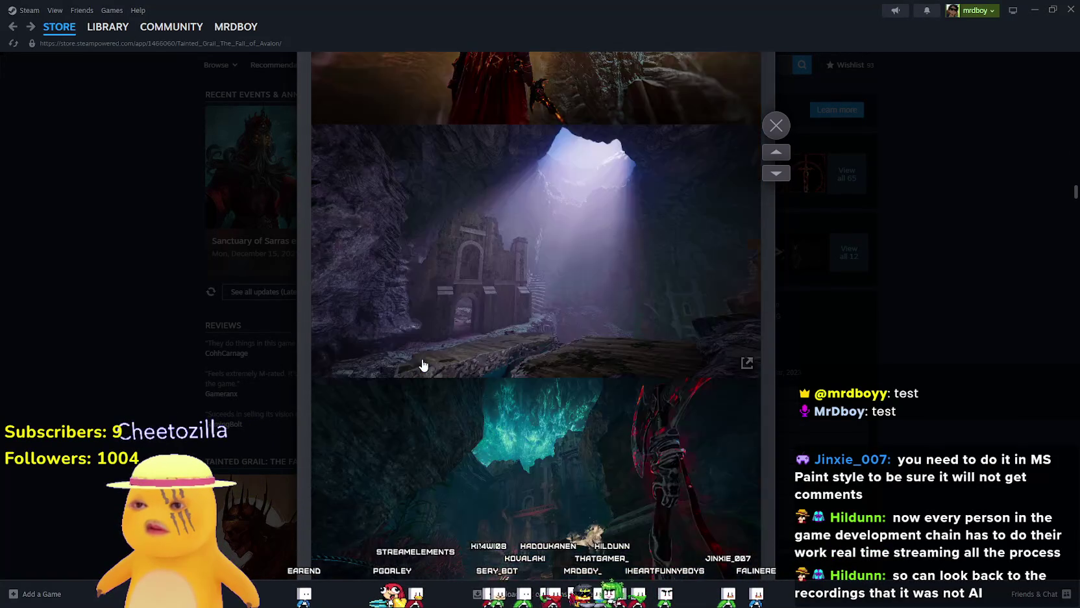
{"action": "scroll", "coordinate": [425, 365], "scroll_direction": "down", "scroll_amount": 6}
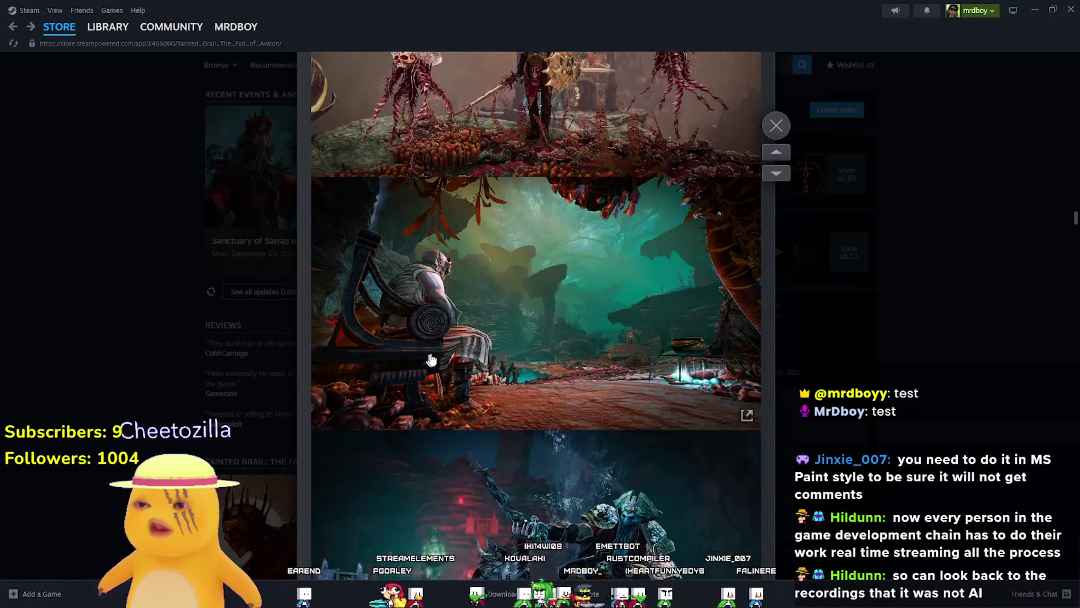
{"action": "scroll", "coordinate": [450, 344], "scroll_direction": "down", "scroll_amount": 15}
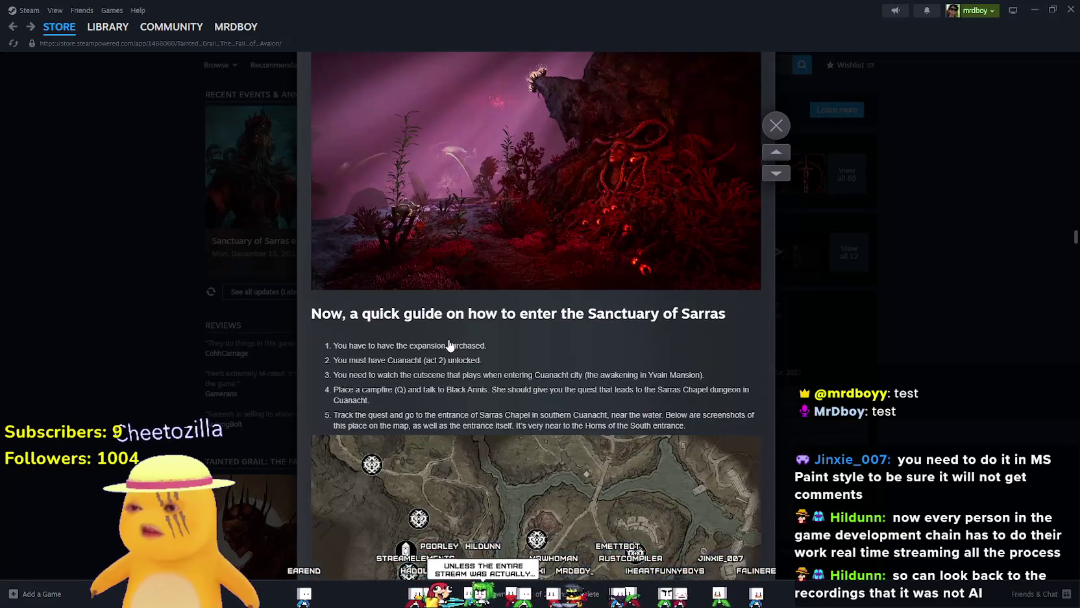
{"action": "scroll", "coordinate": [449, 340], "scroll_direction": "down", "scroll_amount": 10}
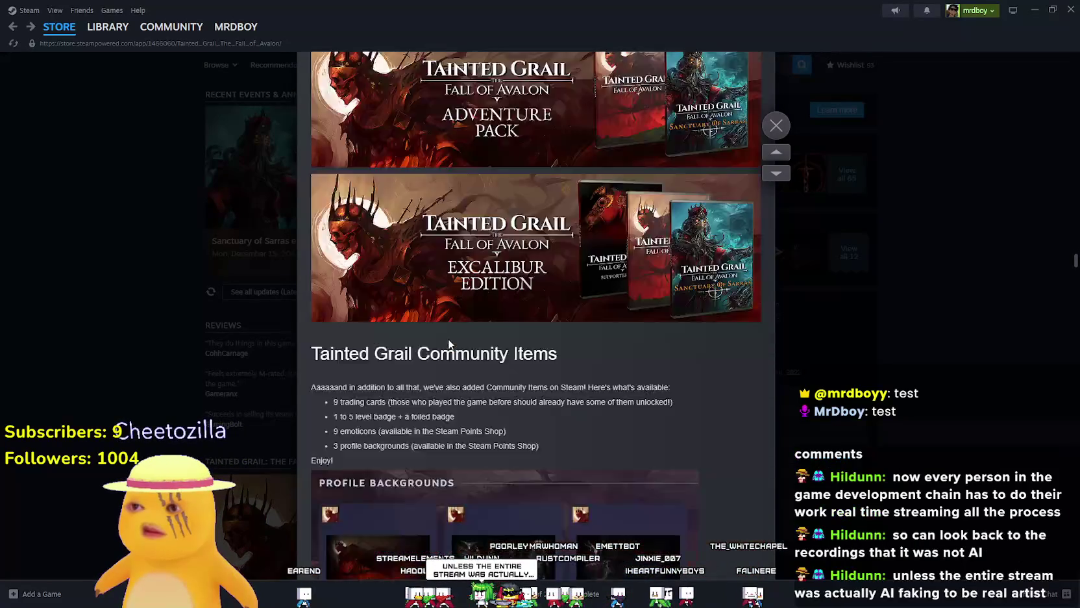
{"action": "left_click", "coordinate": [125, 298]}
{"action": "left_click", "coordinate": [13, 28]}
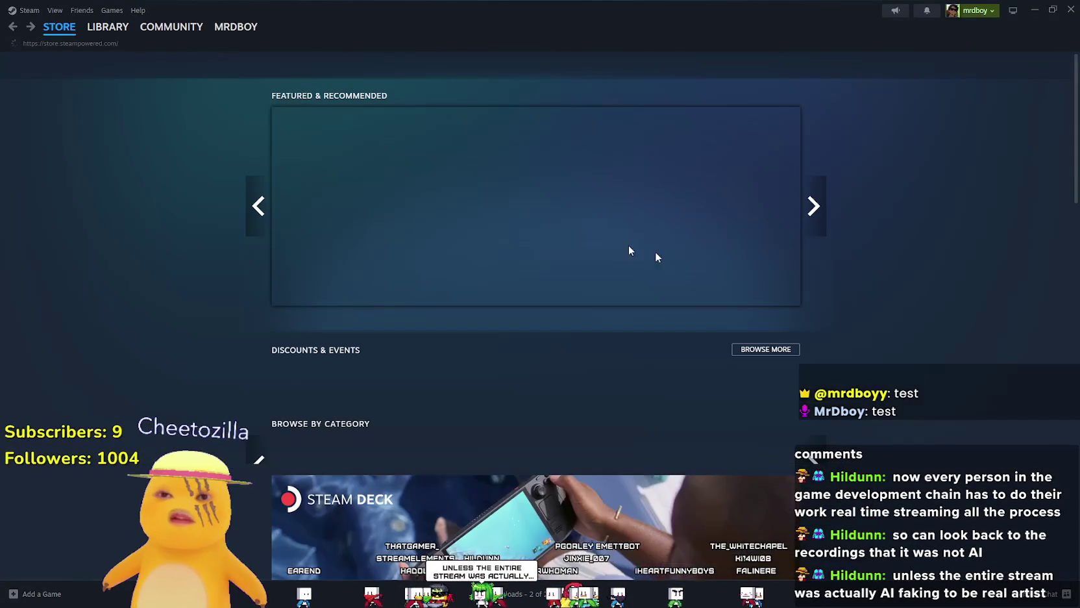
{"action": "left_click", "coordinate": [1038, 9]}
- Click empty line 43 of merchant_item_slot.gd and show the preload_type documentation tooltip
{"action": "left_click", "coordinate": [690, 236]}
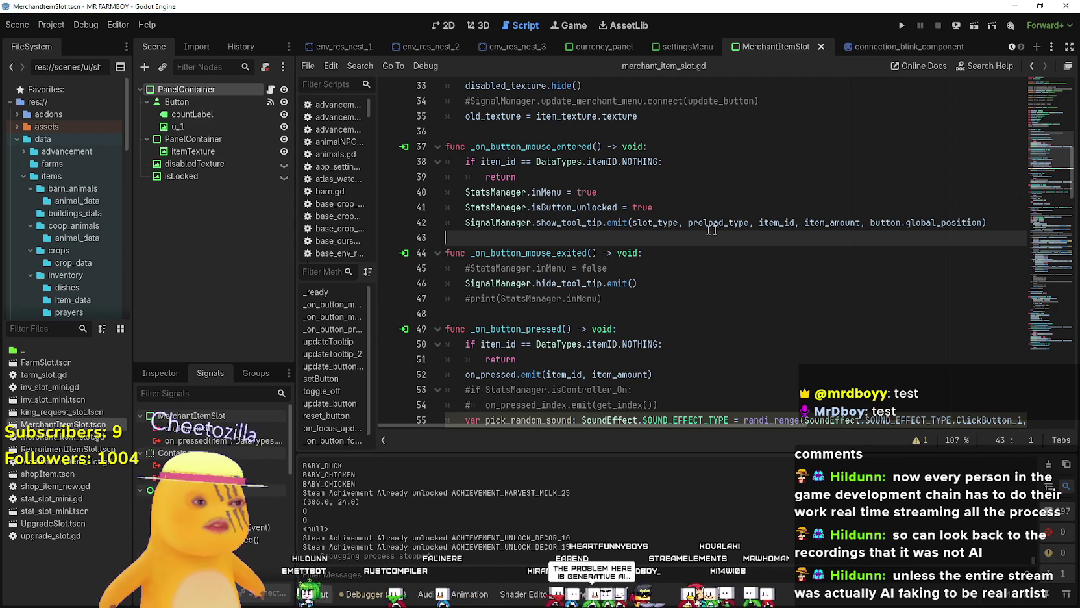
{"action": "mouse_move", "coordinate": [718, 229]}
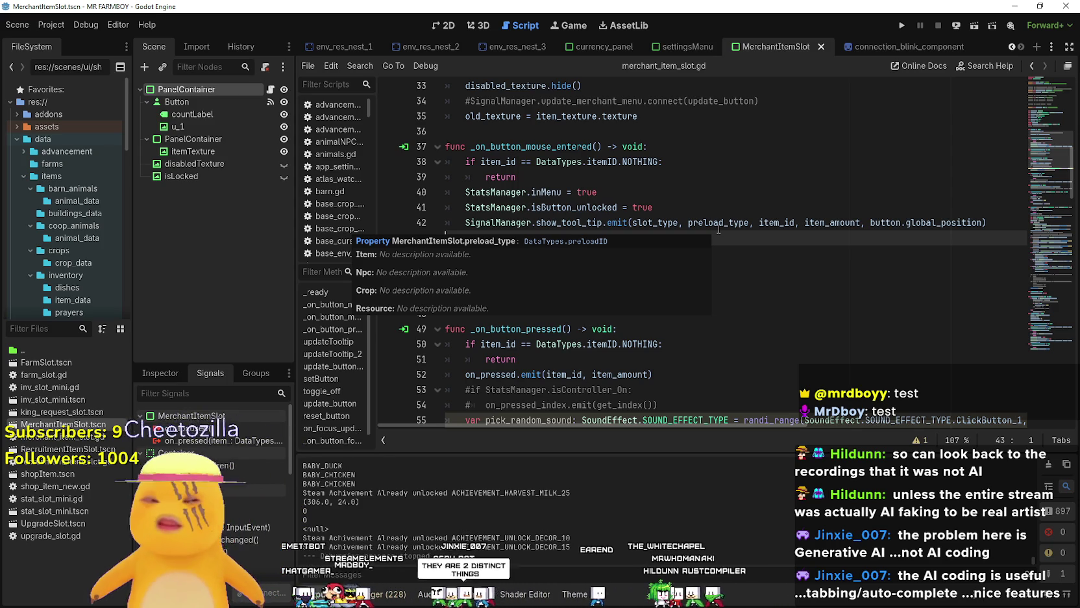
{"action": "left_click", "coordinate": [533, 223]}
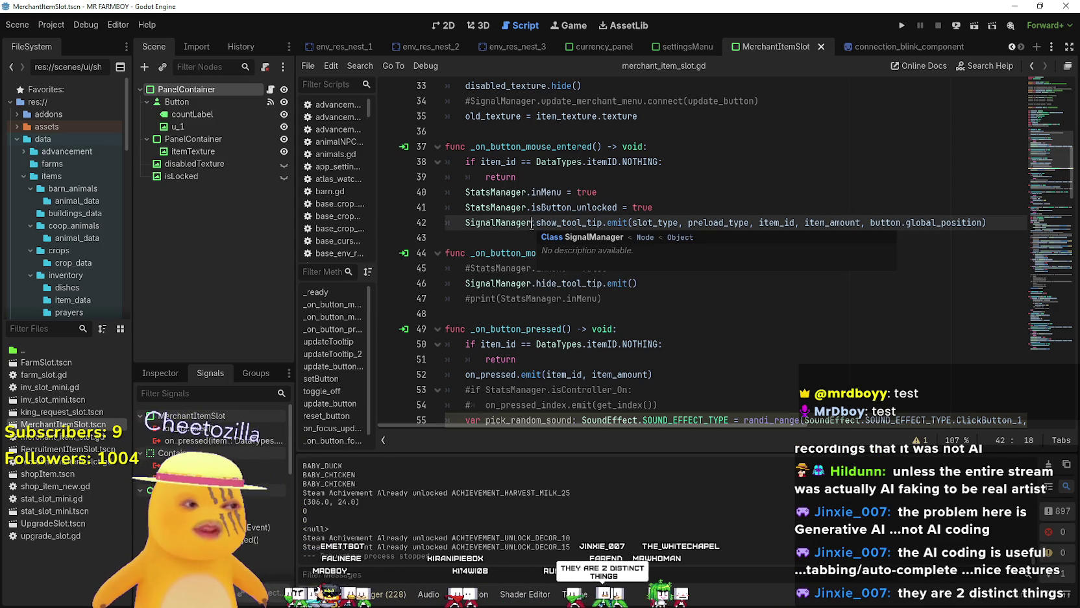
- Dismiss the tooltip and scroll up to the item_id, item_amount, container_id and index_id declarations
{"action": "left_click", "coordinate": [521, 174]}
{"action": "scroll", "coordinate": [610, 359], "scroll_direction": "up", "scroll_amount": 2}
{"action": "left_click", "coordinate": [610, 358]}
{"action": "scroll", "coordinate": [611, 359], "scroll_direction": "up", "scroll_amount": 1}
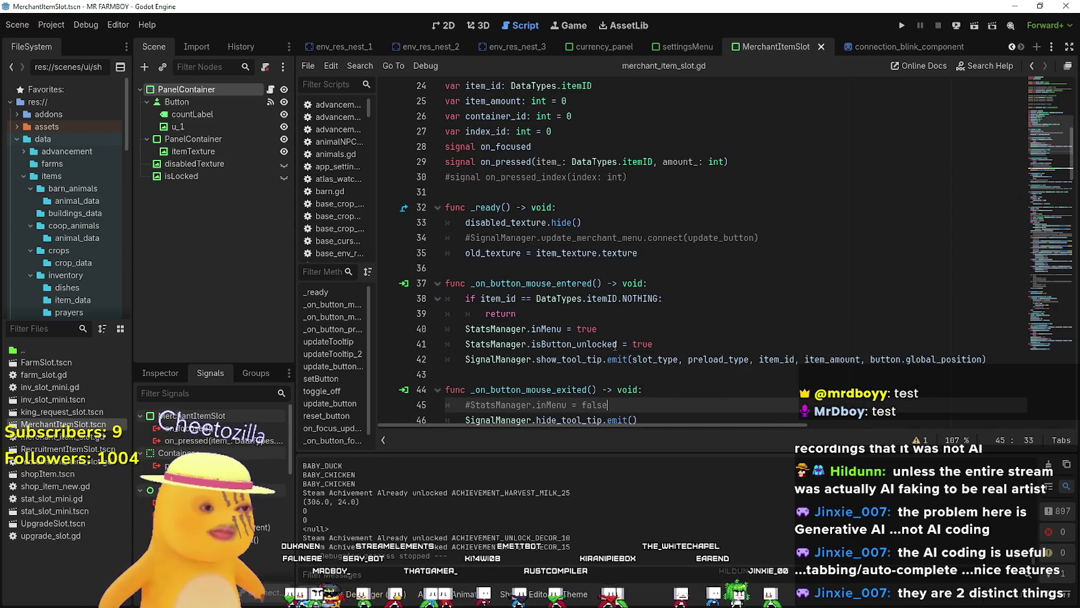
{"action": "left_click", "coordinate": [522, 186]}
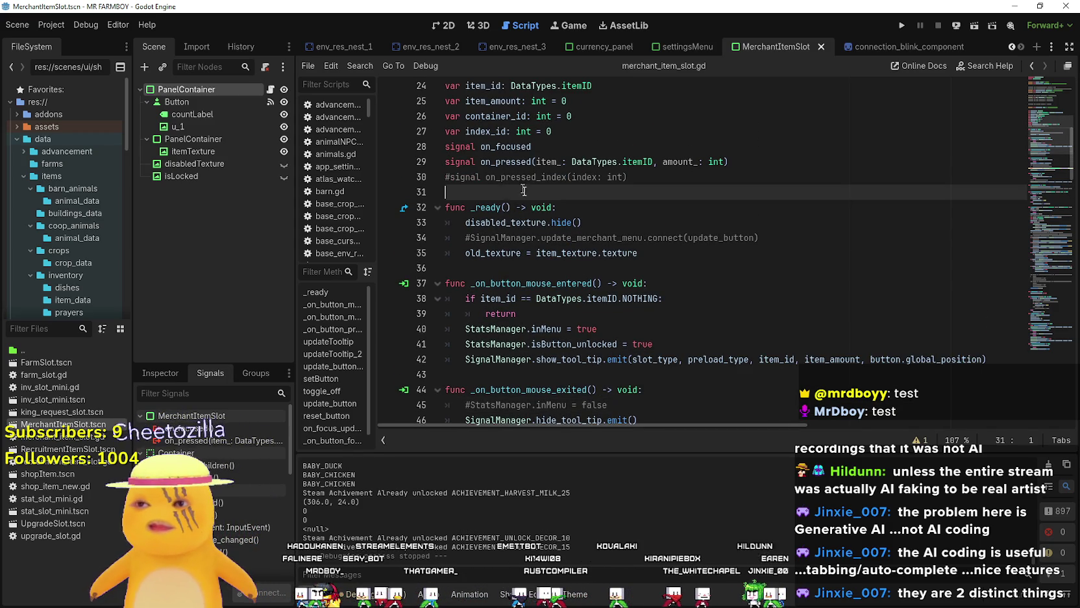
{"action": "scroll", "coordinate": [522, 187], "scroll_direction": "up", "scroll_amount": 4}
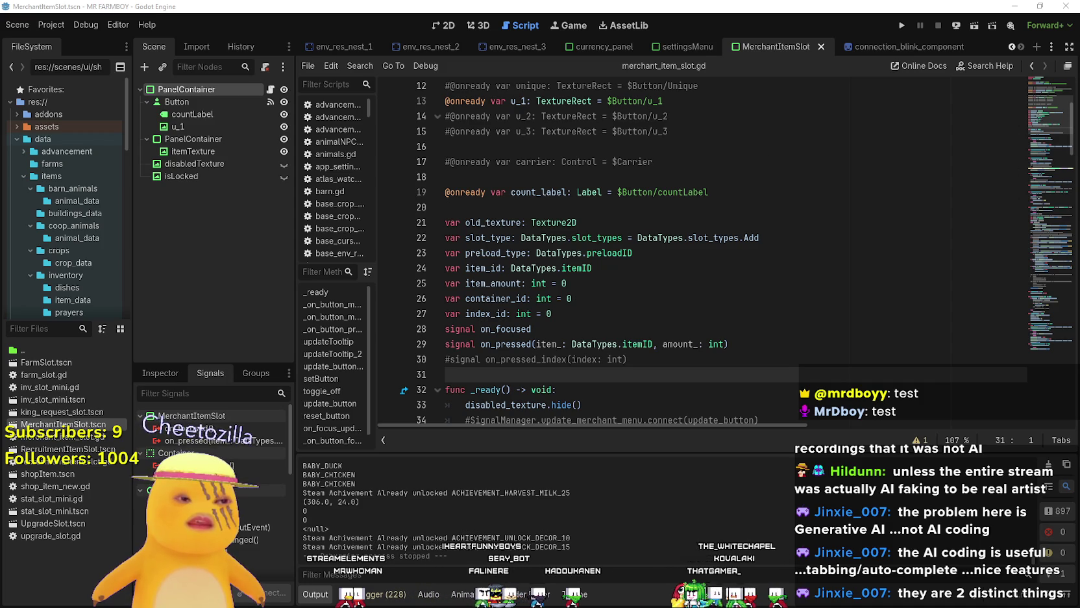
{"action": "key", "text": "alt+Tab"}
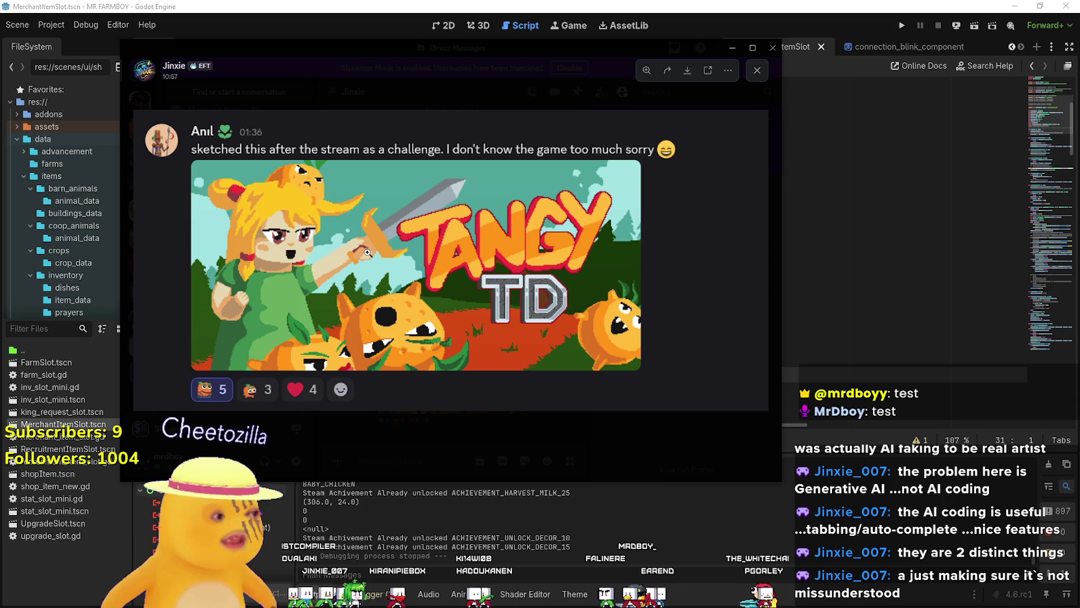
{"action": "mouse_move", "coordinate": [274, 58]}
{"action": "left_mouse_down"}
{"action": "mouse_move", "coordinate": [483, 34]}
{"action": "mouse_move", "coordinate": [493, 51]}
{"action": "left_mouse_up"}
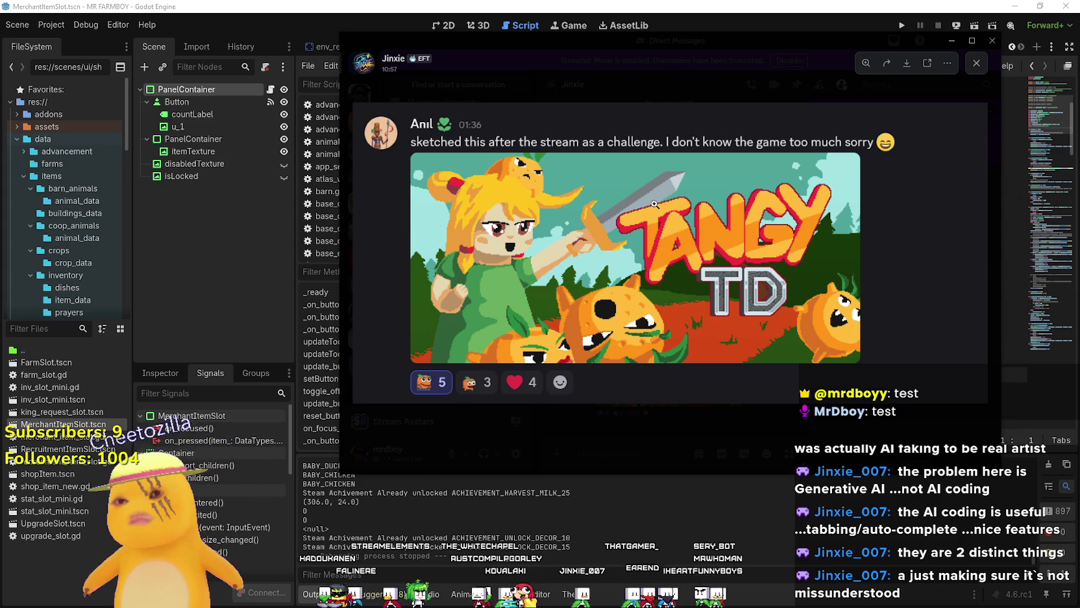
{"action": "left_click", "coordinate": [529, 30]}
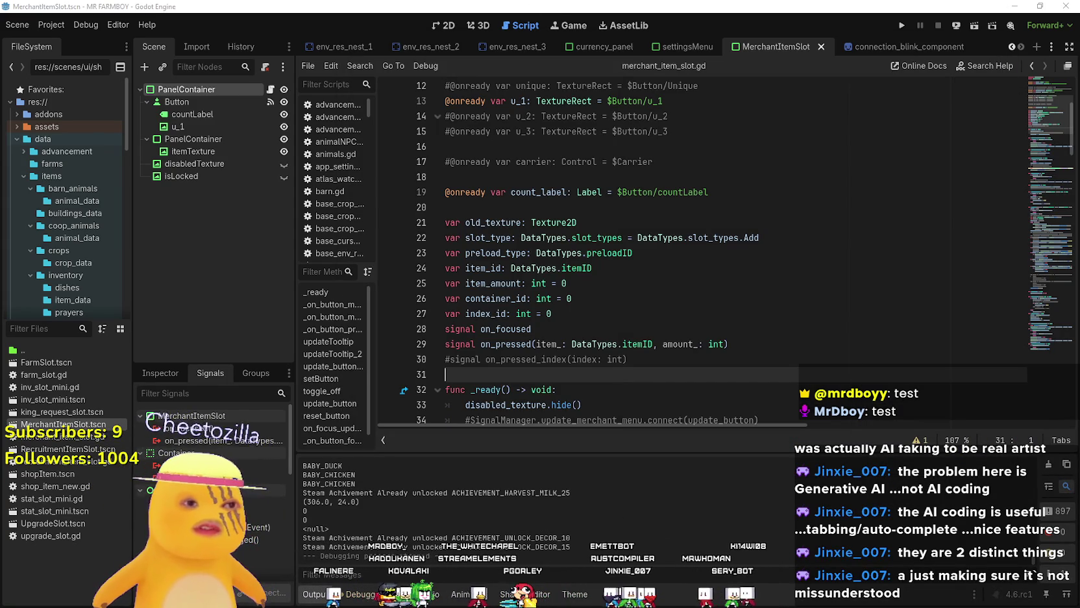
- Check the declarations on lines 27, 24 and 20, then switch to Spotify's I Like this playlist
{"action": "left_click", "coordinate": [727, 311]}
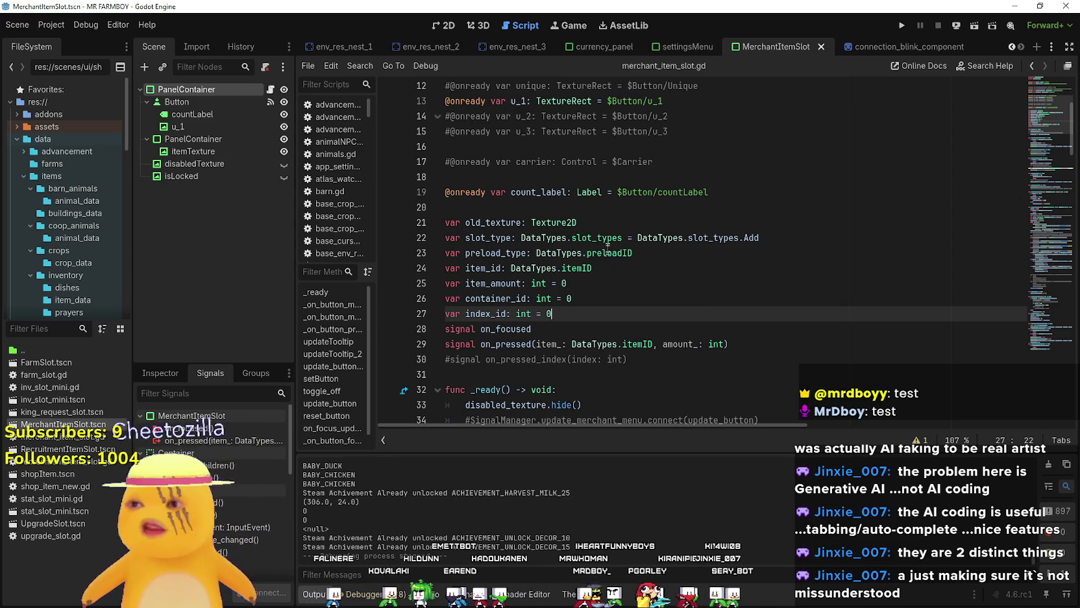
{"action": "mouse_move", "coordinate": [614, 247]}
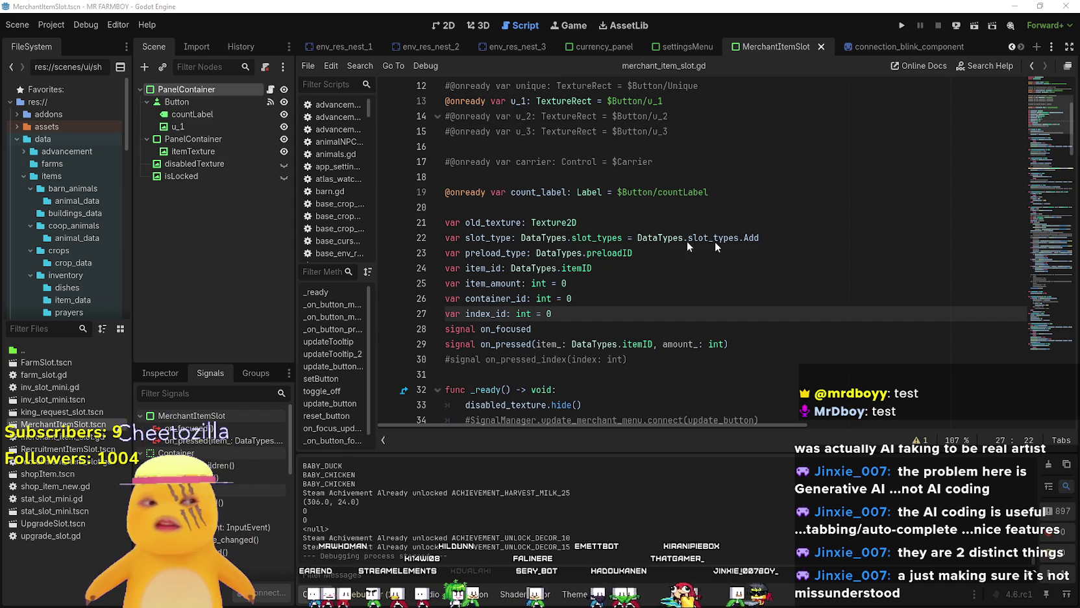
{"action": "left_click", "coordinate": [700, 268]}
{"action": "left_click", "coordinate": [569, 207]}
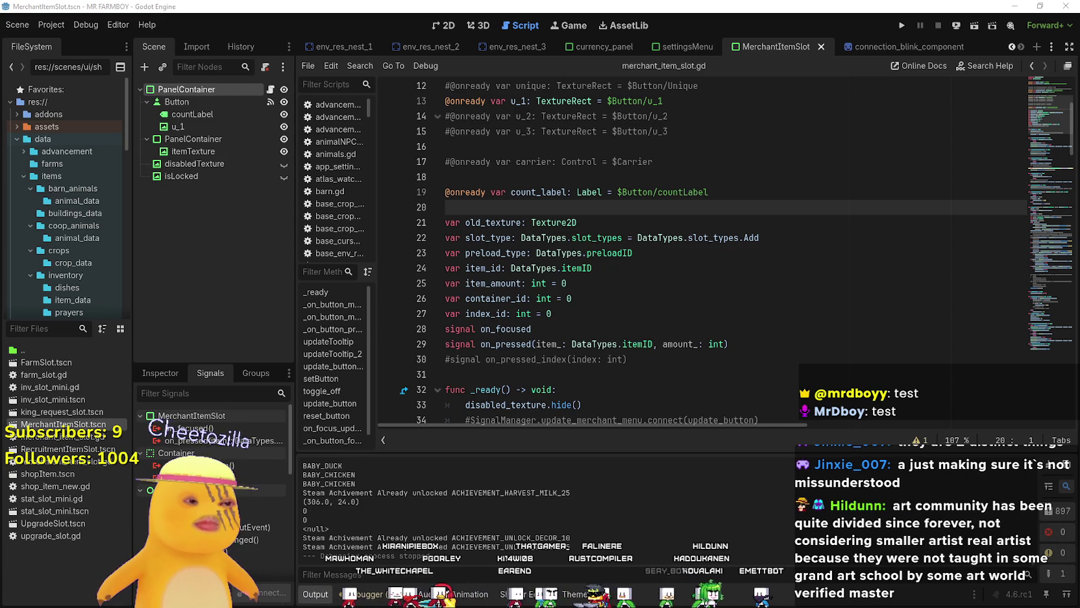
{"action": "key", "text": "alt+Tab"}
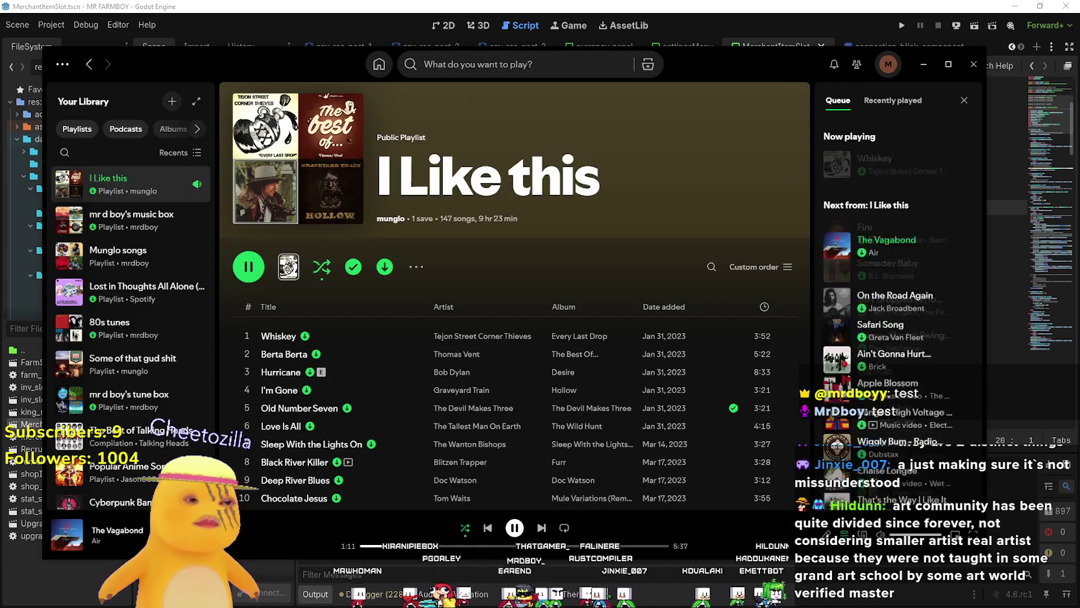
- Switch away from Spotify back to the Godot script editor
{"action": "key", "text": "alt+Tab"}
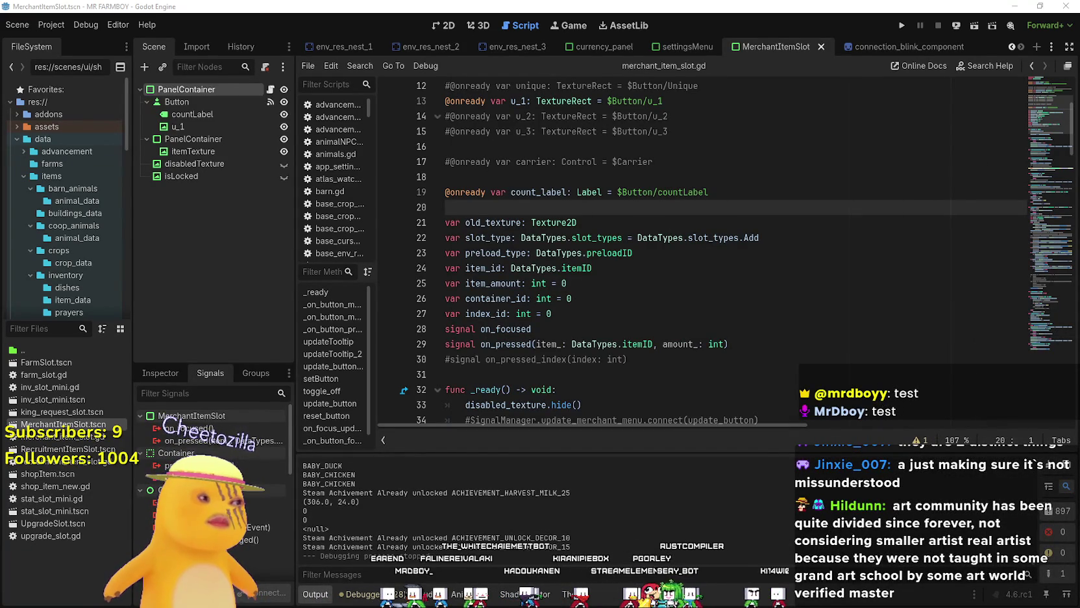
- Put the caret on line 21, then switch to Steam's store search box
{"action": "left_click", "coordinate": [682, 219]}
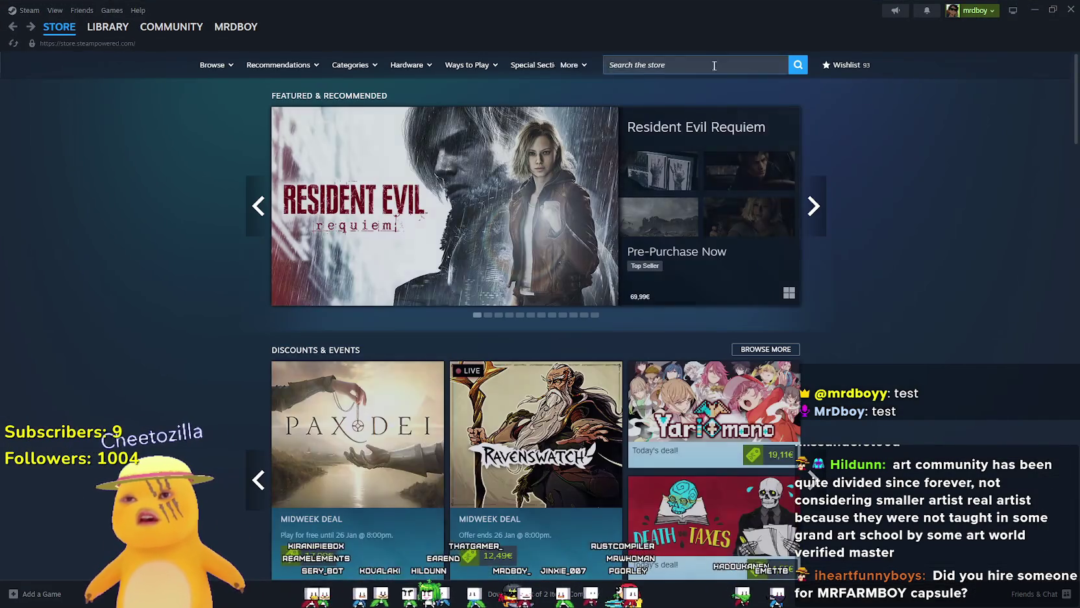
{"action": "left_click", "coordinate": [714, 66]}
- Search the store for 'MR FARMBO' and open the MR FARMBOY result
{"action": "type", "text": "MR FARM"}
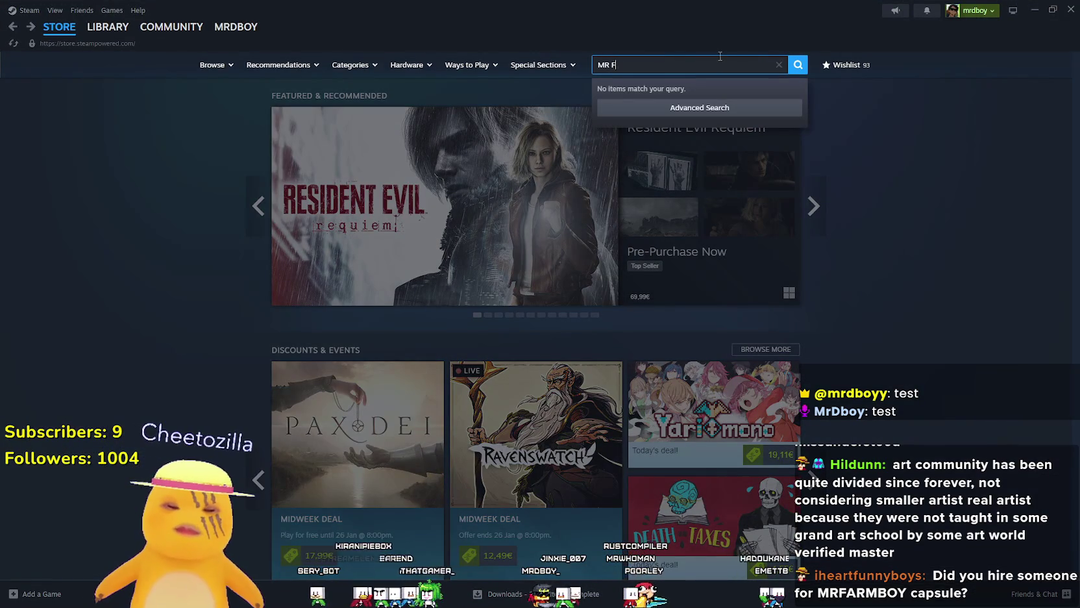
{"action": "type", "text": "BO"}
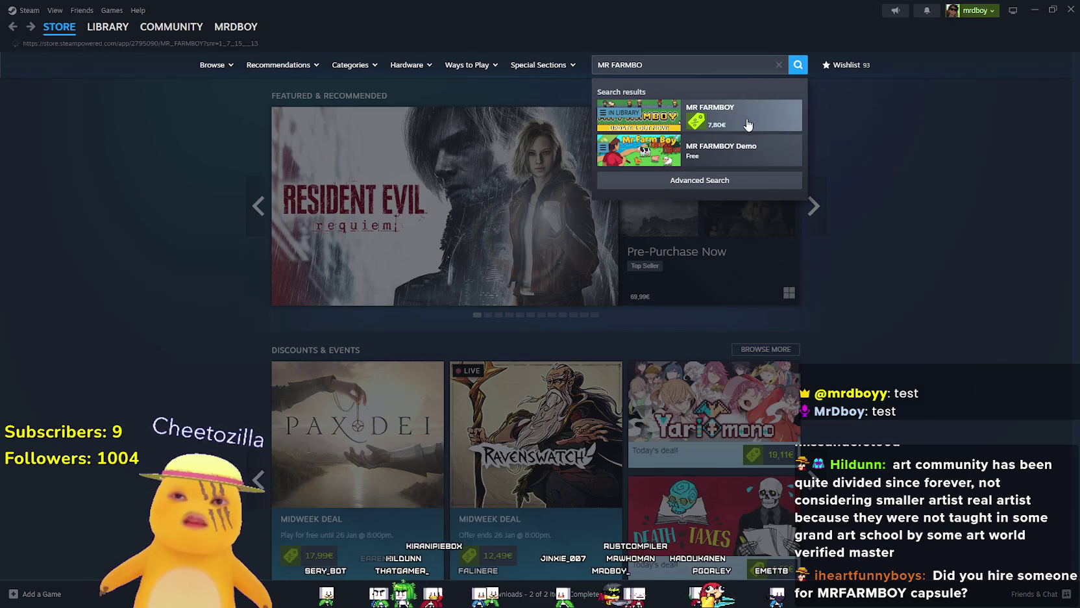
{"action": "left_click", "coordinate": [747, 118]}
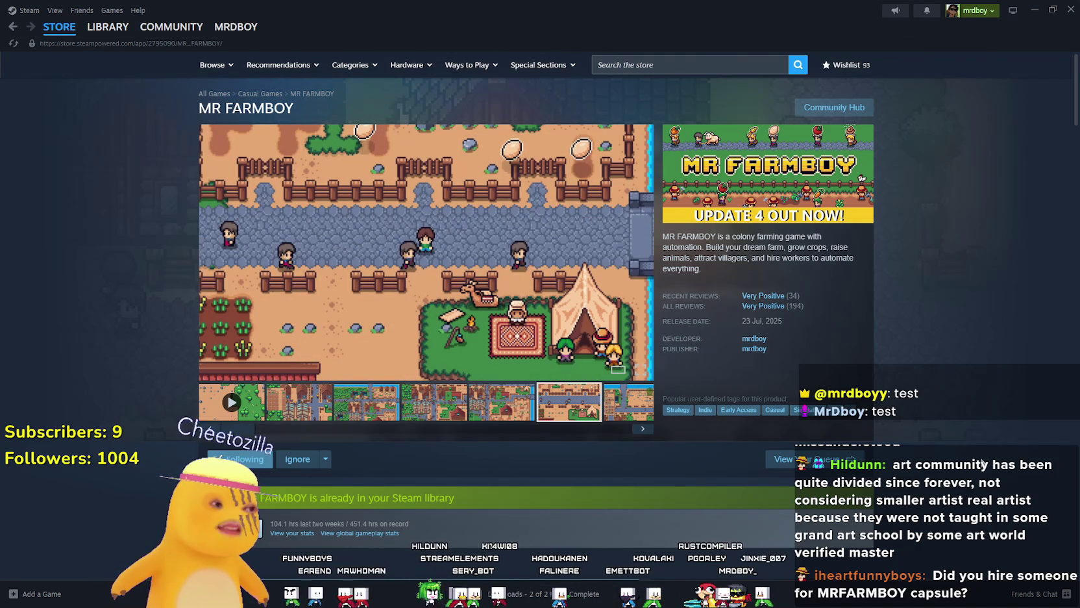
{"action": "mouse_move", "coordinate": [873, 306]}
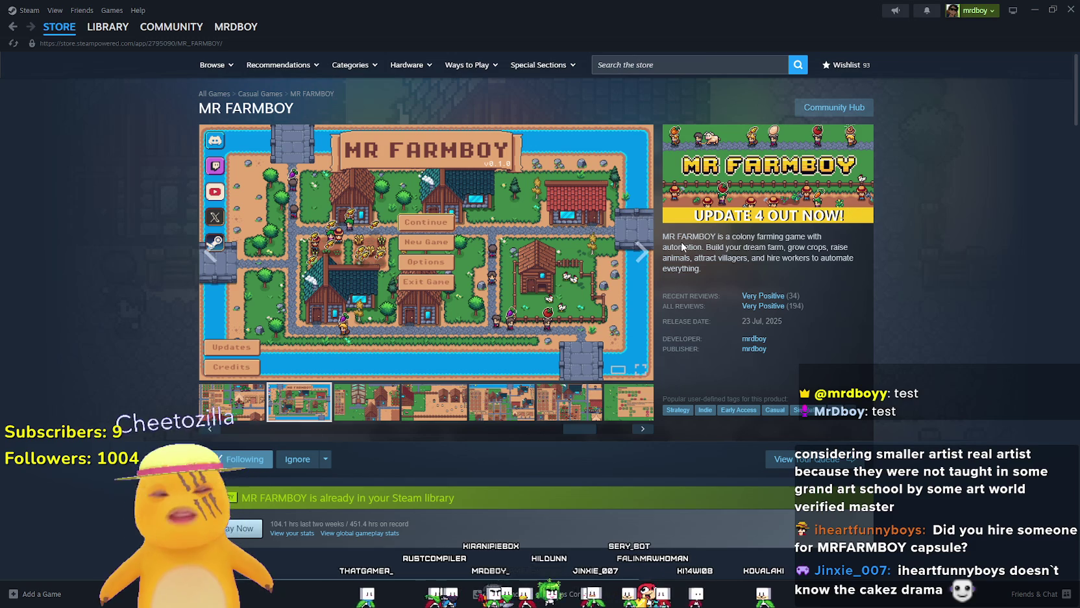
- Return to the store front, scroll the deals, then open MR FARMBOY in the library
{"action": "left_click", "coordinate": [83, 30]}
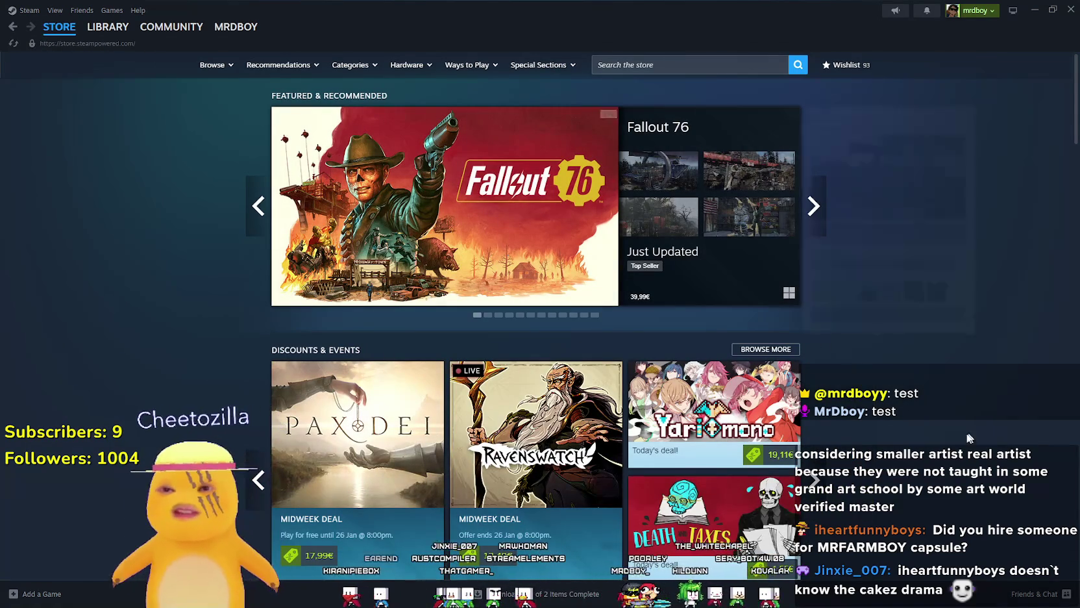
{"action": "scroll", "coordinate": [799, 388], "scroll_direction": "down", "scroll_amount": 4}
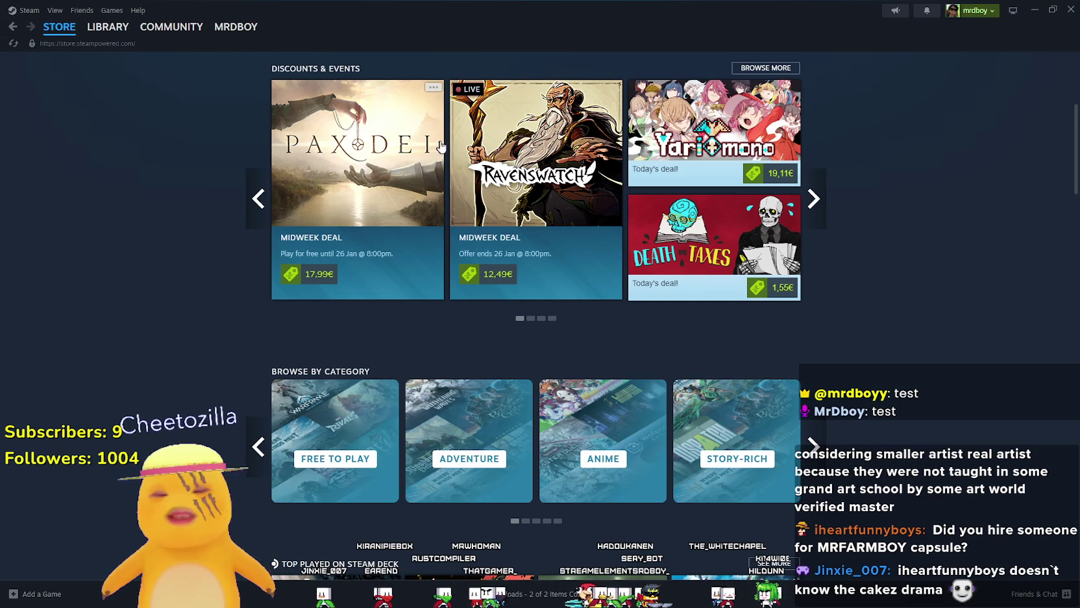
{"action": "mouse_move", "coordinate": [435, 111]}
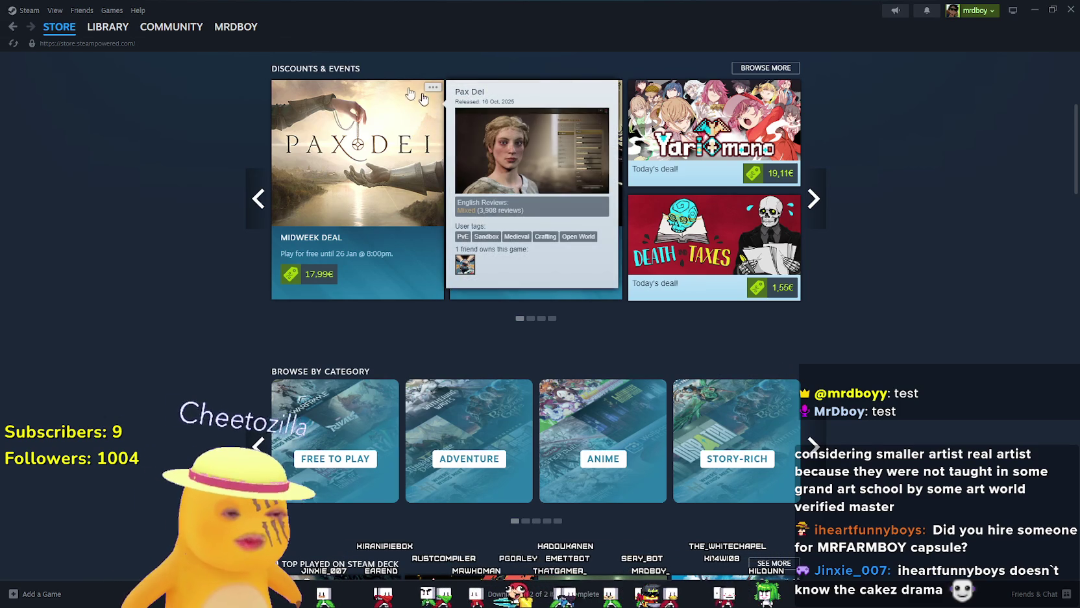
{"action": "left_click", "coordinate": [108, 27]}
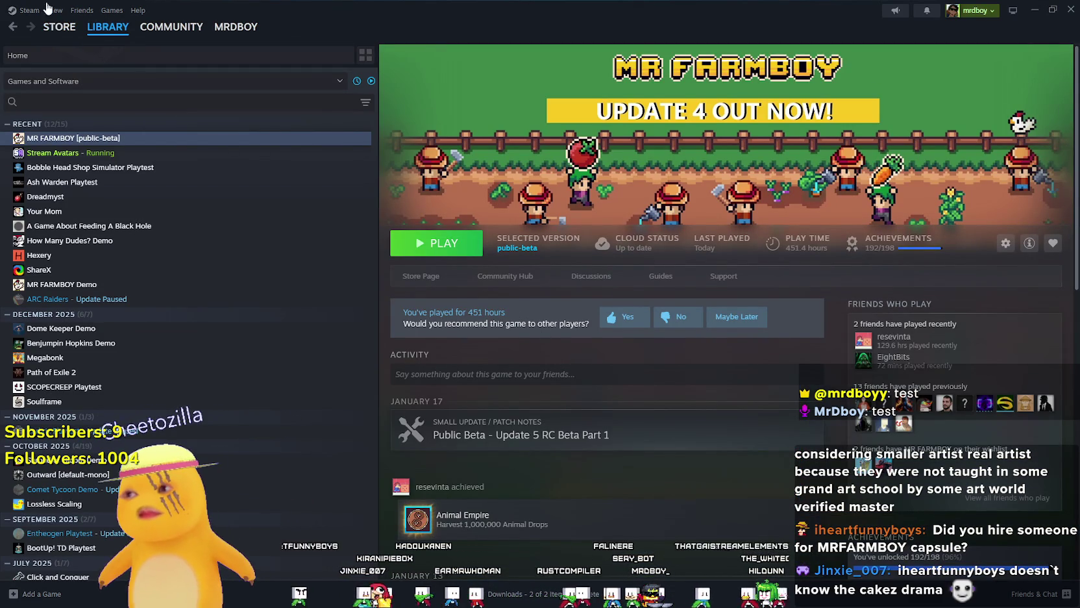
- Visit the Steam library home, then minimize Steam to get back to Godot
{"action": "left_click", "coordinate": [97, 43]}
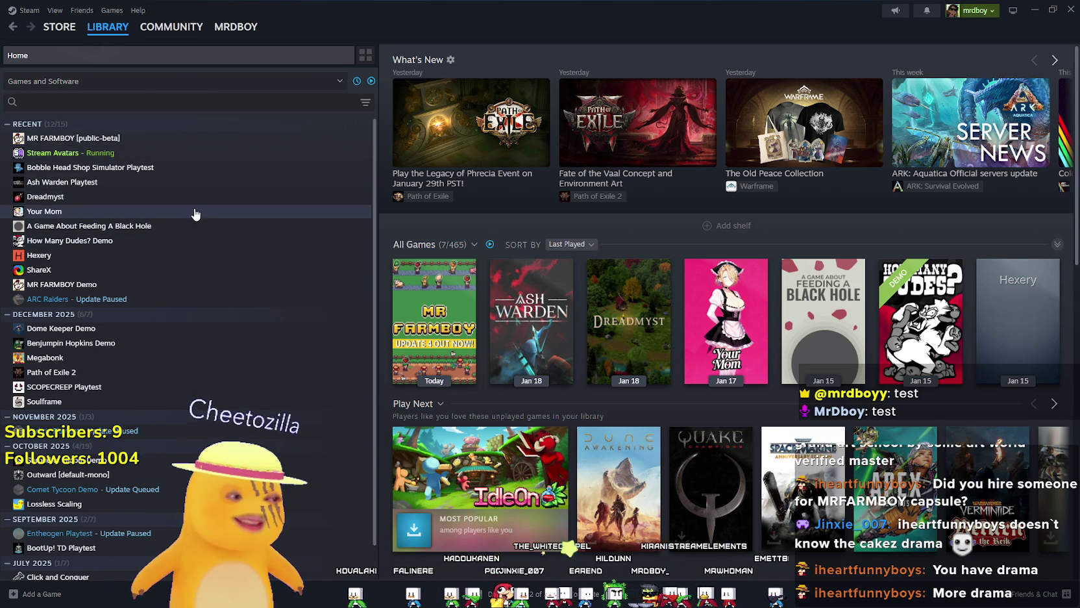
{"action": "left_click", "coordinate": [1034, 10]}
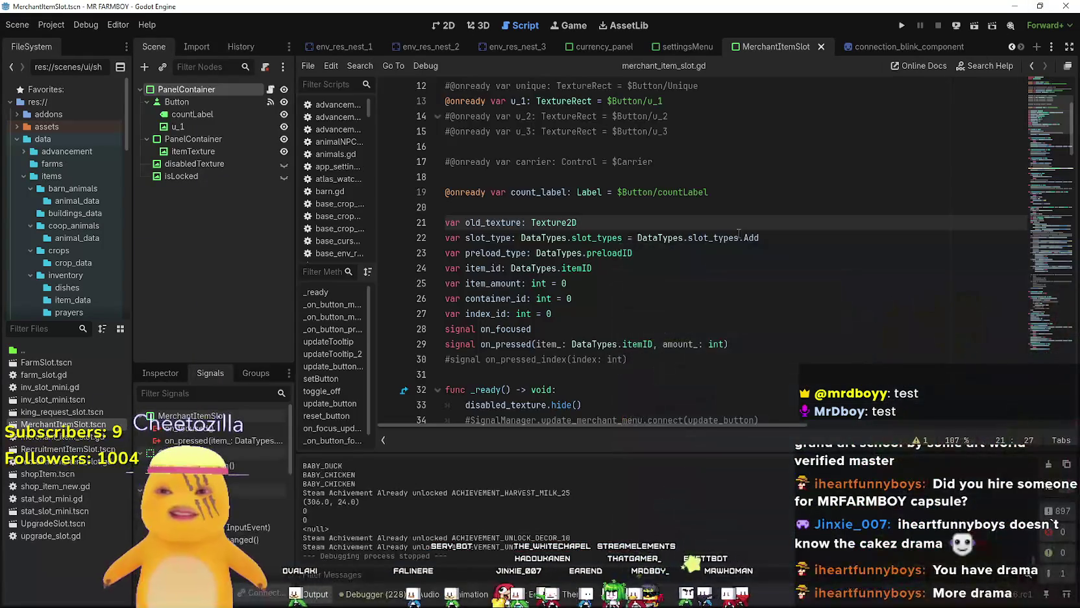
- Review the container_id, count_label and item_texture declarations in merchant_item_slot.gd, then run the project
{"action": "left_click", "coordinate": [743, 209]}
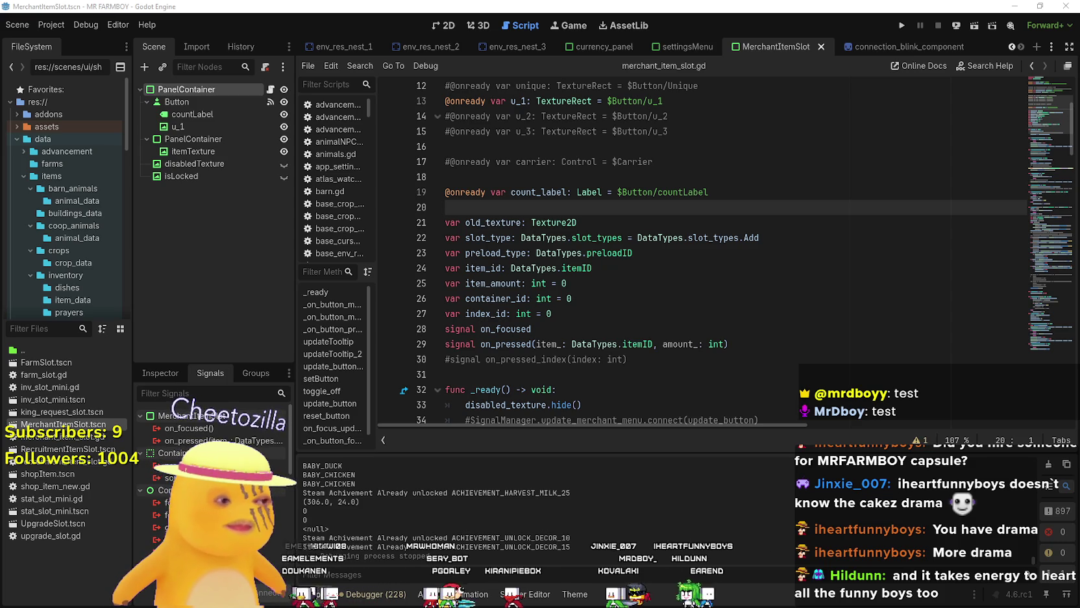
{"action": "left_click", "coordinate": [680, 299]}
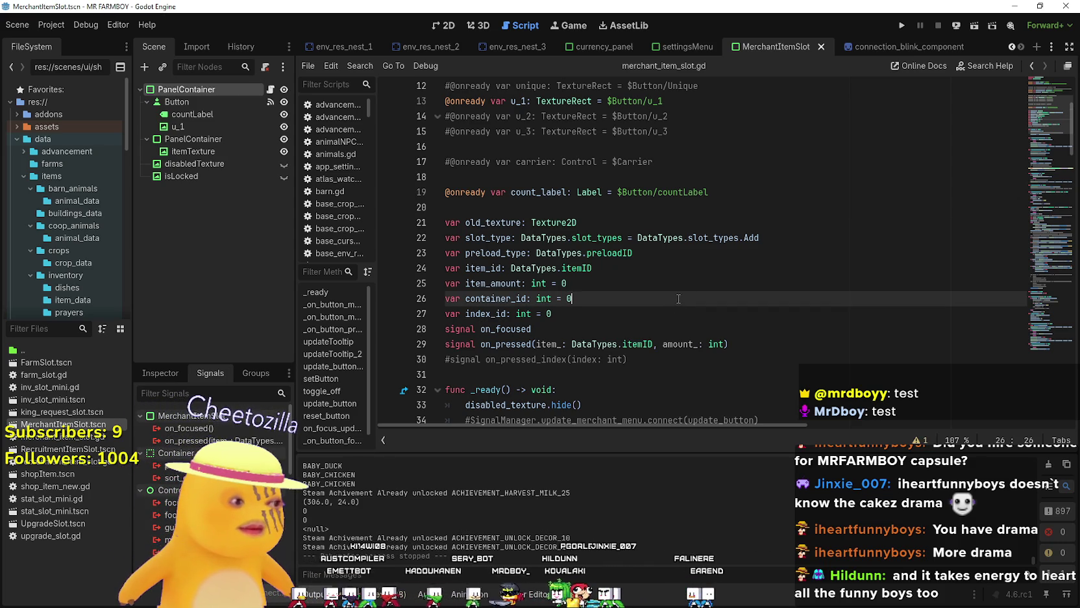
{"action": "left_click", "coordinate": [555, 194]}
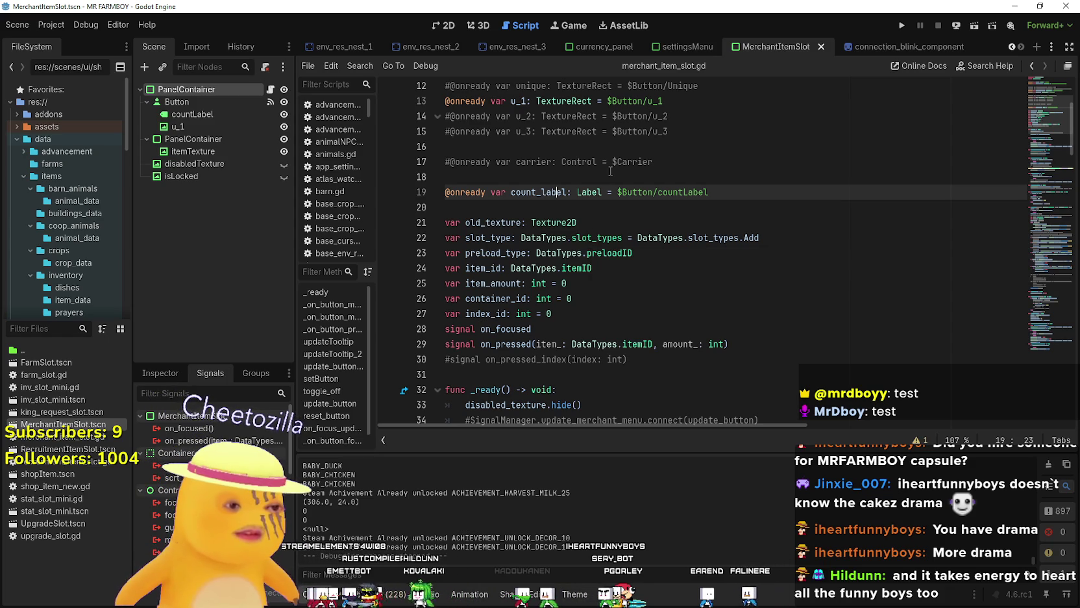
{"action": "scroll", "coordinate": [610, 172], "scroll_direction": "up", "scroll_amount": 2}
{"action": "left_click", "coordinate": [484, 237]}
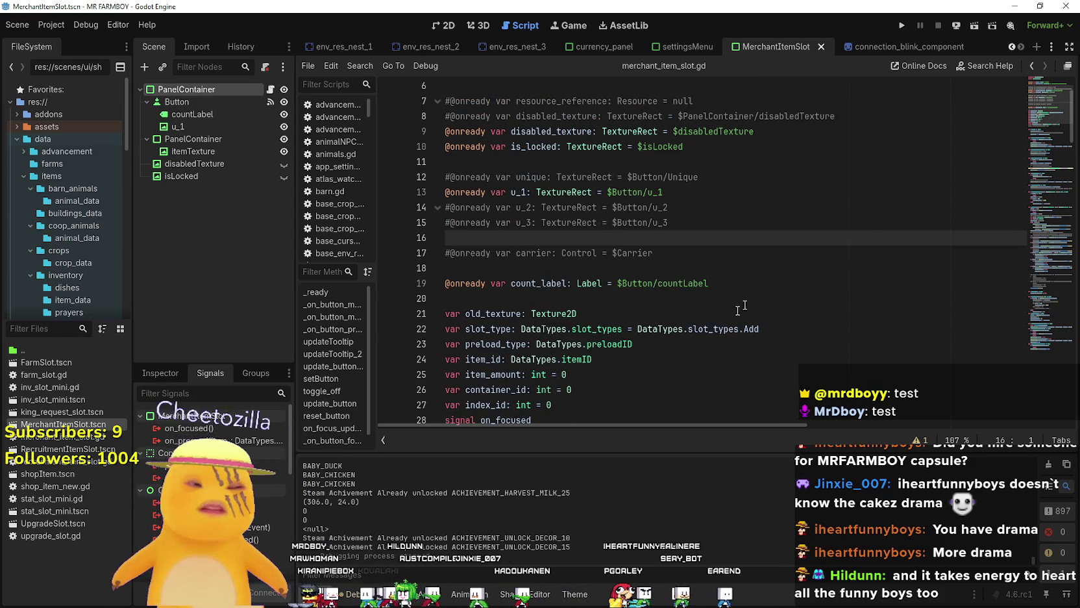
{"action": "scroll", "coordinate": [766, 293], "scroll_direction": "up", "scroll_amount": 2}
{"action": "left_click", "coordinate": [799, 149]}
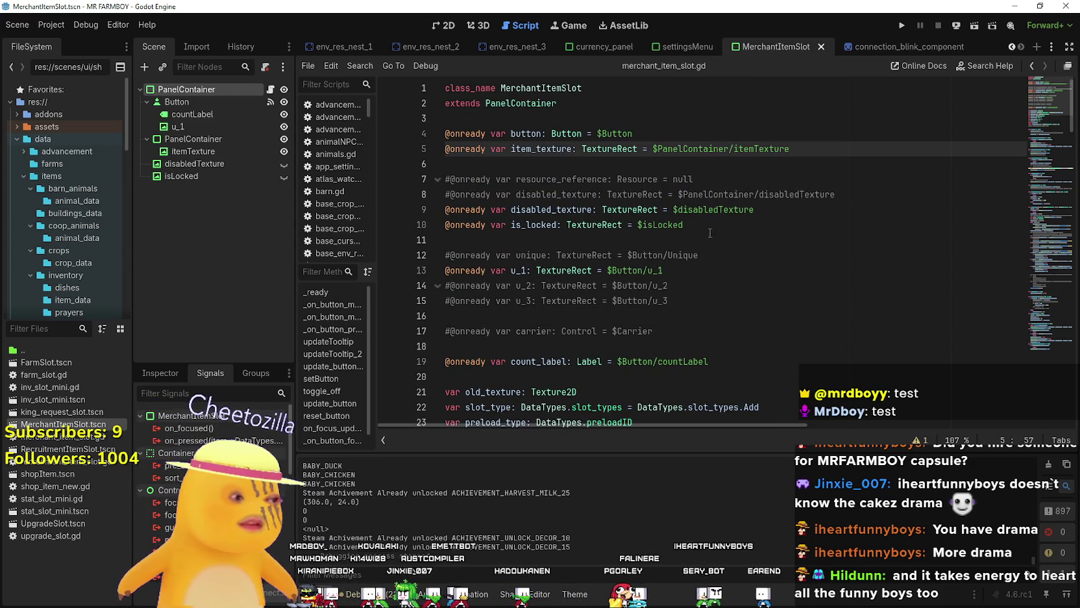
{"action": "left_click", "coordinate": [902, 25]}
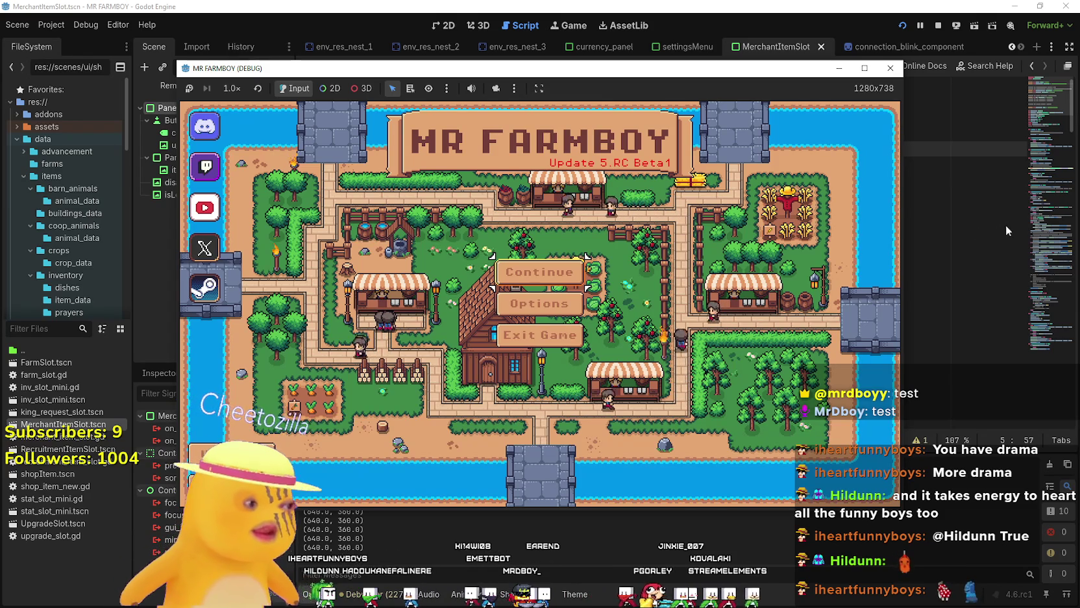
- From Continue's save list, delete Save 4 and Save 3
{"action": "left_click", "coordinate": [535, 303]}
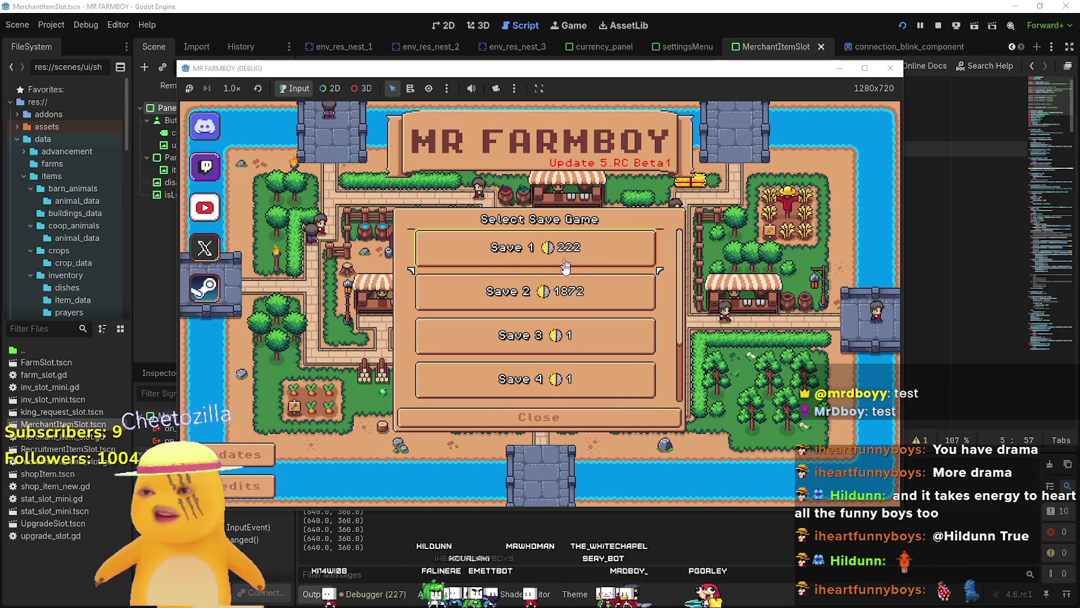
{"action": "scroll", "coordinate": [566, 273], "scroll_direction": "down", "scroll_amount": 1}
{"action": "left_click", "coordinate": [568, 336]}
{"action": "left_click", "coordinate": [581, 345]}
{"action": "left_click", "coordinate": [568, 292]}
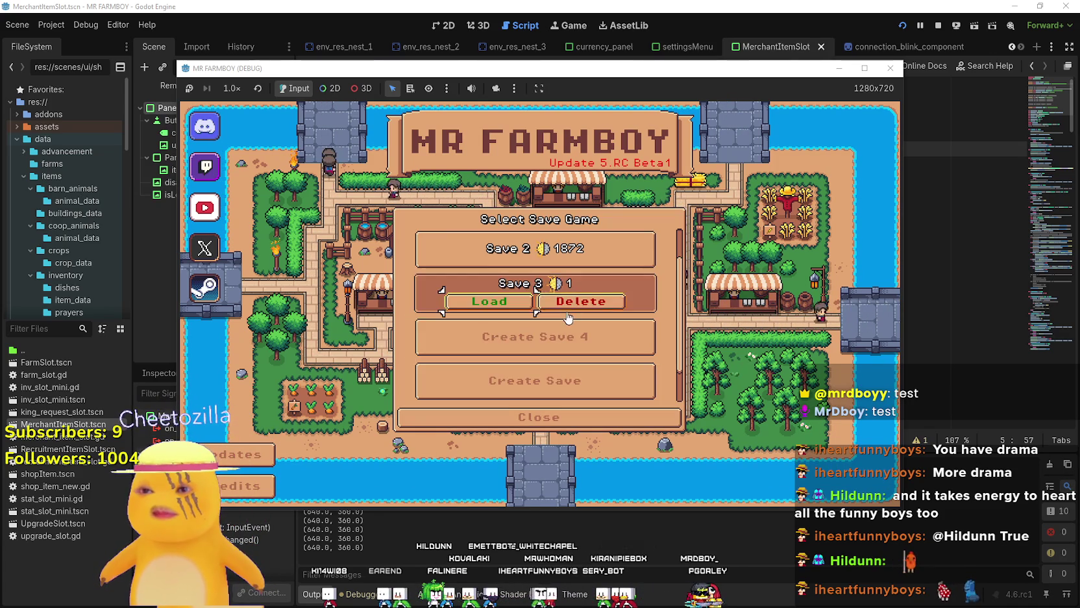
{"action": "left_click", "coordinate": [570, 302]}
{"action": "left_click", "coordinate": [531, 334]}
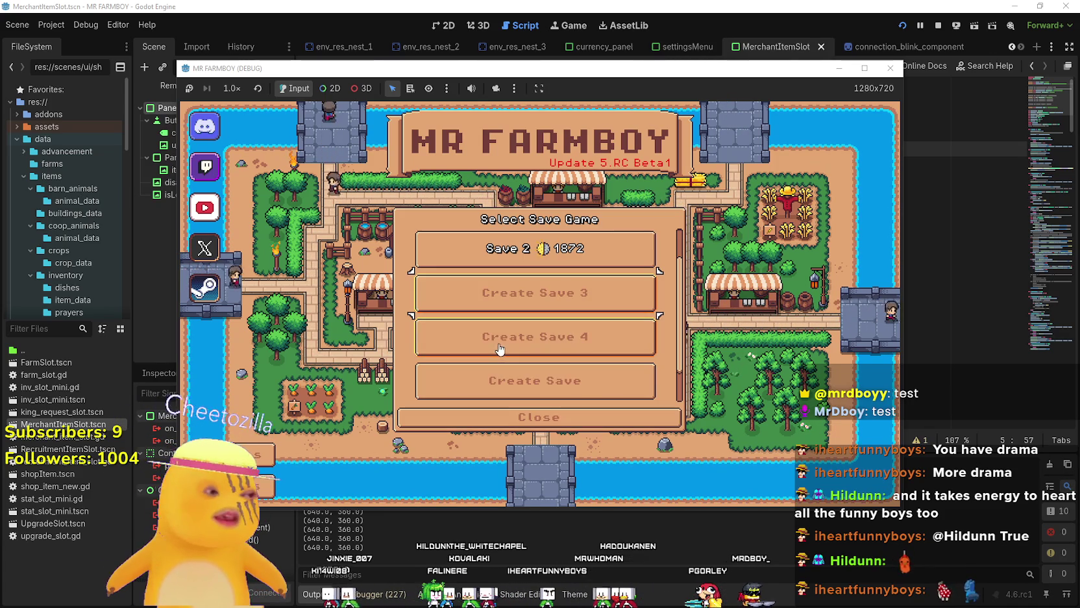
- Create a new Save 3 with the chosen game options and dismiss the opening message
{"action": "scroll", "coordinate": [531, 334], "scroll_direction": "up", "scroll_amount": 1}
{"action": "left_click", "coordinate": [536, 335]}
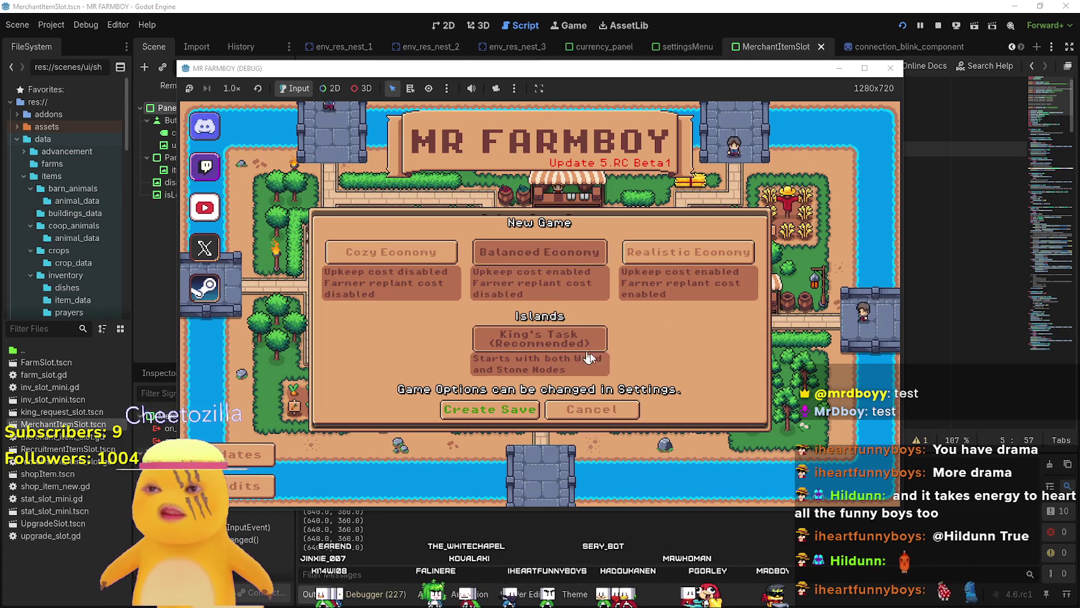
{"action": "left_click", "coordinate": [531, 409]}
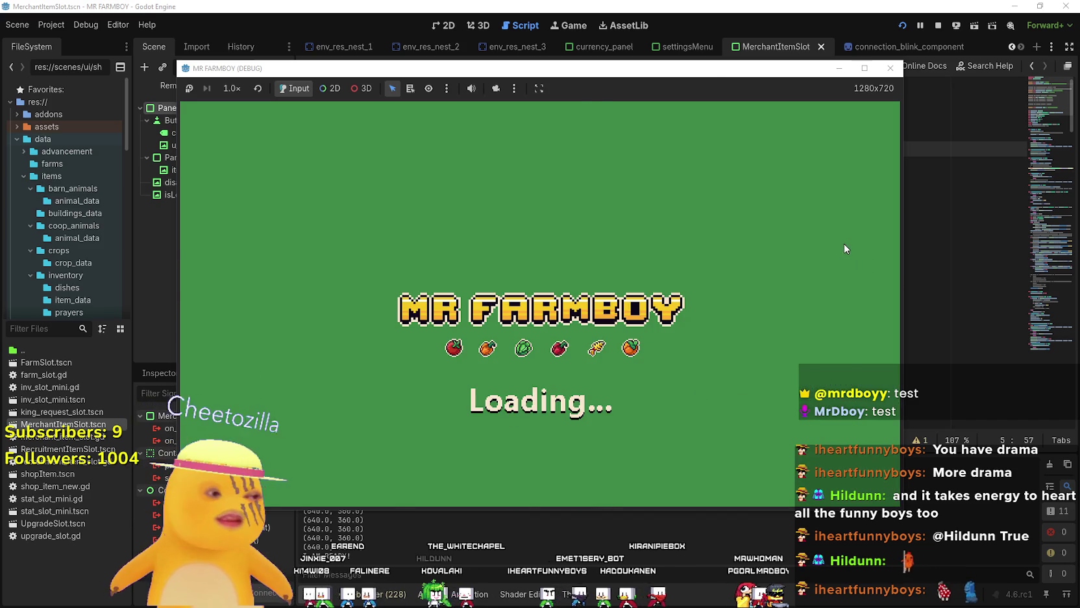
{"action": "left_click", "coordinate": [575, 366]}
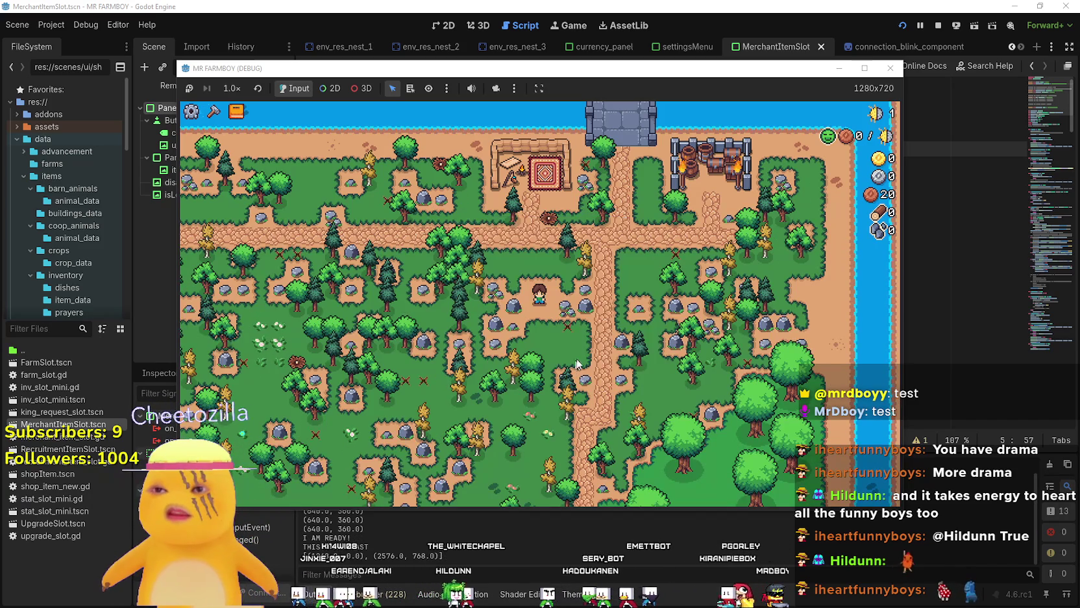
- Chop a tree, walk the farmer around and browse the advancement categories
{"action": "key", "text": "d"}
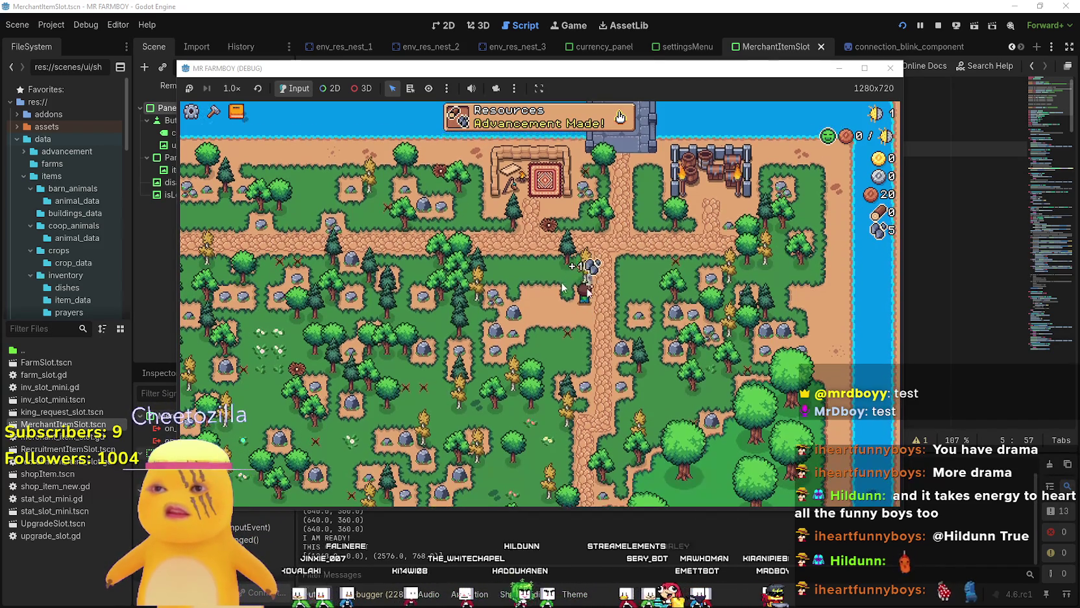
{"action": "key", "text": "Tab"}
{"action": "key", "text": "Tab"}
{"action": "key", "text": "d"}
{"action": "key", "text": "a"}
{"action": "key", "text": "s"}
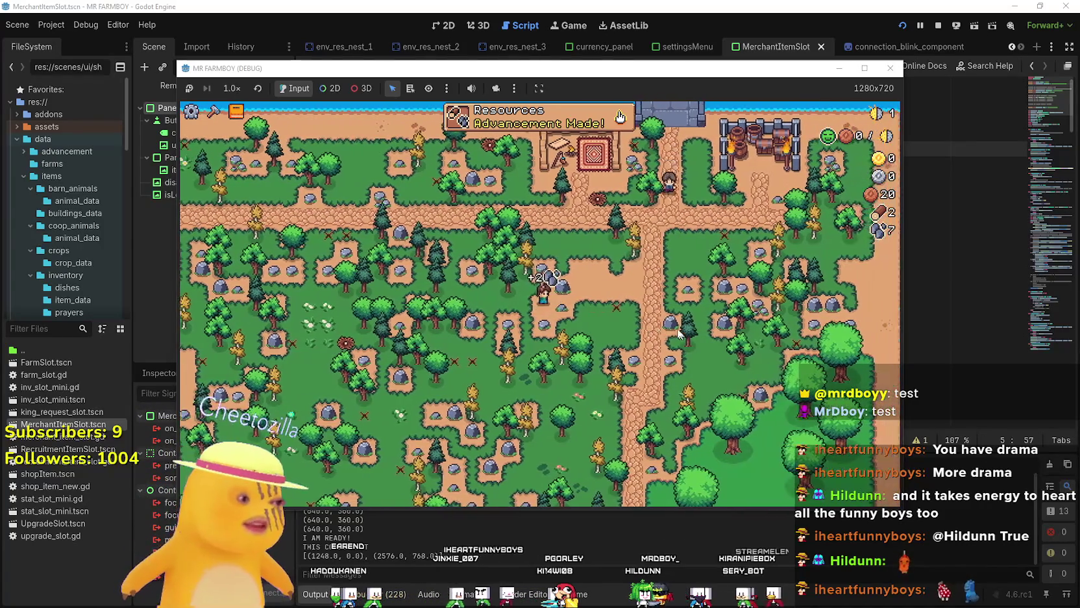
{"action": "key", "text": "Tab"}
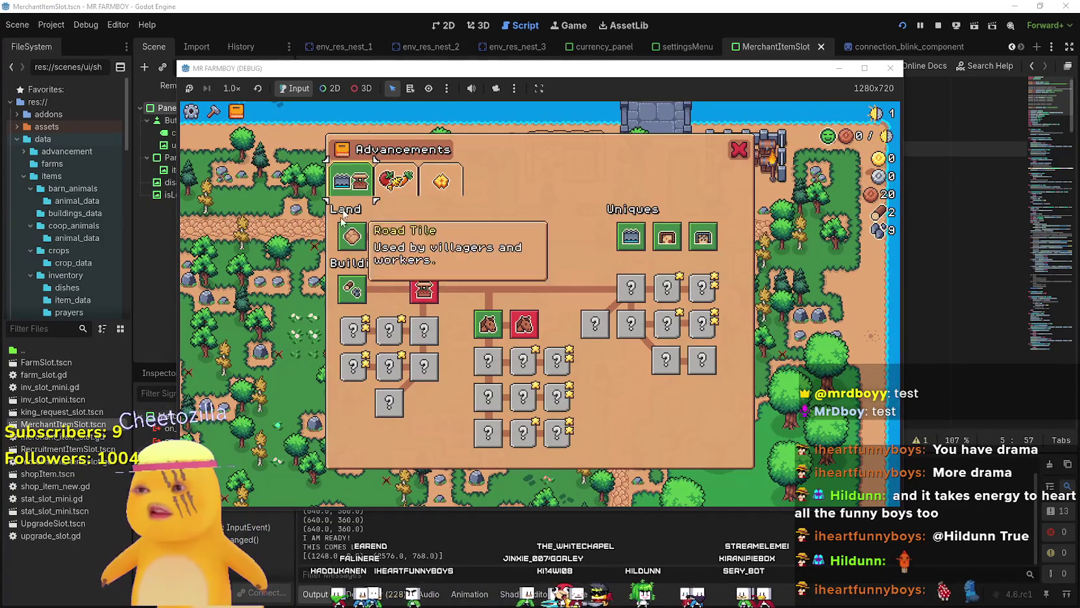
{"action": "left_click", "coordinate": [395, 185]}
{"action": "left_click", "coordinate": [441, 183]}
{"action": "left_click", "coordinate": [351, 183]}
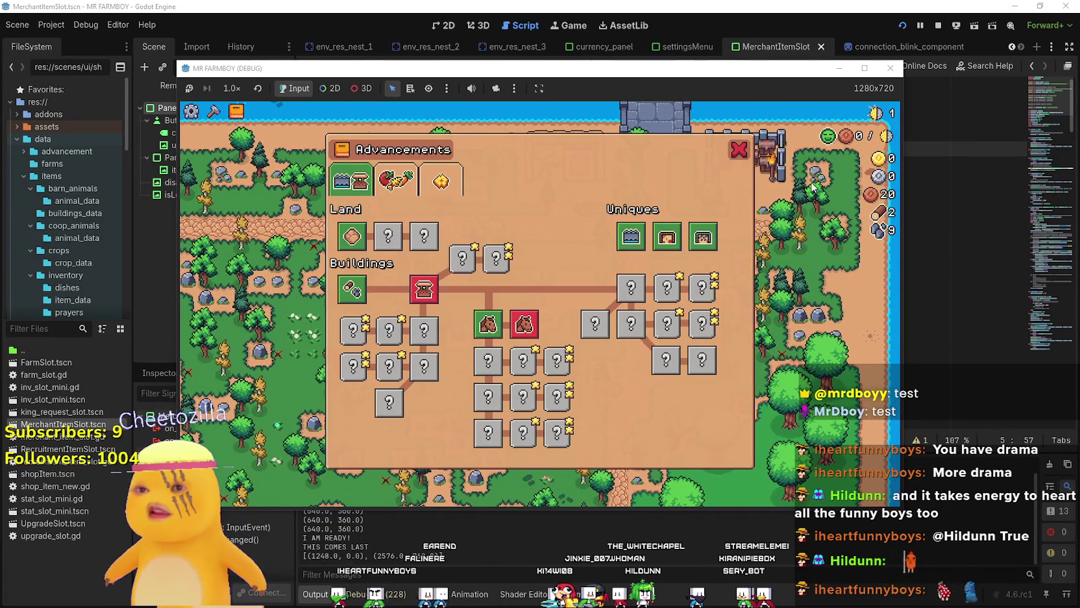
{"action": "key", "text": "Tab"}
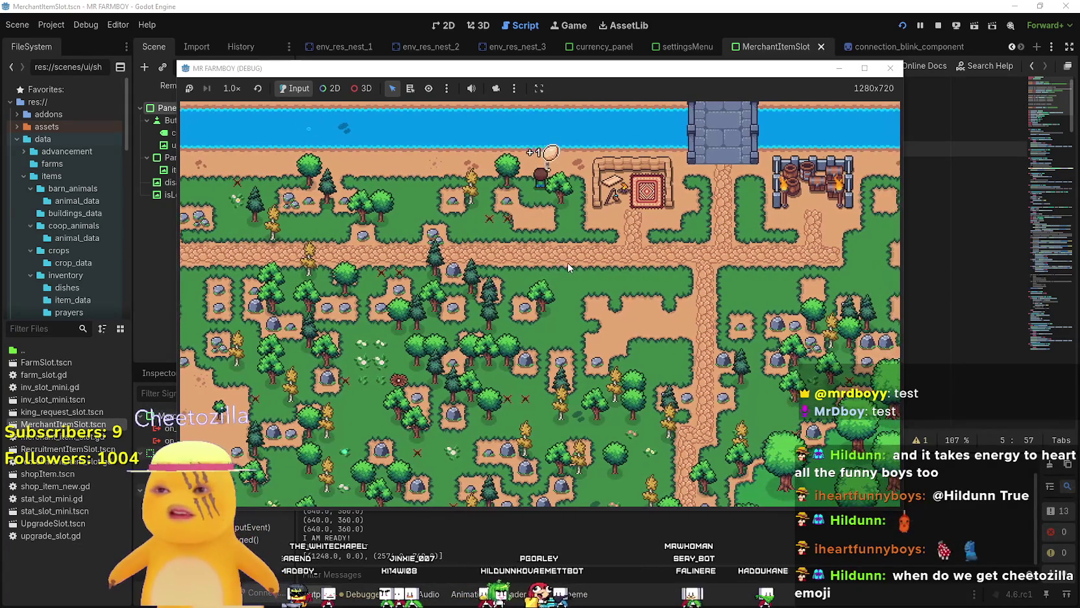
- Close the advancements, pause and return to the title screen, ending the game run
{"action": "key", "text": "e"}
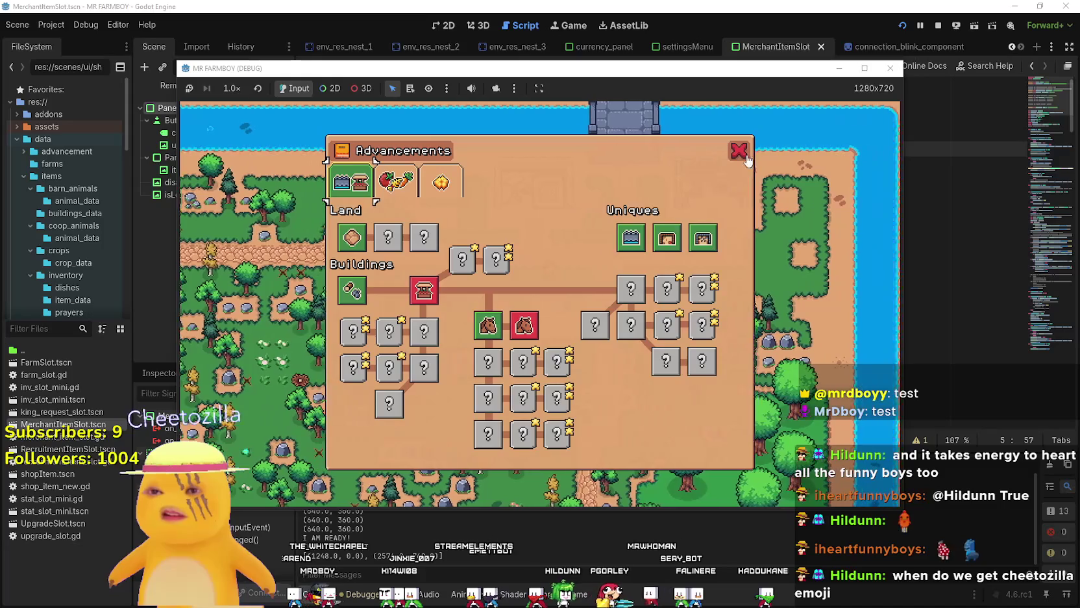
{"action": "left_click", "coordinate": [744, 156]}
{"action": "key", "text": "Escape"}
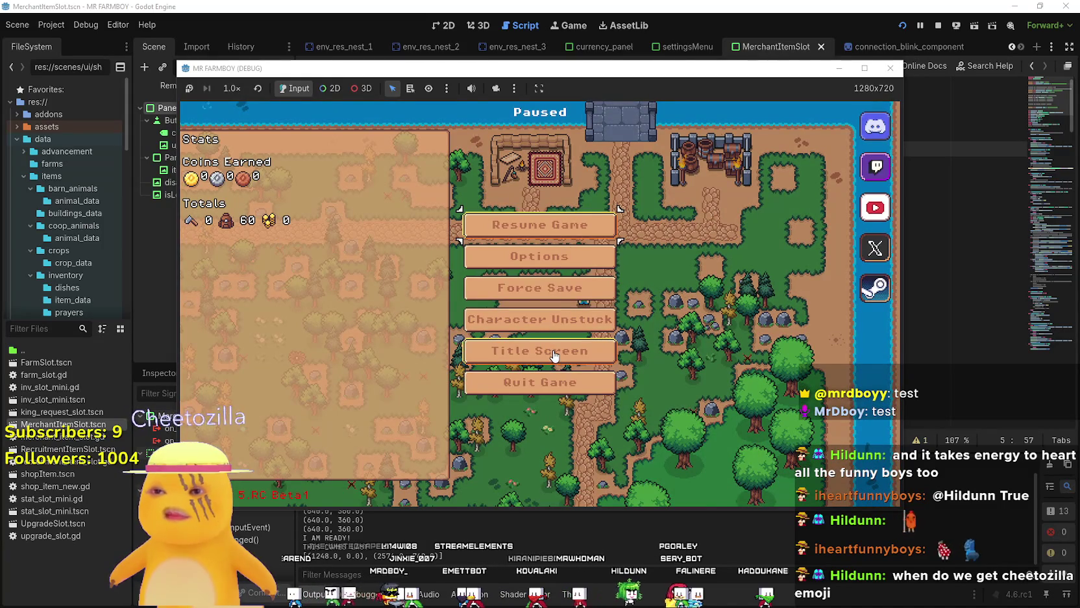
{"action": "left_click", "coordinate": [553, 351]}
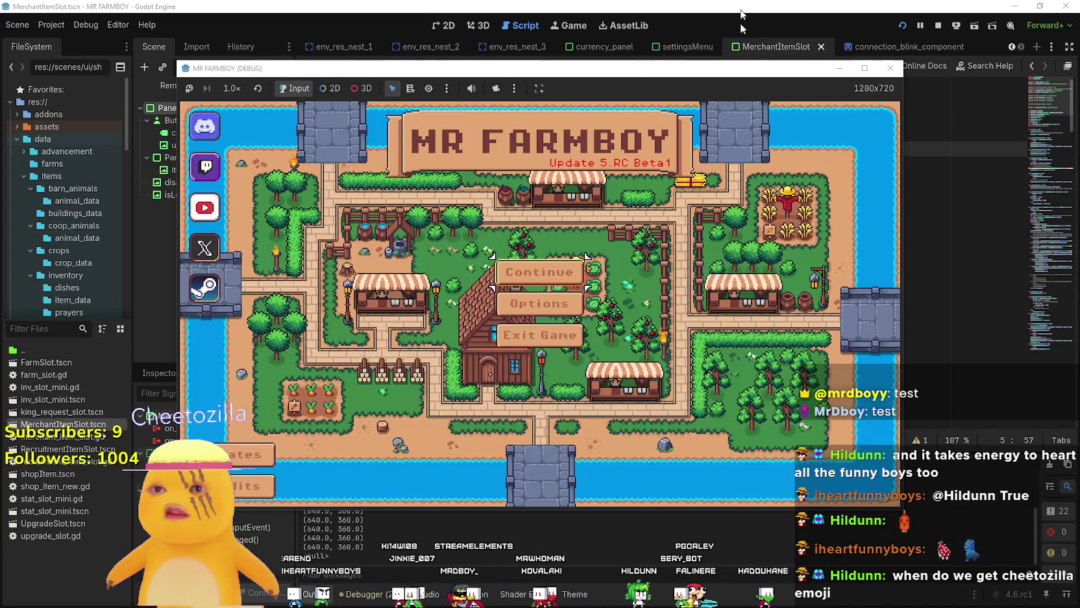
{"action": "left_click", "coordinate": [572, 333]}
- Filter the FileSystem for 'main_' and open main_menu.tscn
{"action": "left_click", "coordinate": [30, 329]}
{"action": "type", "text": "game_s"}
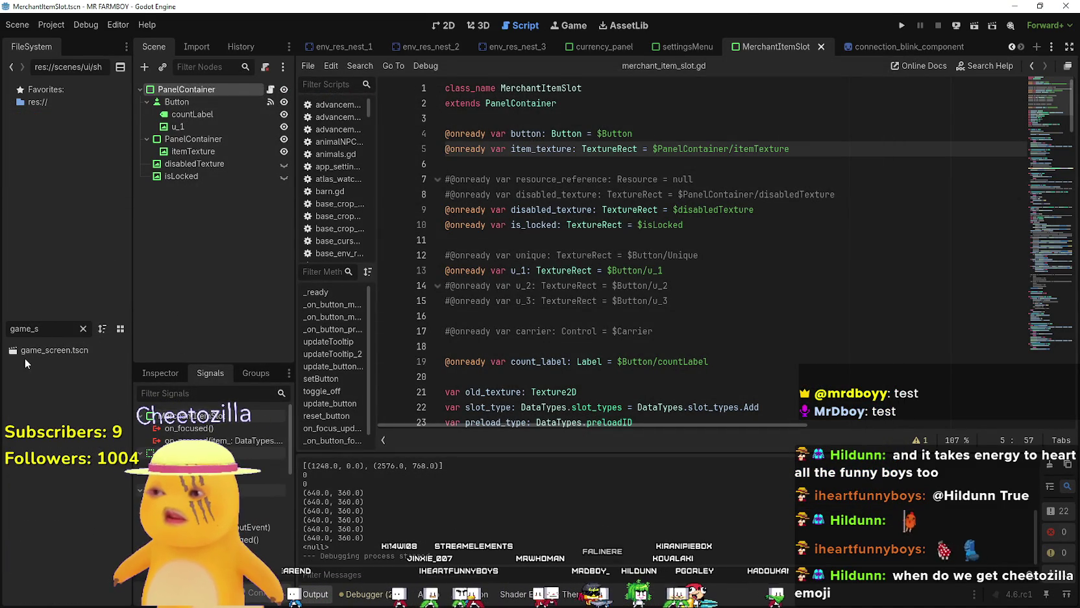
{"action": "type", "text": "main_"}
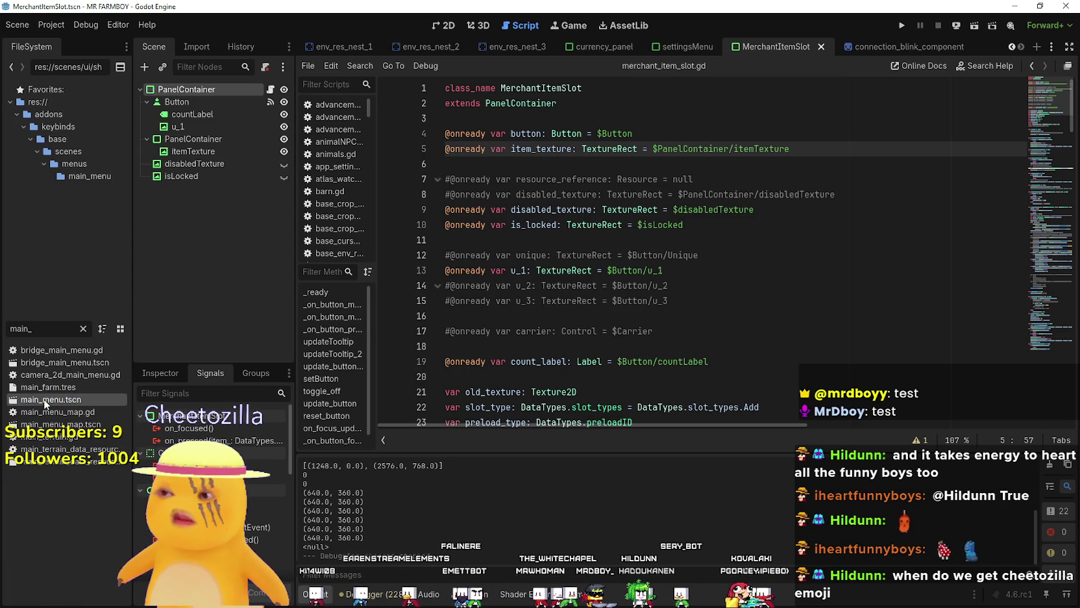
{"action": "left_click", "coordinate": [448, 28]}
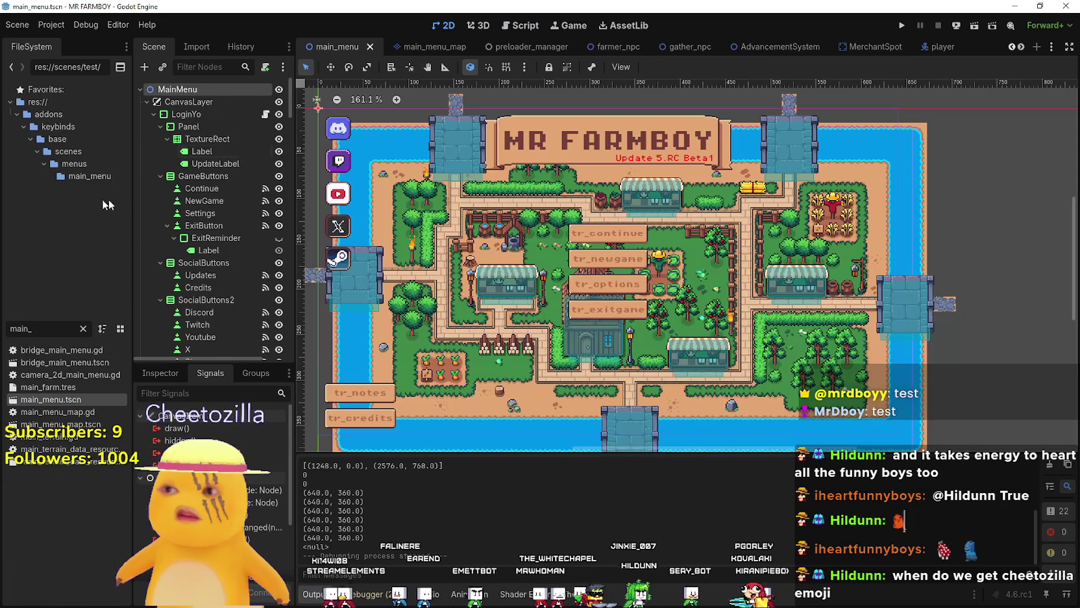
- Toggle NewGame2's visibility on and off, make VBoxContainer3 visible, and run the game
{"action": "scroll", "coordinate": [221, 272], "scroll_direction": "down", "scroll_amount": 10}
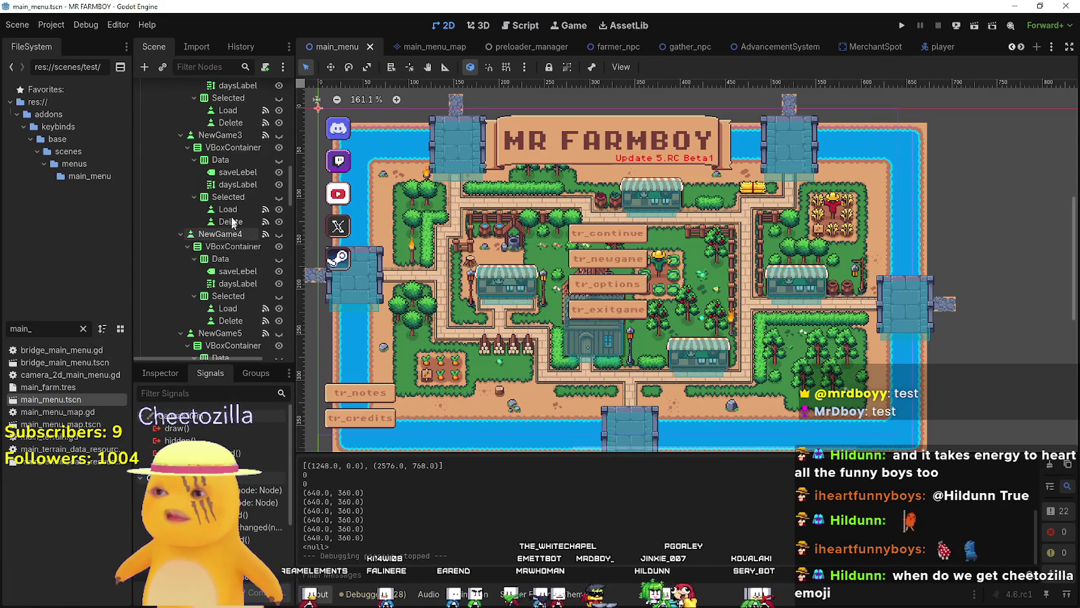
{"action": "scroll", "coordinate": [239, 158], "scroll_direction": "down", "scroll_amount": 2}
{"action": "left_click", "coordinate": [279, 103]}
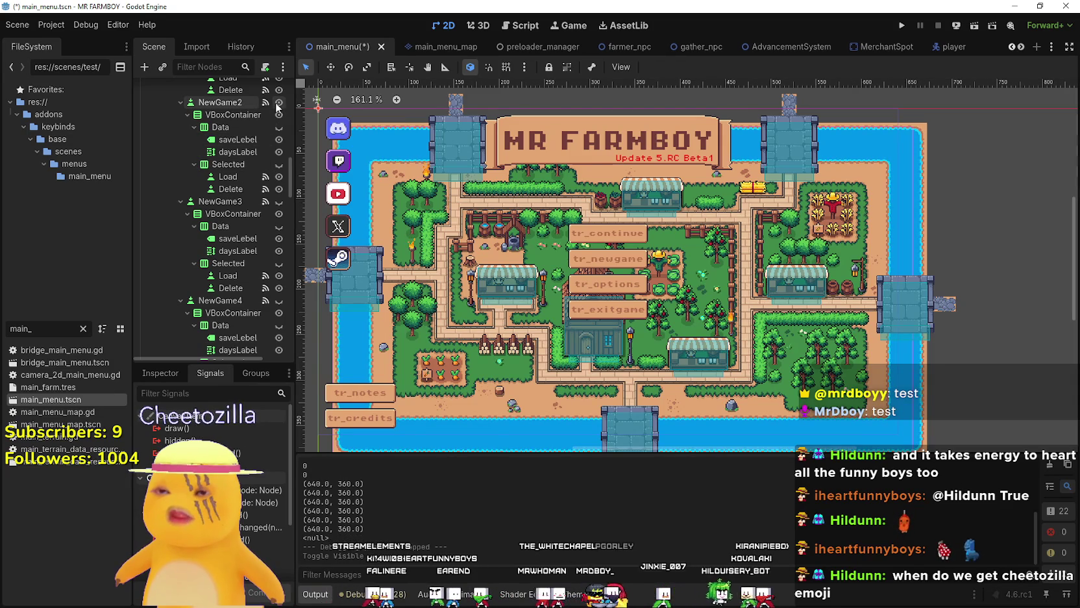
{"action": "left_click", "coordinate": [279, 103]}
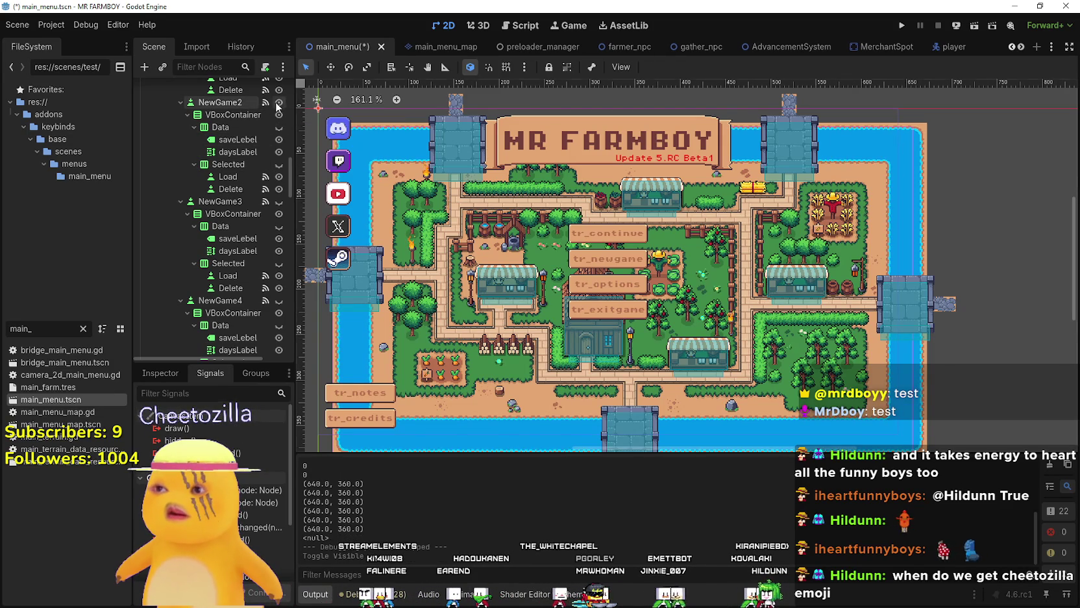
{"action": "scroll", "coordinate": [234, 228], "scroll_direction": "down", "scroll_amount": 10}
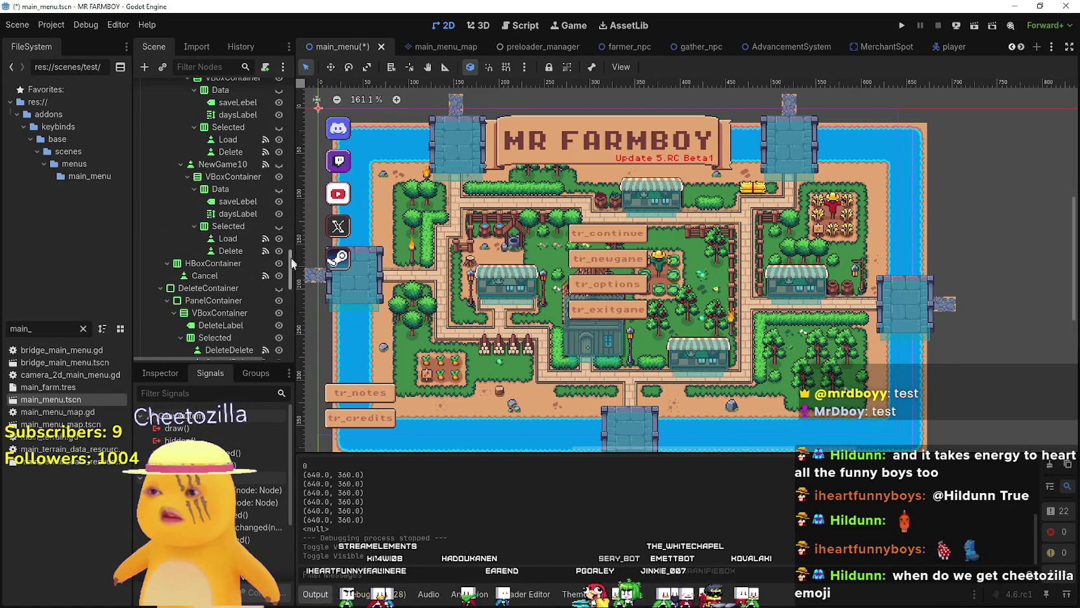
{"action": "scroll", "coordinate": [287, 280], "scroll_direction": "down", "scroll_amount": 8}
{"action": "scroll", "coordinate": [283, 290], "scroll_direction": "down", "scroll_amount": 2}
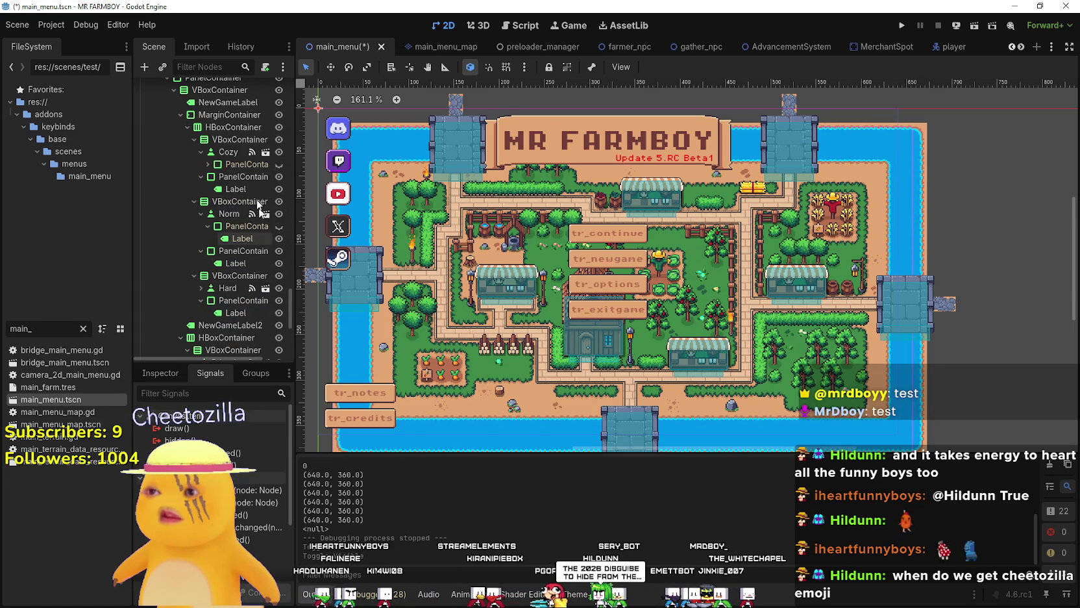
{"action": "scroll", "coordinate": [280, 240], "scroll_direction": "down", "scroll_amount": 5}
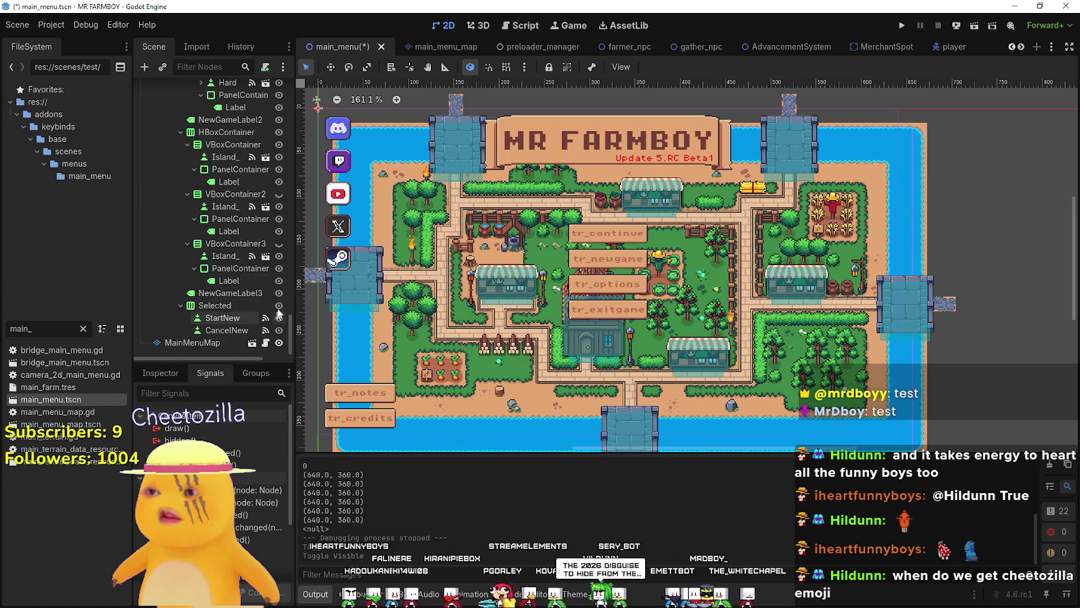
{"action": "left_click", "coordinate": [279, 243]}
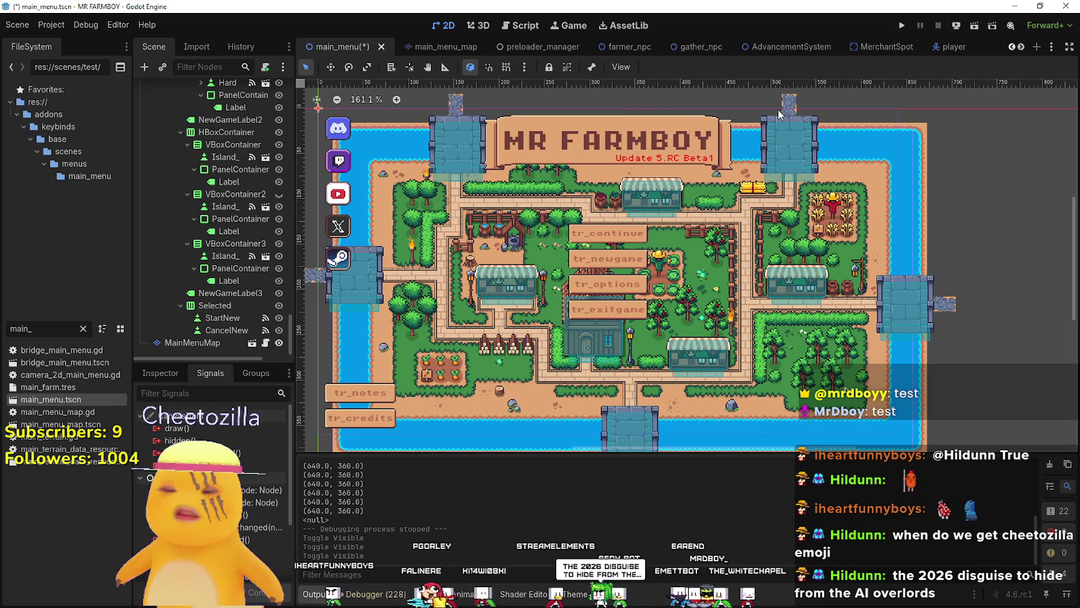
{"action": "left_click", "coordinate": [901, 27]}
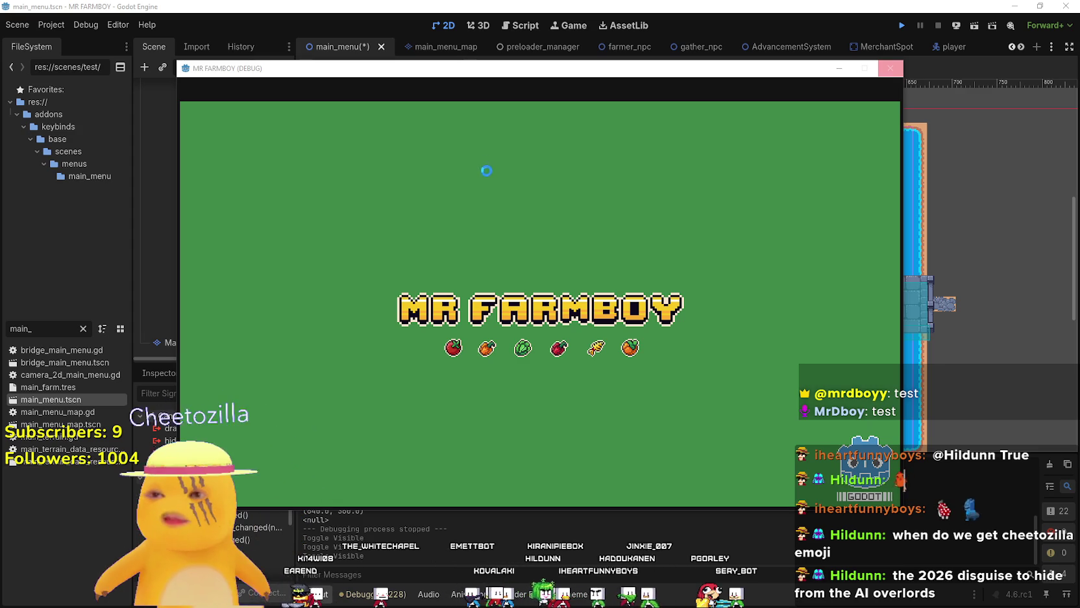
- Restart the game with F5 and delete Save 3
{"action": "key", "text": "F5"}
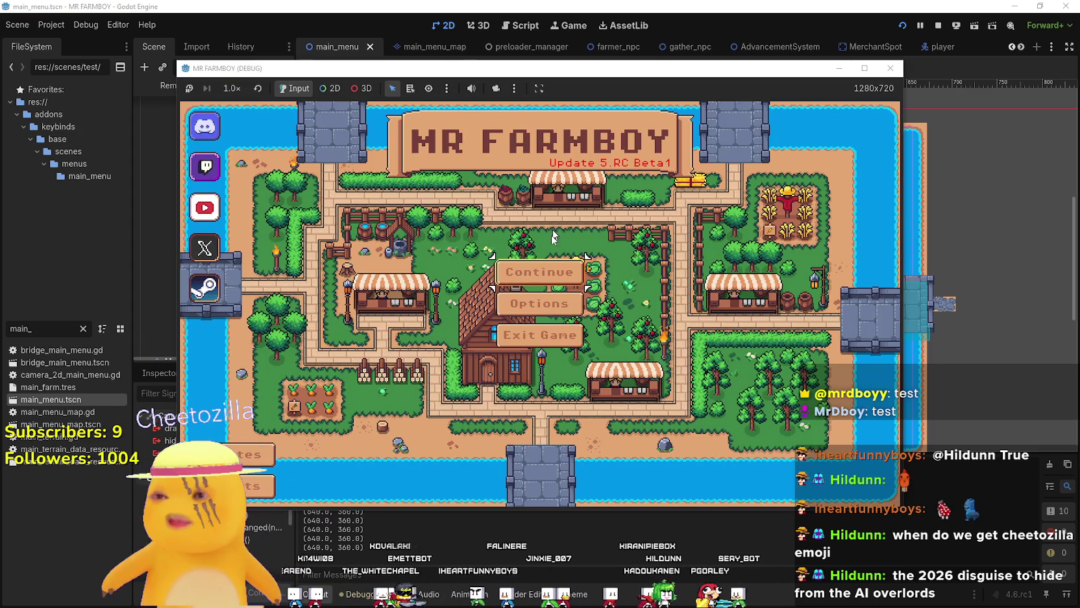
{"action": "left_click", "coordinate": [539, 280]}
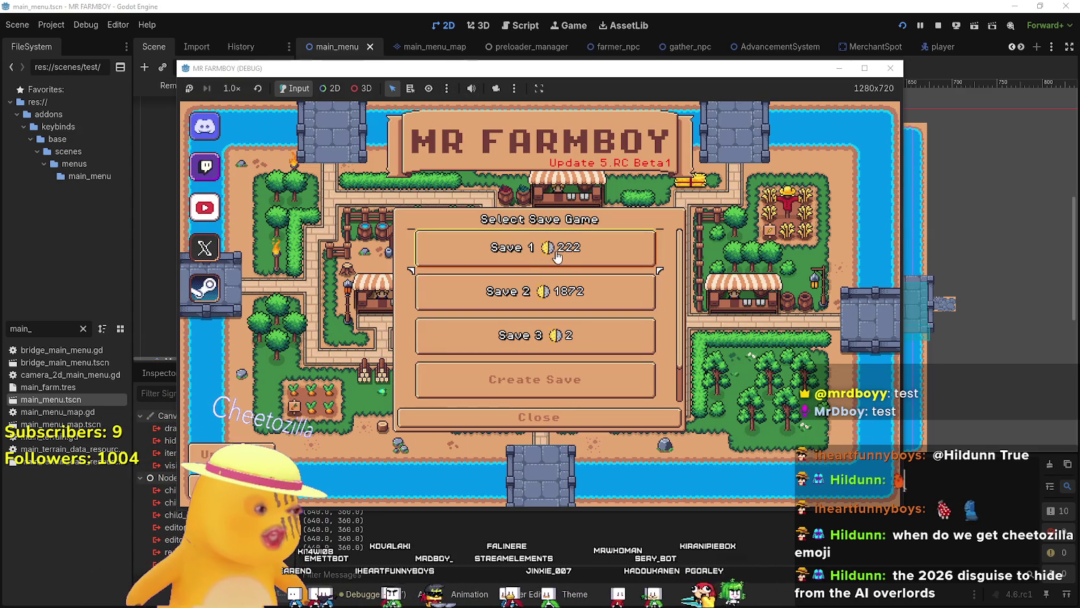
{"action": "left_click", "coordinate": [564, 352]}
{"action": "left_click", "coordinate": [564, 342]}
{"action": "left_click", "coordinate": [509, 344]}
- Create Save 3 on The Endless (Sandbox) with Balanced Economy
{"action": "left_click", "coordinate": [559, 348]}
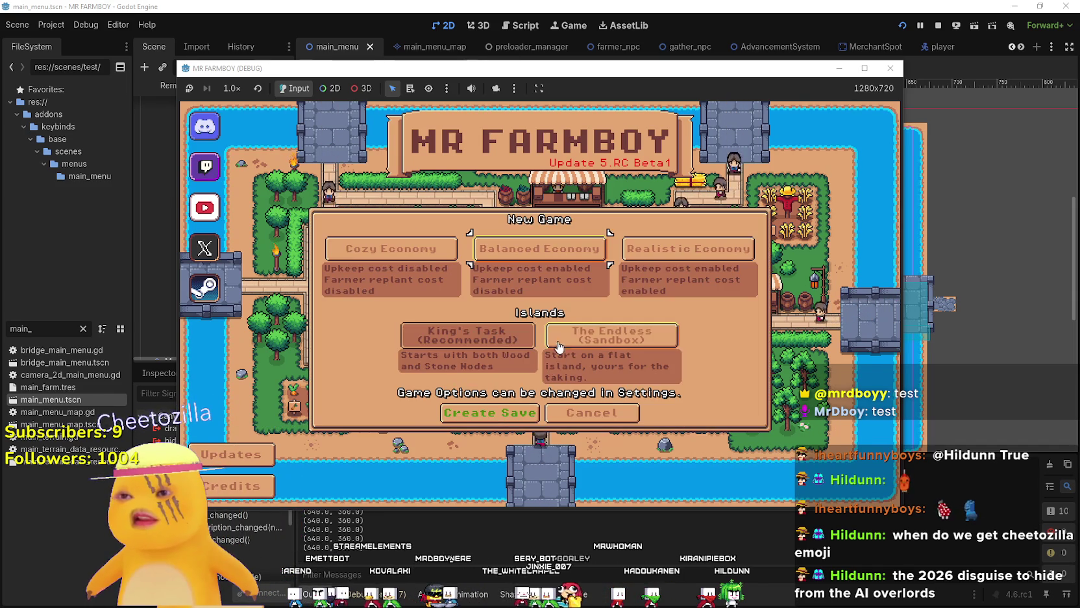
{"action": "left_click", "coordinate": [558, 347]}
{"action": "left_click", "coordinate": [539, 248]}
{"action": "left_click", "coordinate": [520, 409]}
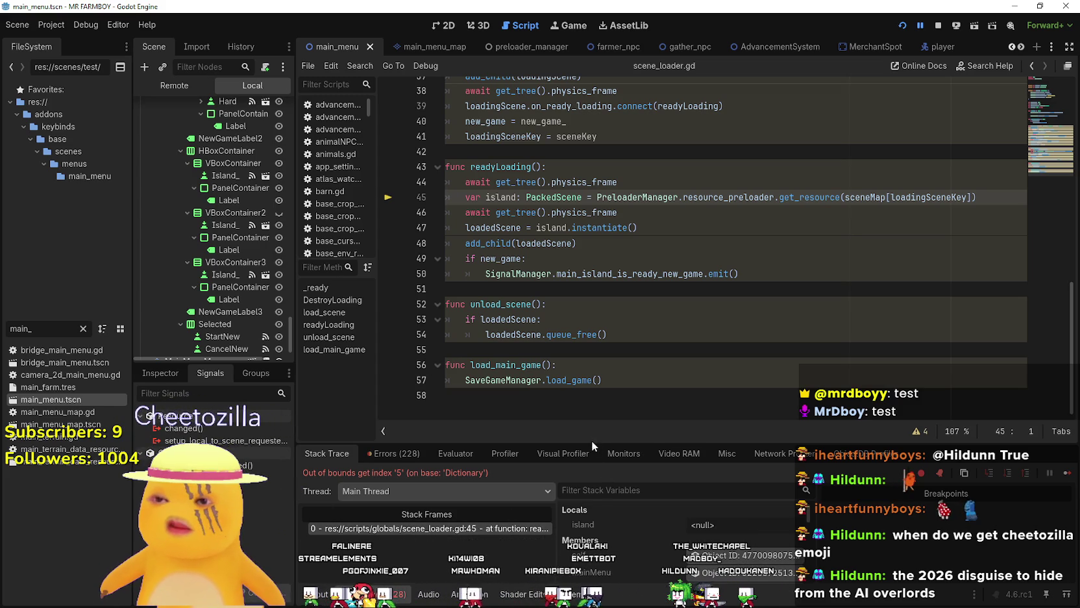
- Enlarge the debugger and expand sceneMap in the Stack Variables
{"action": "left_click_drag", "start_coordinate": [633, 444], "coordinate": [634, 257]}
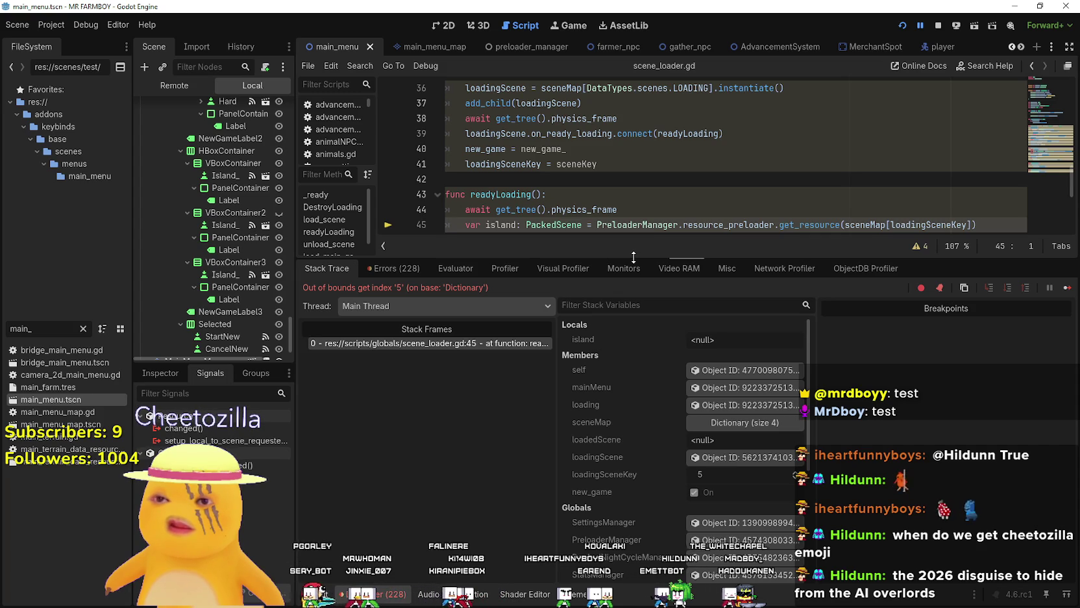
{"action": "left_click_drag", "start_coordinate": [633, 257], "coordinate": [615, 364]}
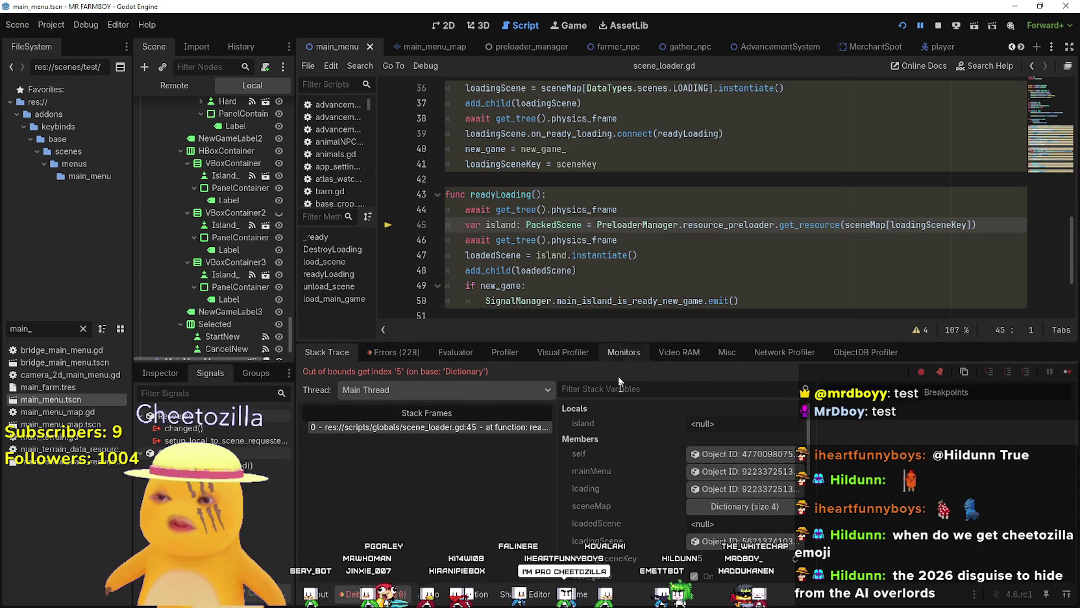
{"action": "key", "text": "F12"}
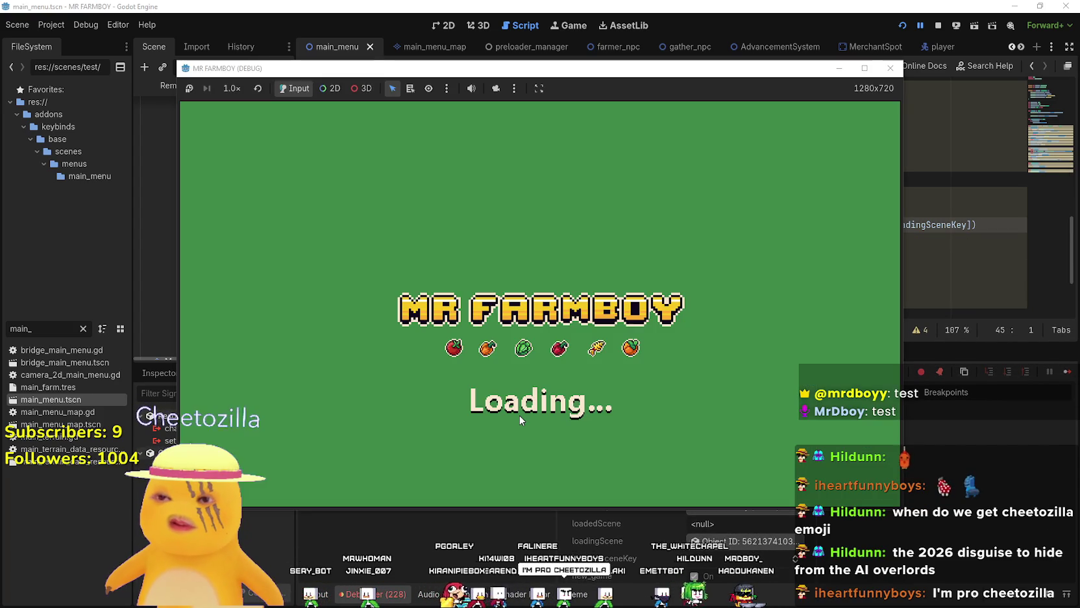
{"action": "scroll", "coordinate": [621, 514], "scroll_direction": "down", "scroll_amount": 3}
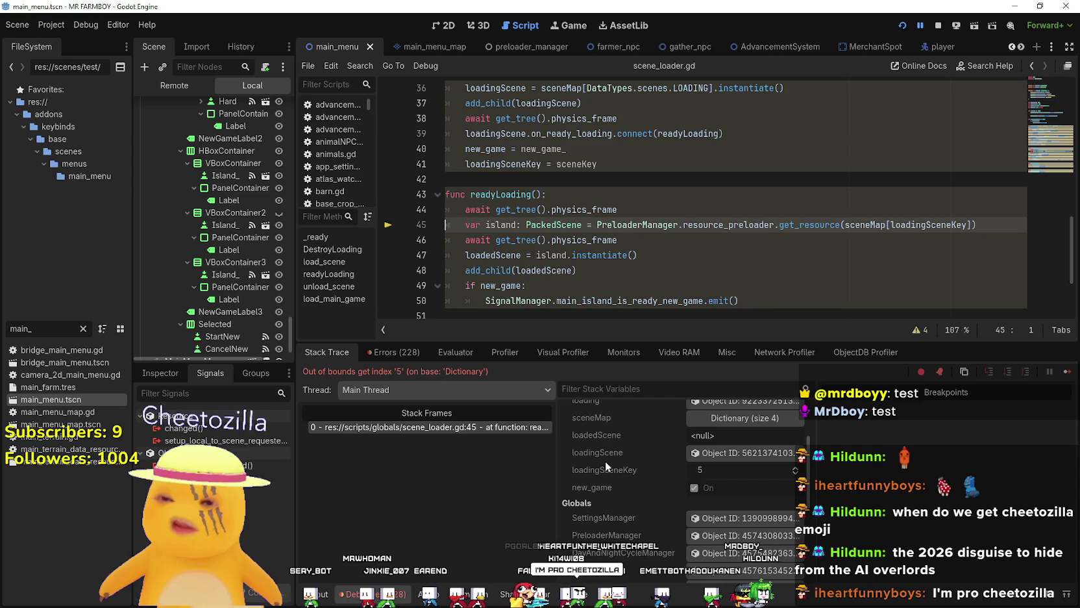
{"action": "scroll", "coordinate": [621, 514], "scroll_direction": "up", "scroll_amount": 2}
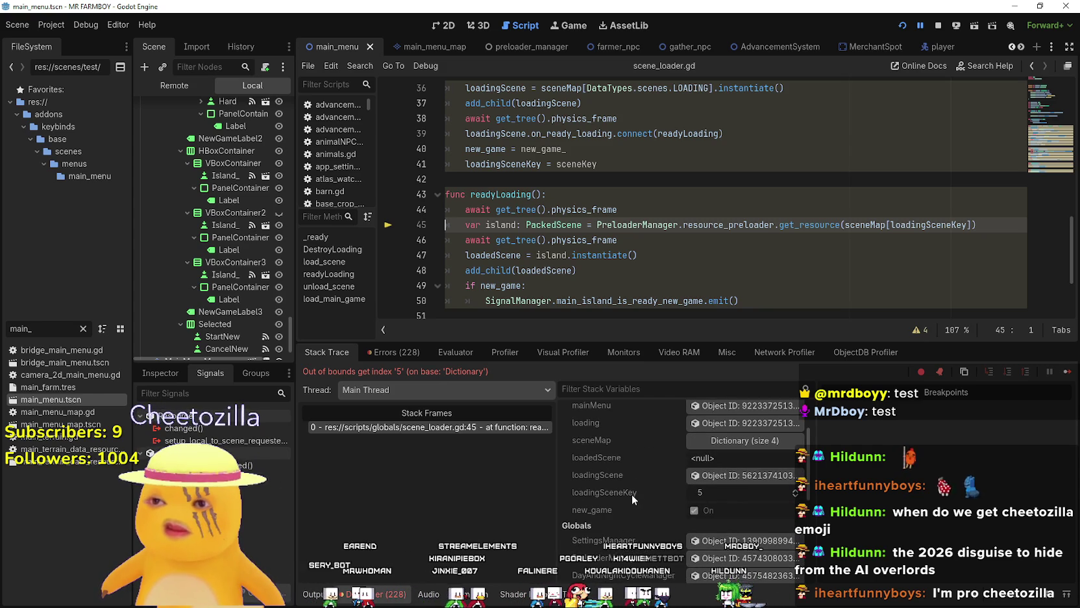
{"action": "mouse_move", "coordinate": [931, 224]}
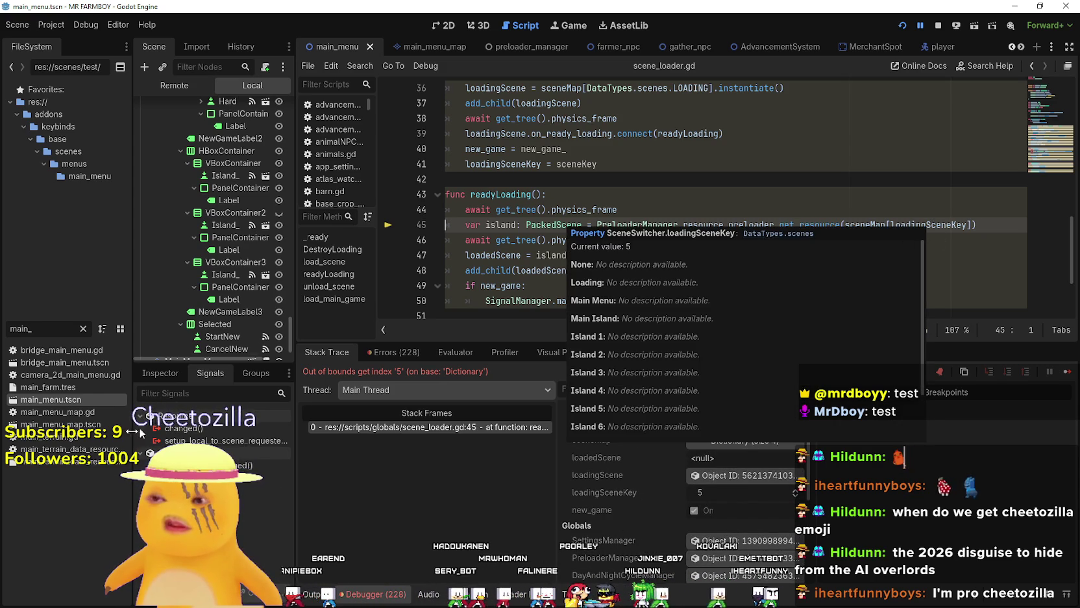
{"action": "left_click", "coordinate": [130, 258]}
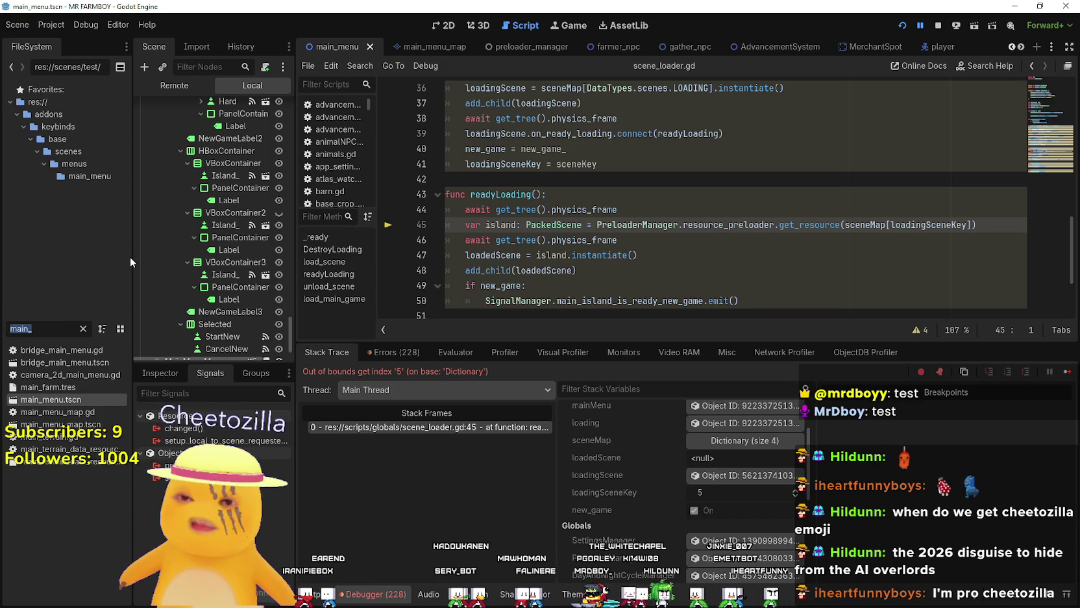
{"action": "left_click", "coordinate": [753, 444]}
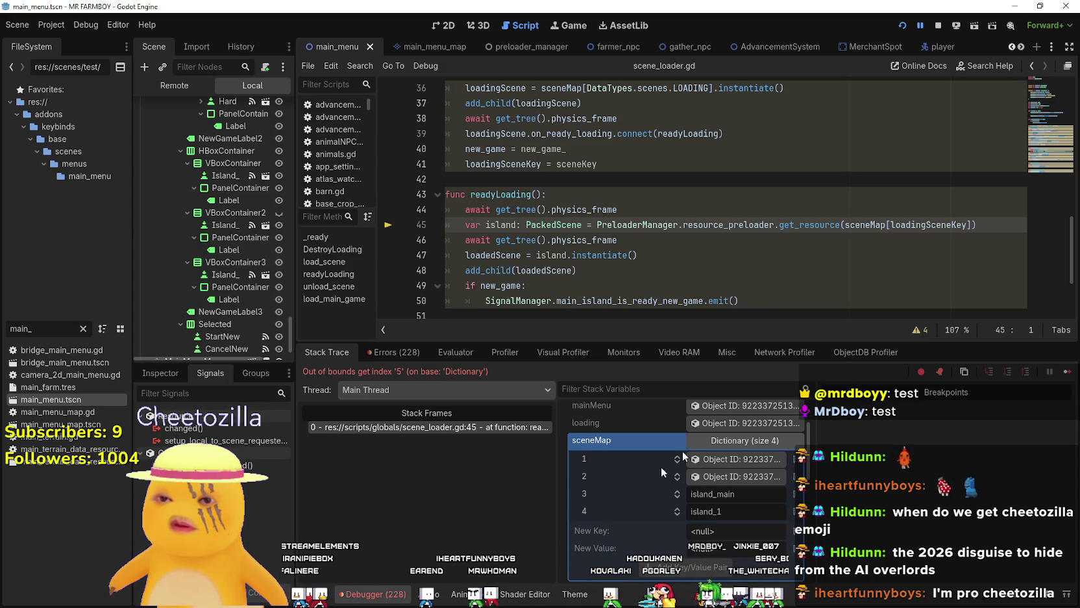
- Jump to sceneMap's definition and check its four keys: LOADING, MAIN_MENU, MAIN_ISLAND, ISLAND_1
{"action": "right_click", "coordinate": [874, 226]}
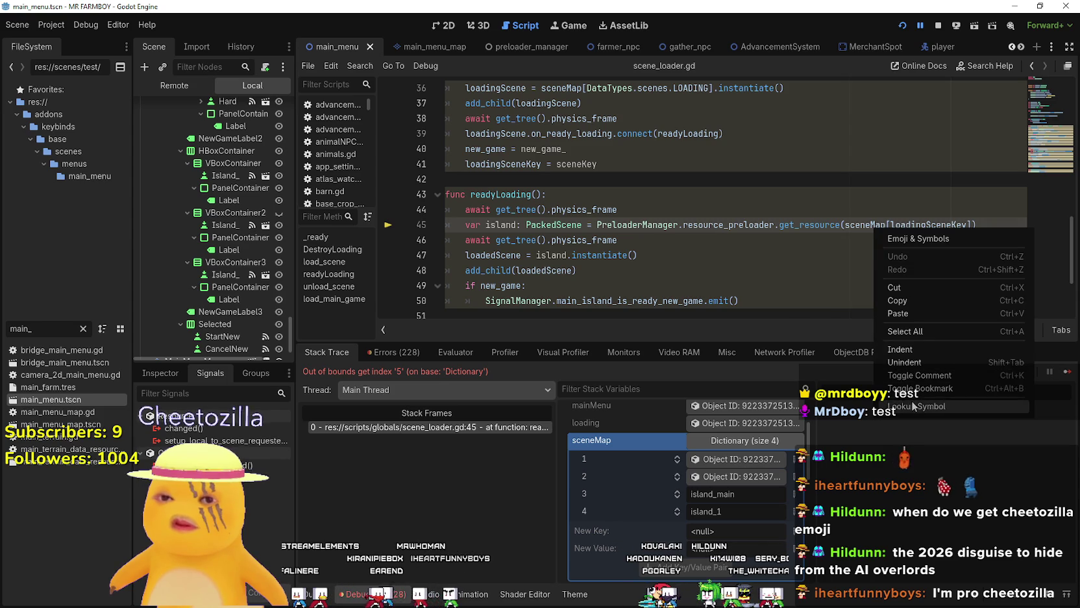
{"action": "left_click", "coordinate": [913, 407]}
{"action": "scroll", "coordinate": [638, 227], "scroll_direction": "down", "scroll_amount": 2}
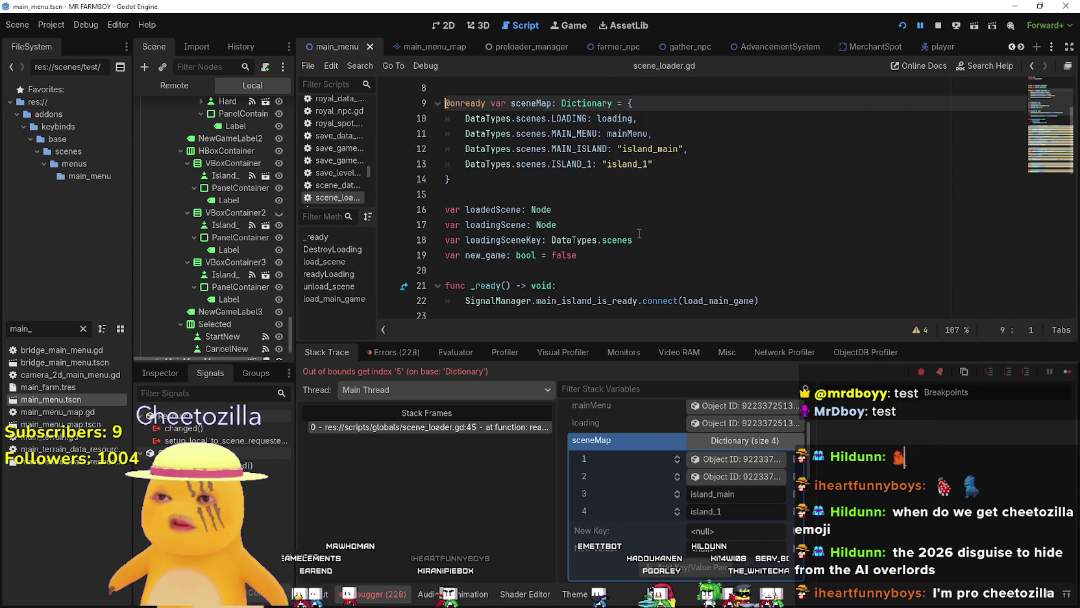
{"action": "scroll", "coordinate": [638, 214], "scroll_direction": "up", "scroll_amount": 1}
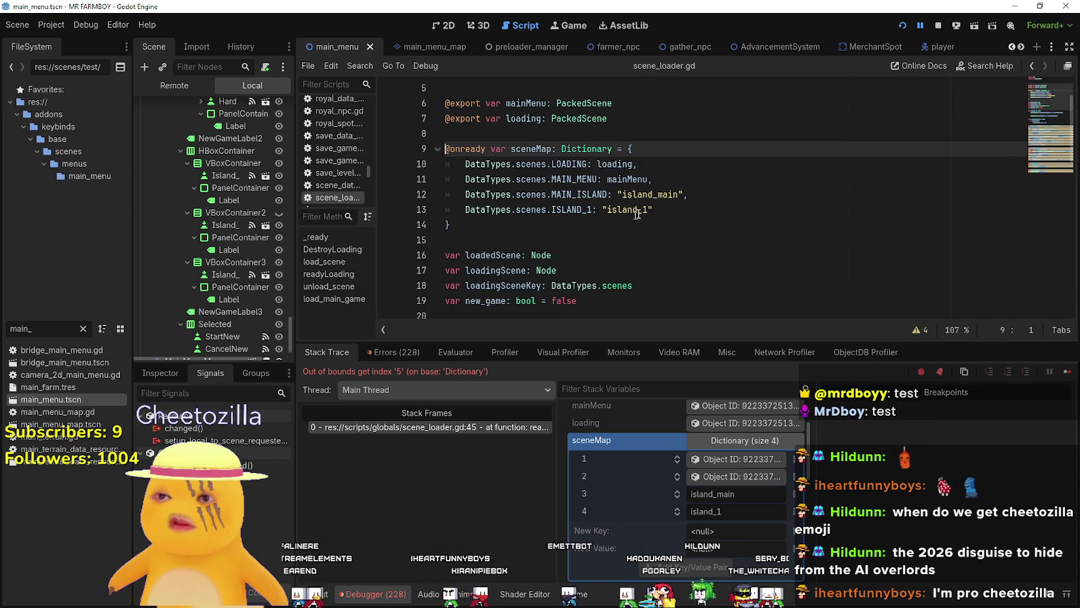
{"action": "double_click", "coordinate": [569, 163]}
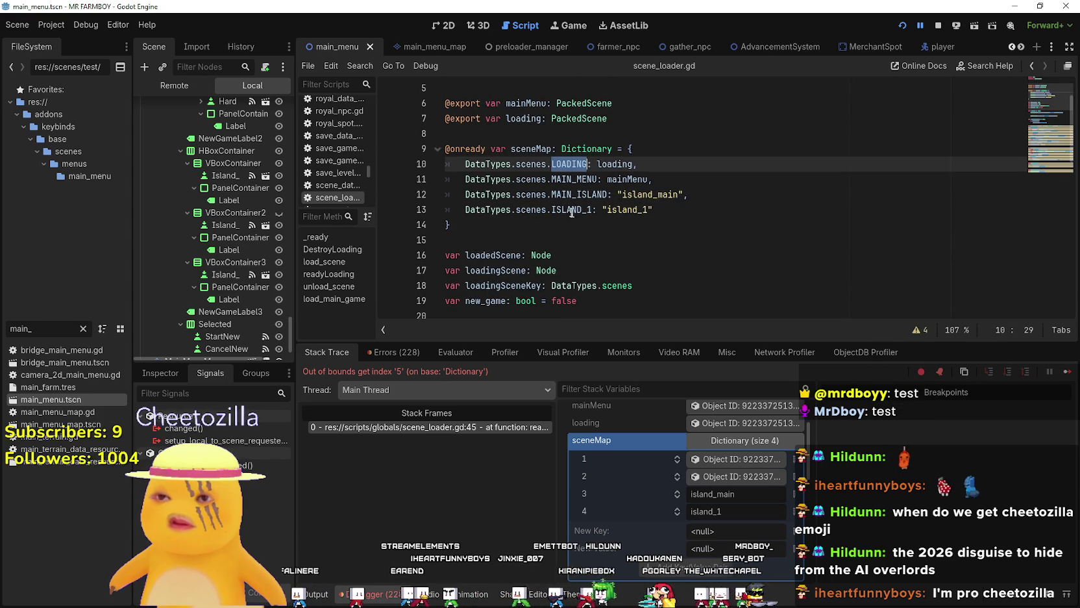
{"action": "double_click", "coordinate": [577, 179]}
{"action": "double_click", "coordinate": [580, 194]}
{"action": "double_click", "coordinate": [572, 209]}
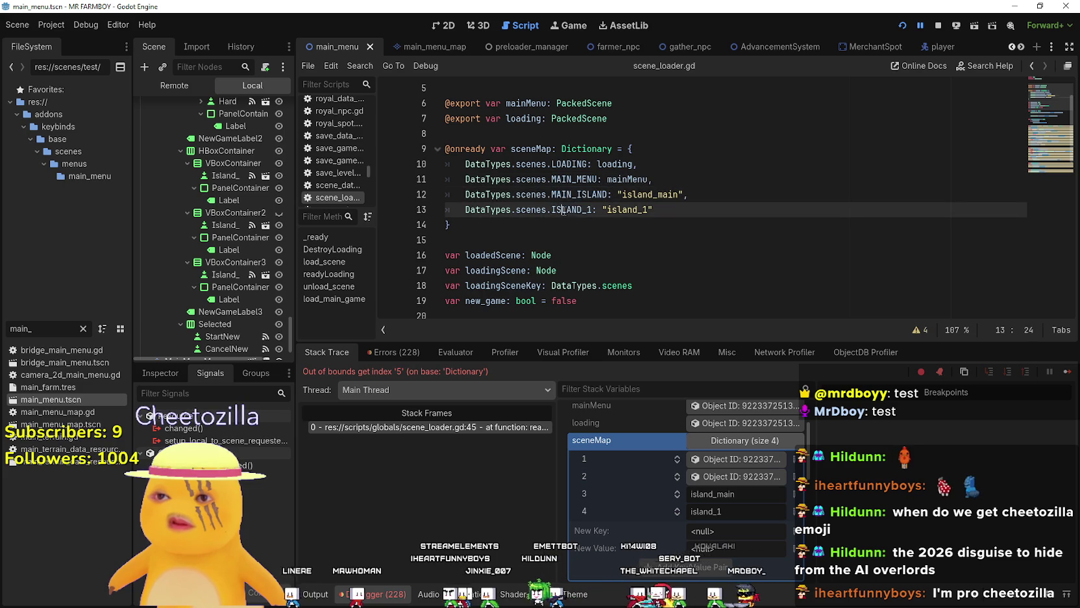
{"action": "scroll", "coordinate": [571, 209], "scroll_direction": "down", "scroll_amount": 2}
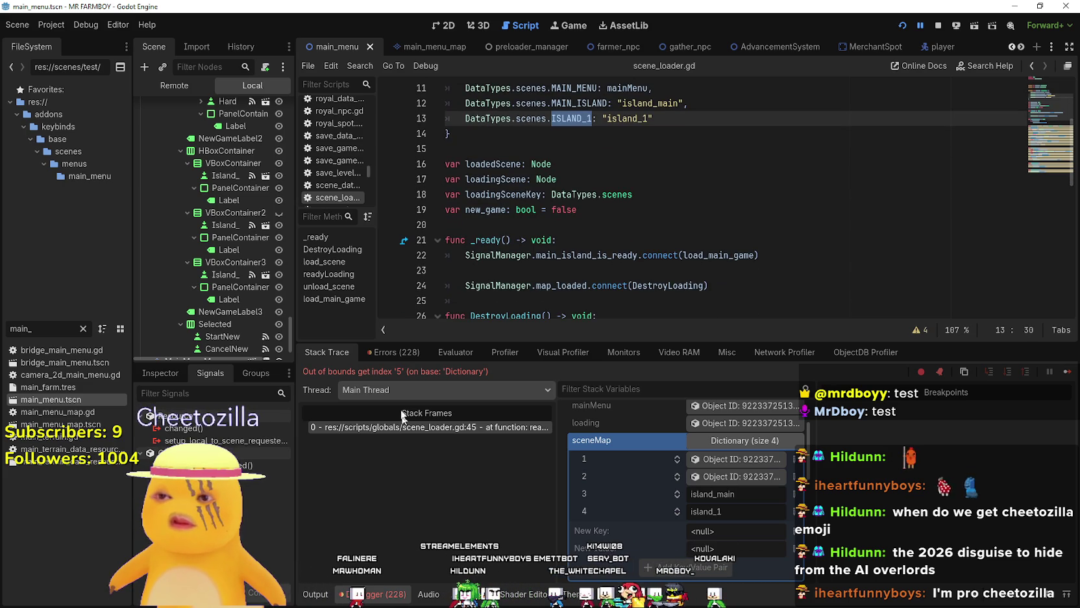
{"action": "mouse_move", "coordinate": [892, 56]}
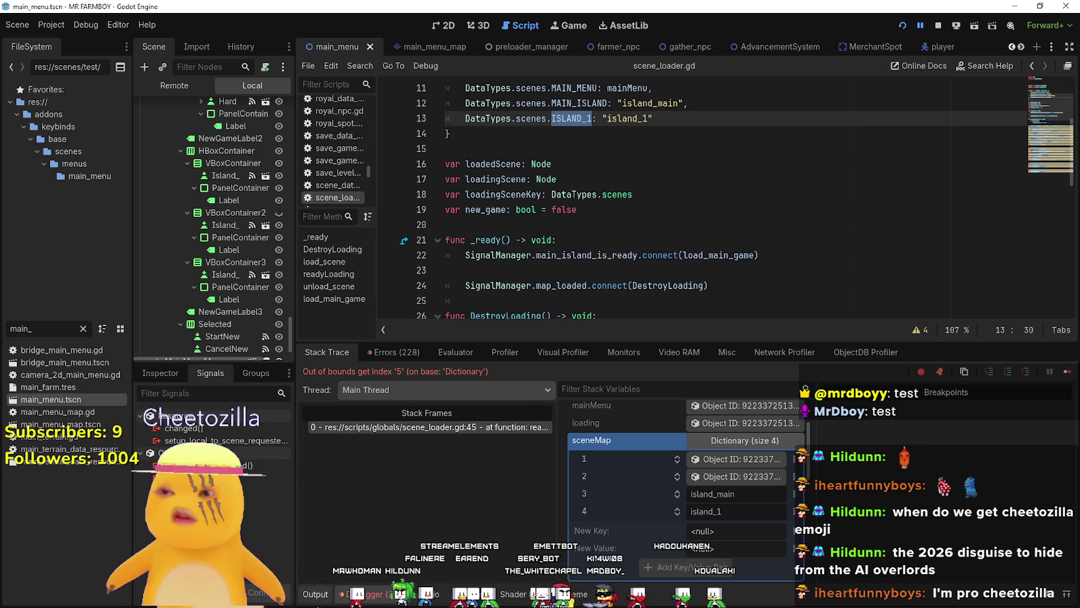
{"action": "left_click", "coordinate": [310, 598]}
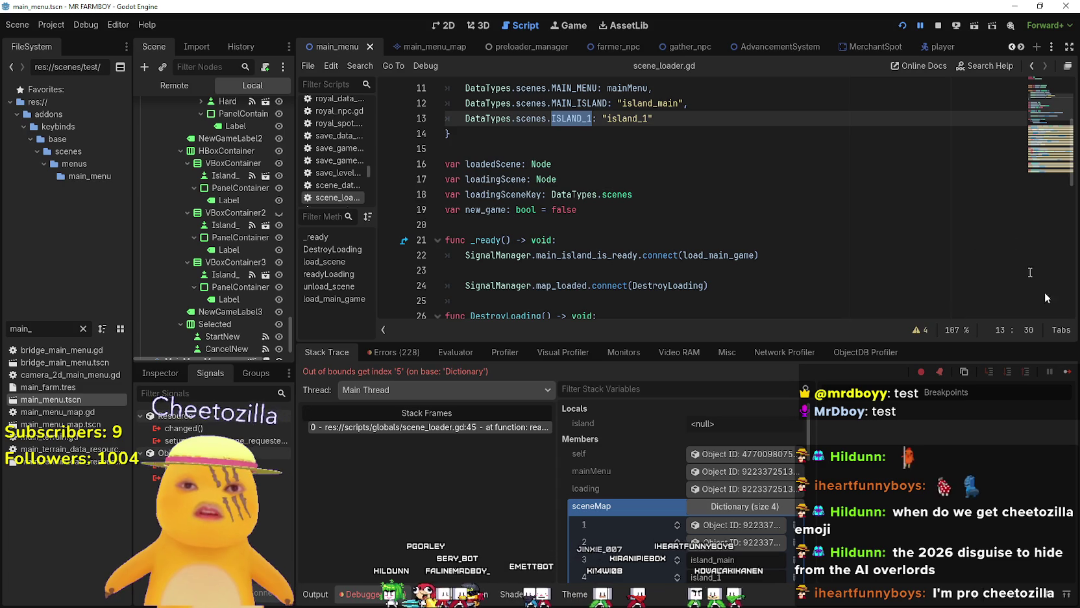
- Resume past the error, stop the debug session and clear the FileSystem filter
{"action": "left_click", "coordinate": [1067, 373]}
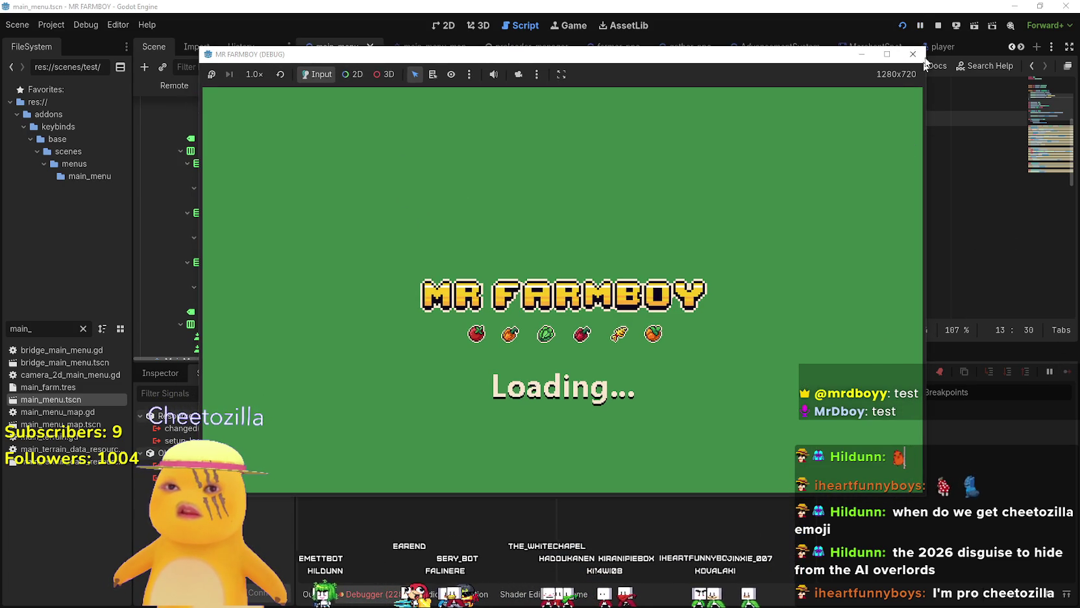
{"action": "left_click", "coordinate": [921, 25]}
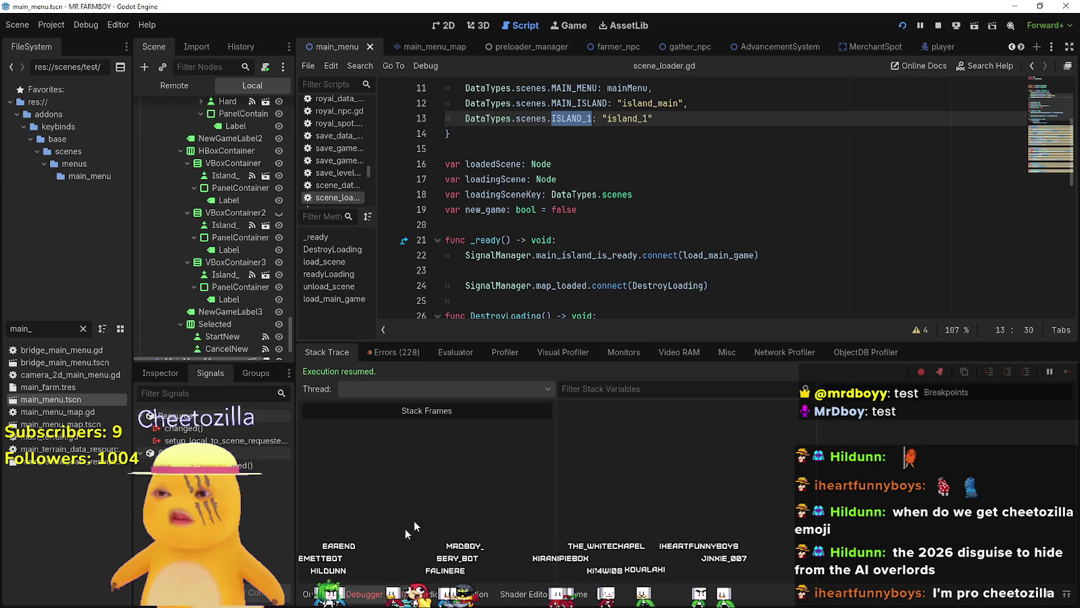
{"action": "left_click", "coordinate": [939, 27]}
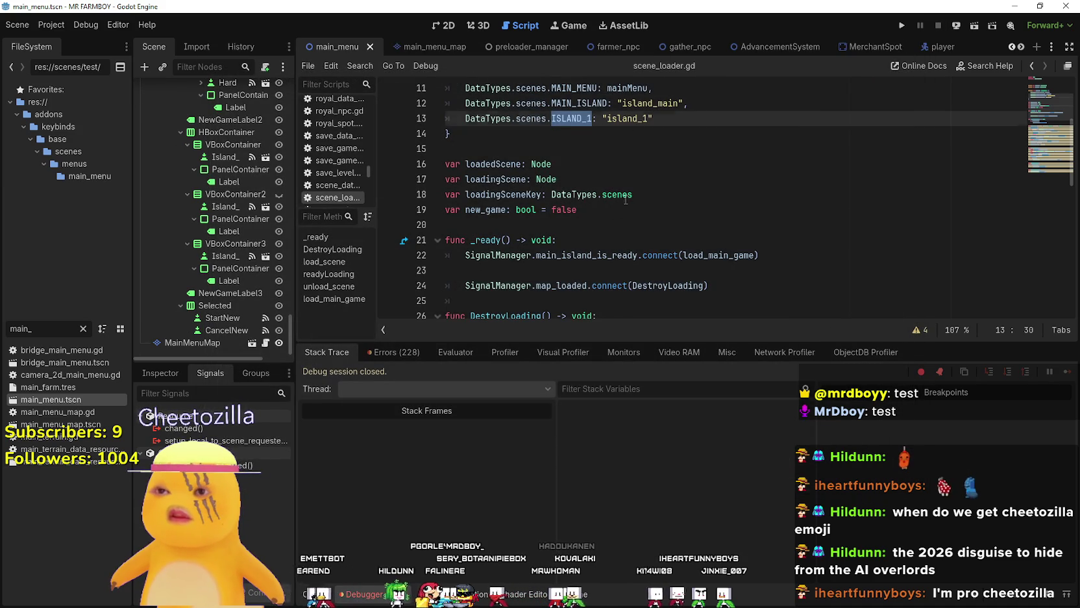
{"action": "scroll", "coordinate": [623, 189], "scroll_direction": "up", "scroll_amount": 3}
{"action": "left_click", "coordinate": [577, 239]}
{"action": "double_click", "coordinate": [575, 257]}
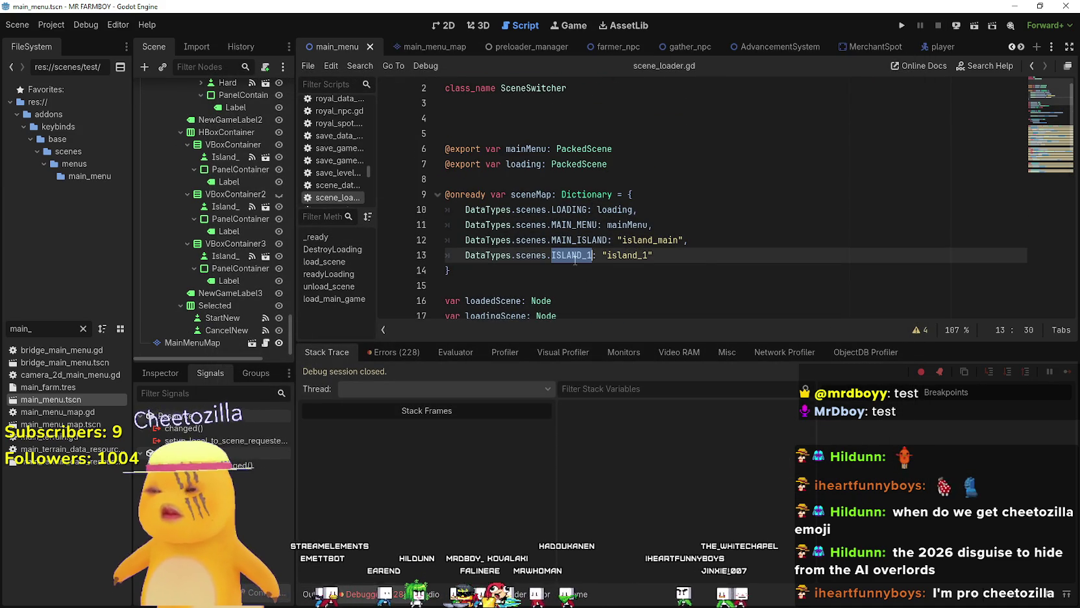
{"action": "left_click", "coordinate": [83, 329]}
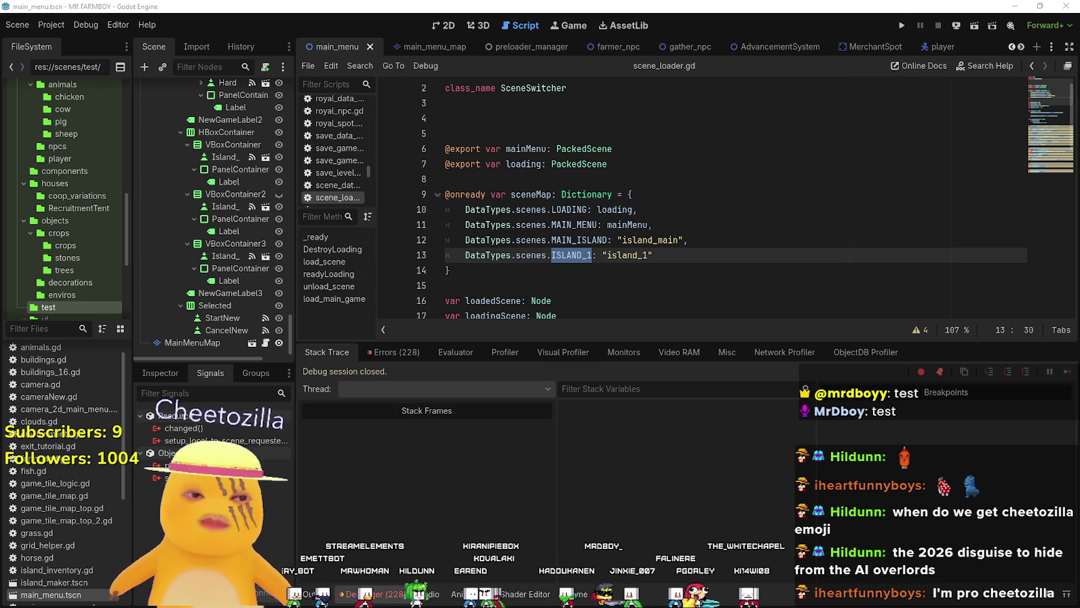
{"action": "left_click", "coordinate": [52, 25]}
- Open the project's user data folder, then game_data's settings.ini in Notepad
{"action": "left_click", "coordinate": [78, 130]}
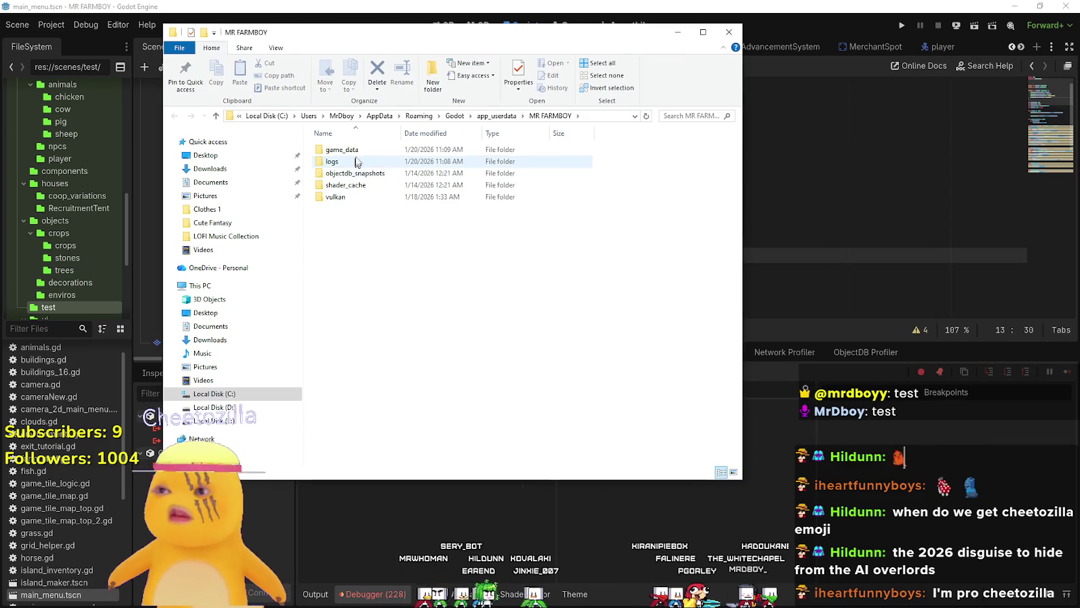
{"action": "double_click", "coordinate": [335, 150]}
{"action": "double_click", "coordinate": [343, 185]}
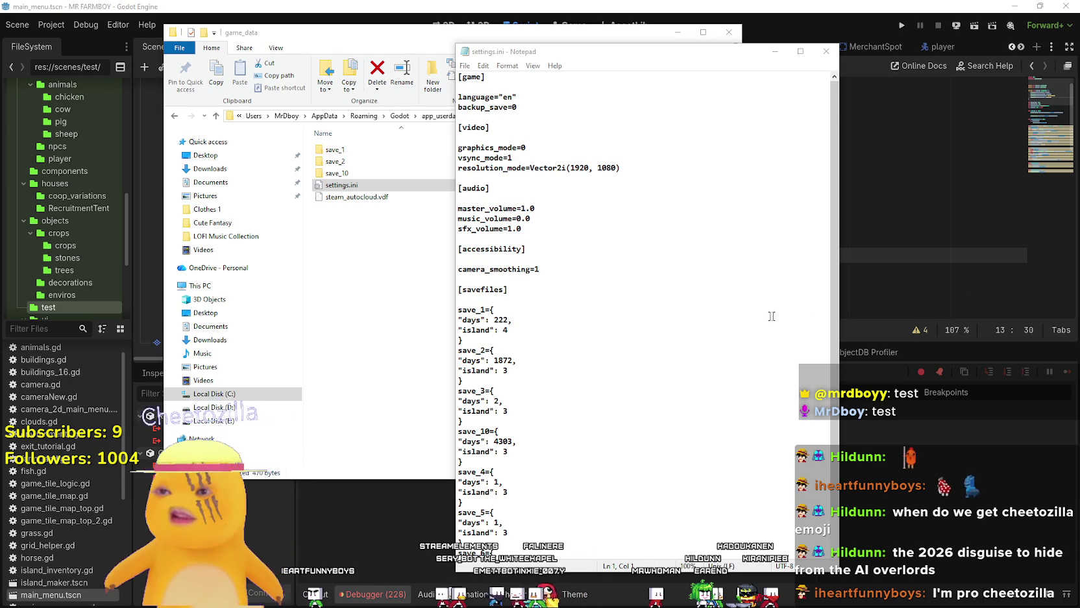
- Review the save_5 block in the savefiles section, then close Notepad and minimize the folder
{"action": "scroll", "coordinate": [807, 309], "scroll_direction": "down", "scroll_amount": 2}
{"action": "mouse_move", "coordinate": [523, 491]}
{"action": "left_mouse_down"}
{"action": "mouse_move", "coordinate": [459, 466]}
{"action": "mouse_move", "coordinate": [460, 422]}
{"action": "left_mouse_up"}
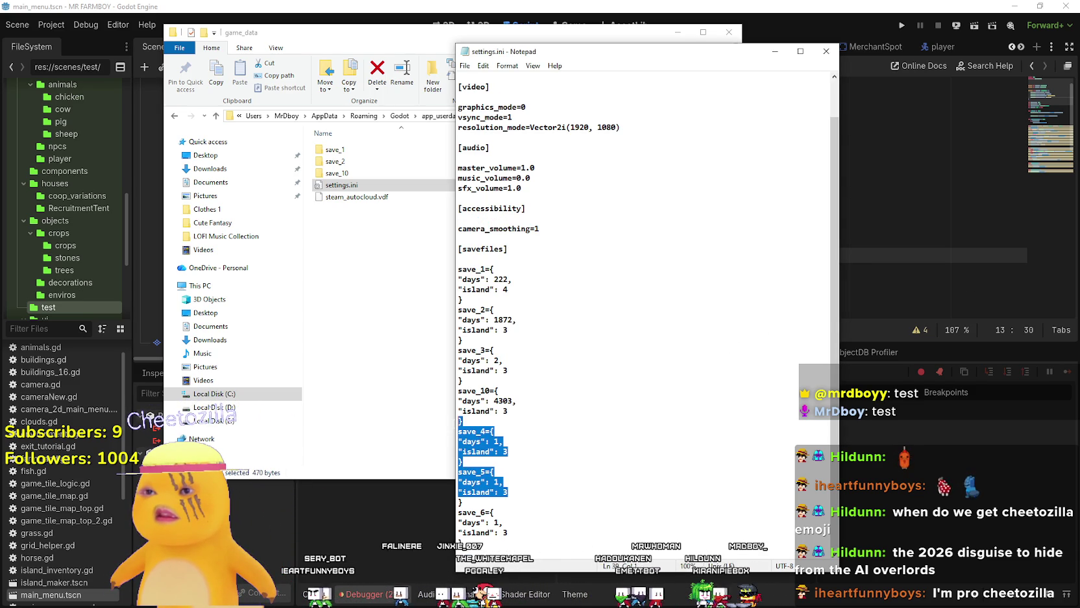
{"action": "left_click", "coordinate": [544, 520]}
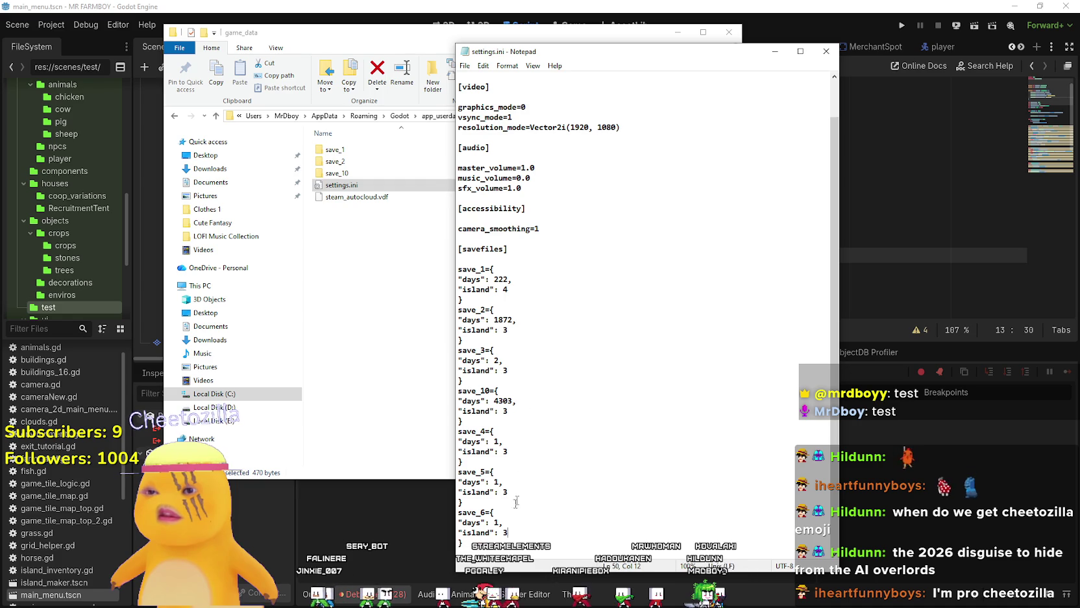
{"action": "left_click_drag", "start_coordinate": [519, 492], "coordinate": [501, 444]}
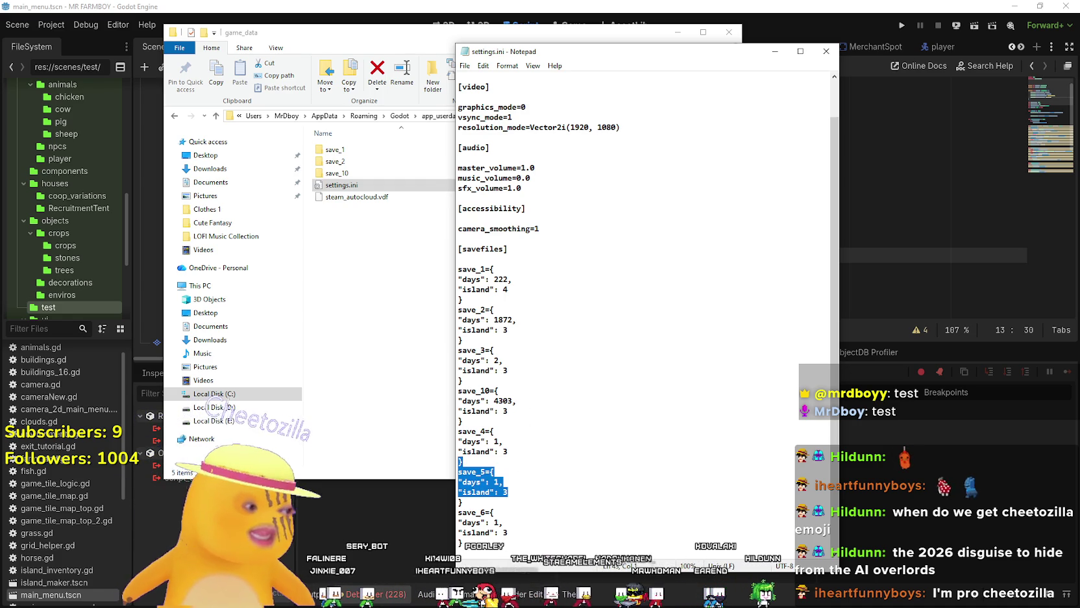
{"action": "left_click", "coordinate": [825, 51]}
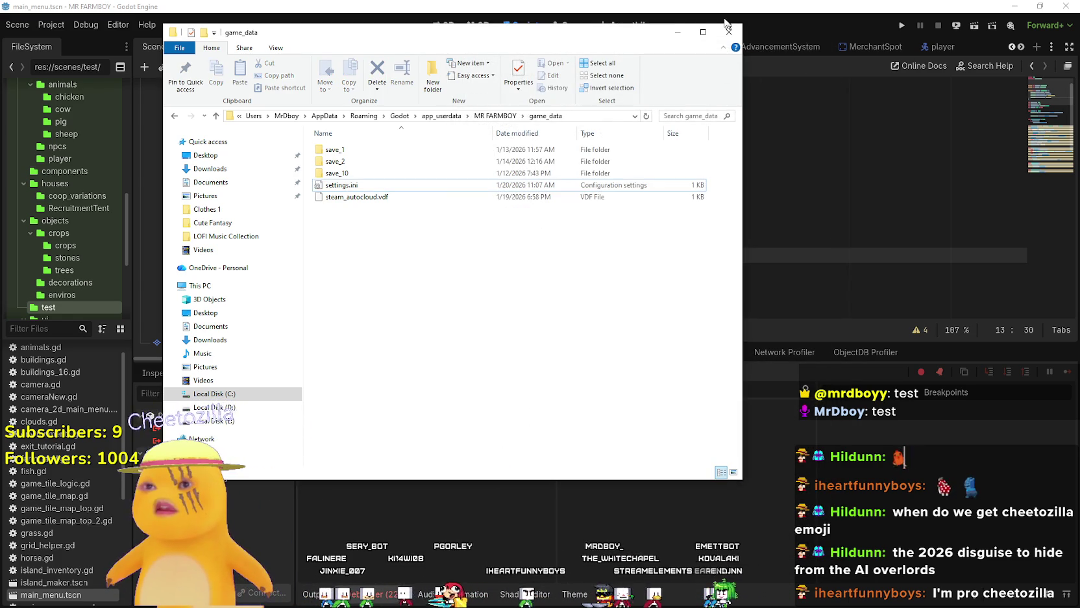
{"action": "left_click", "coordinate": [672, 32]}
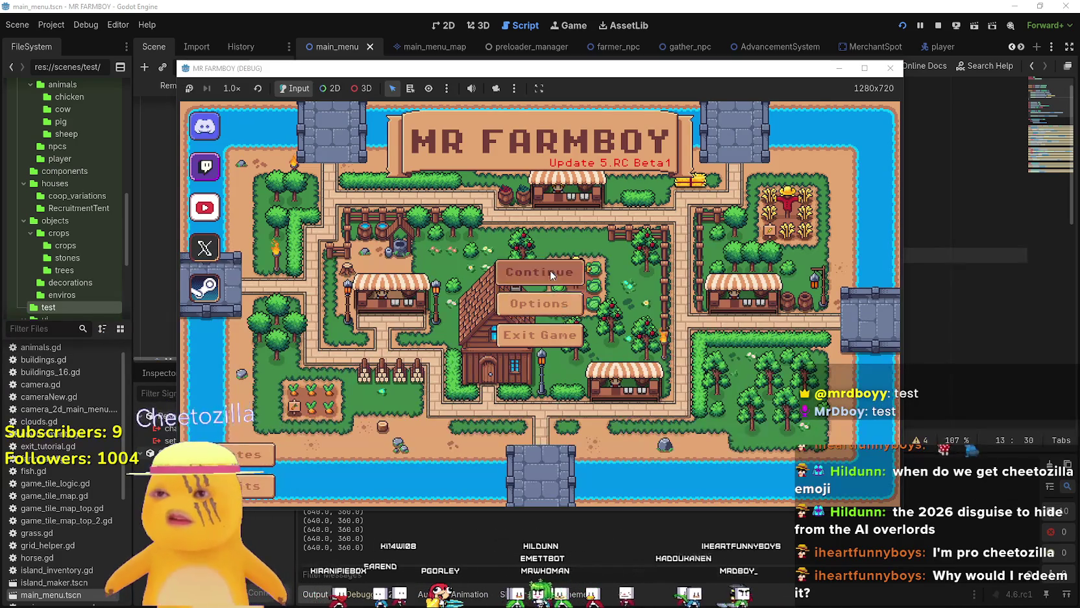
- Start a new save choosing Balanced Economy and The Endless (Sandbox), then stop the game with F8
{"action": "left_click", "coordinate": [552, 286]}
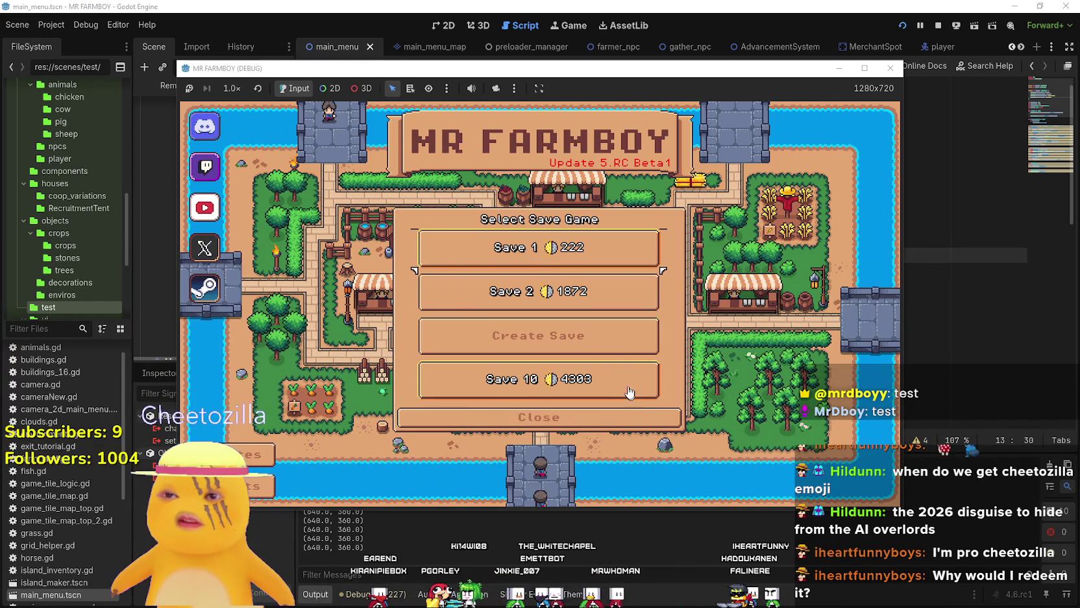
{"action": "left_click", "coordinate": [554, 349]}
{"action": "left_click", "coordinate": [537, 249]}
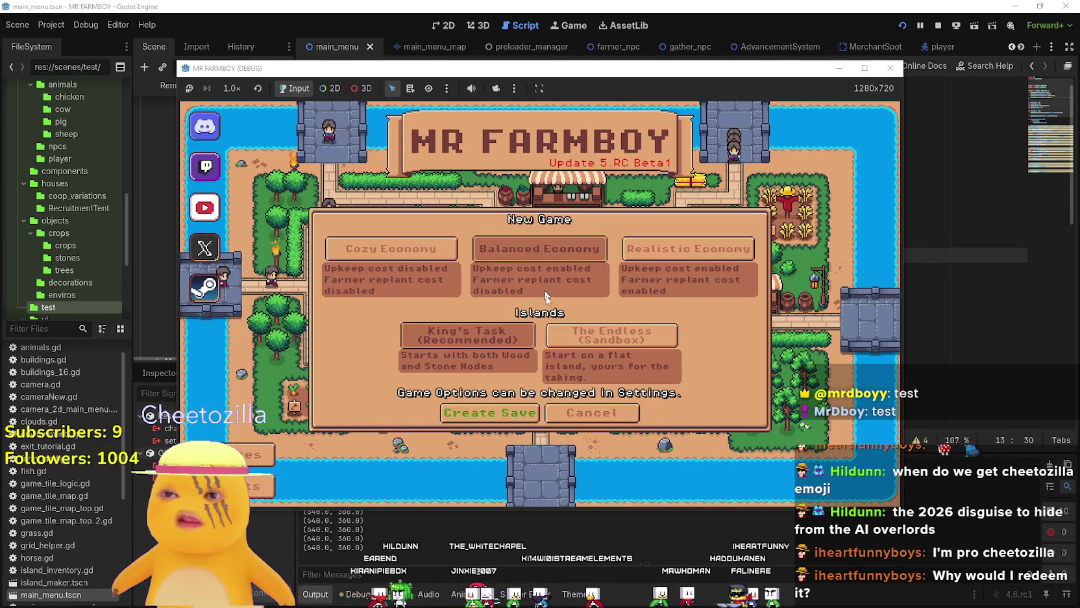
{"action": "left_click", "coordinate": [611, 334]}
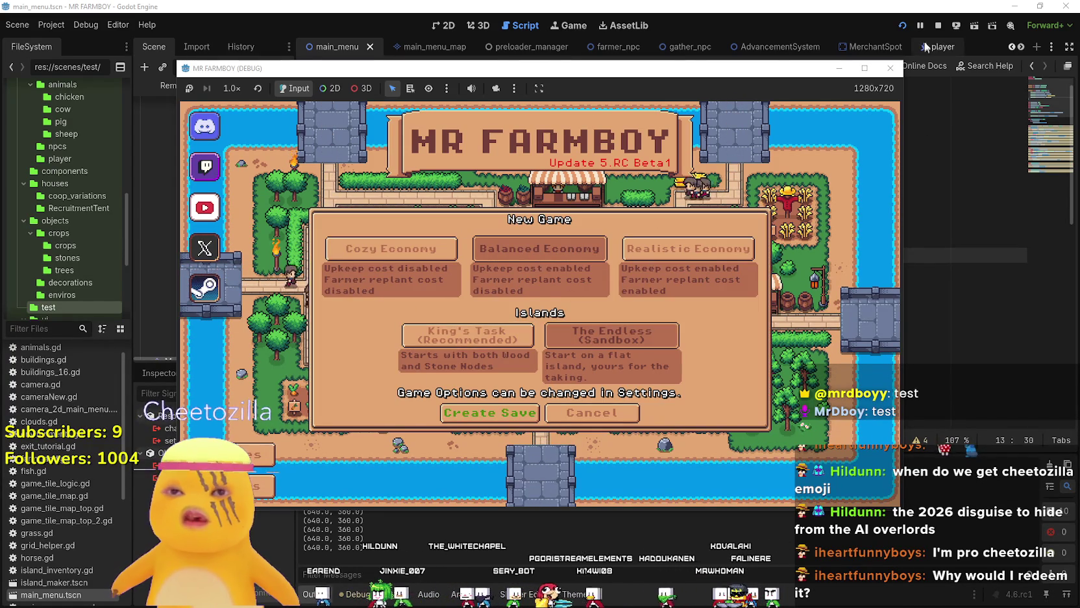
{"action": "key", "text": "F8"}
{"action": "left_click", "coordinate": [57, 332]}
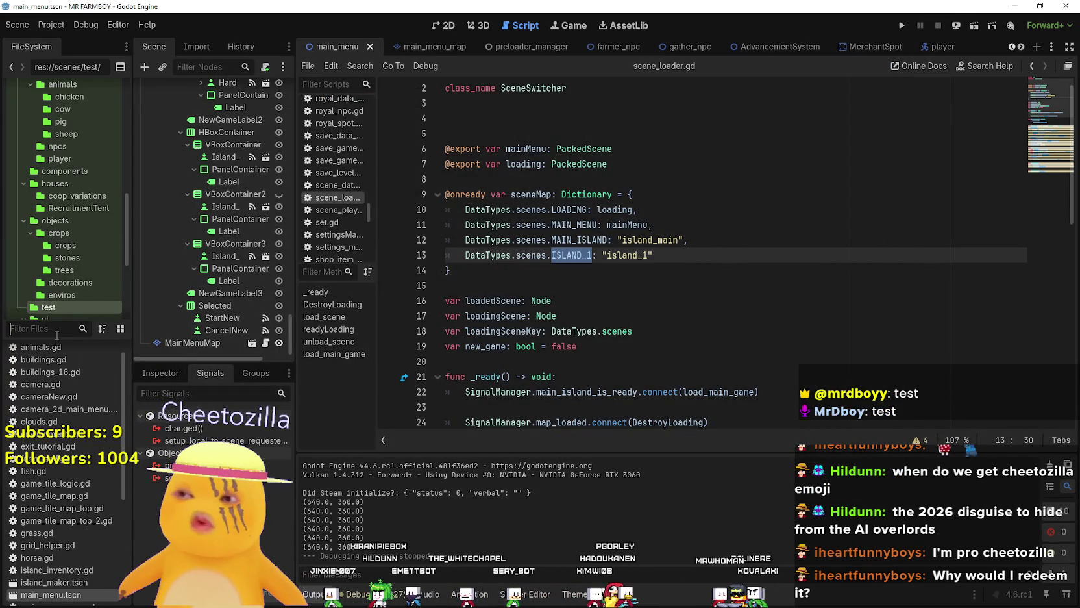
- Show VBoxContainer2, hide VBoxContainer3, and run the game to test the menu
{"action": "left_click", "coordinate": [278, 194]}
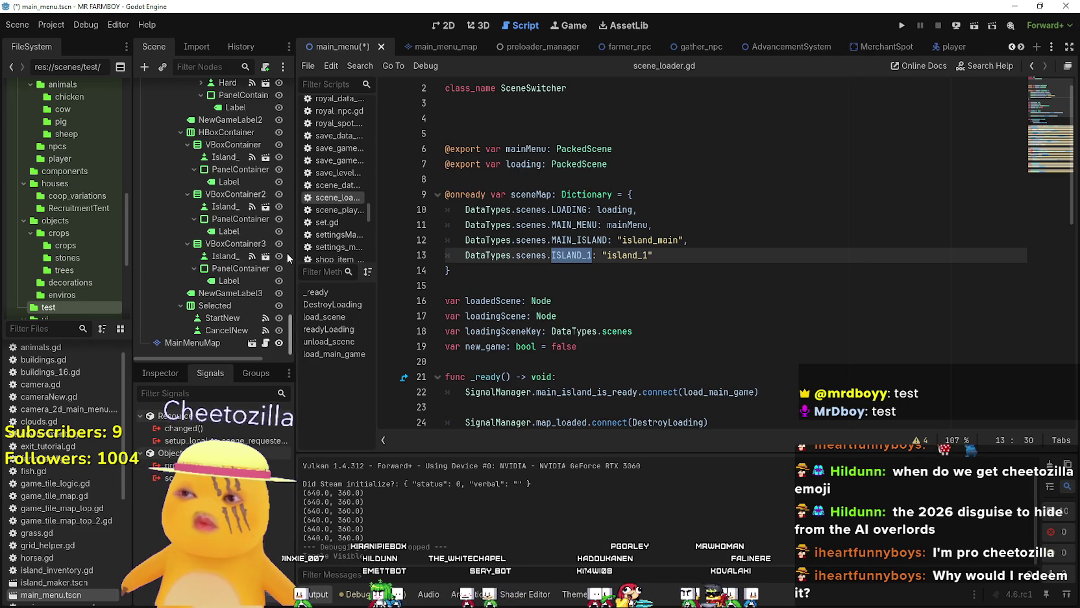
{"action": "left_click", "coordinate": [278, 243]}
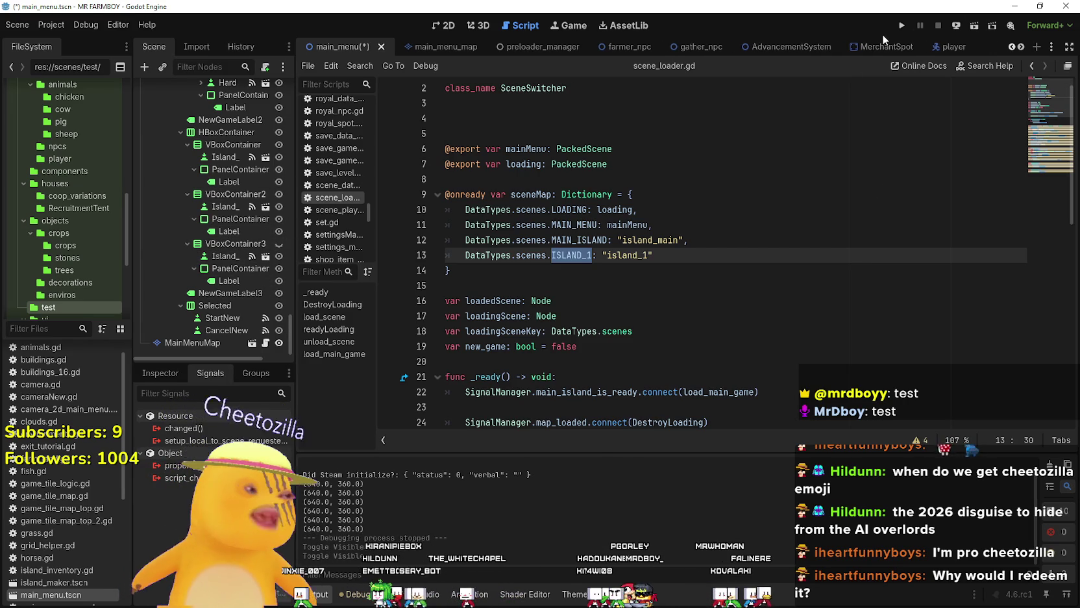
{"action": "left_click", "coordinate": [901, 29]}
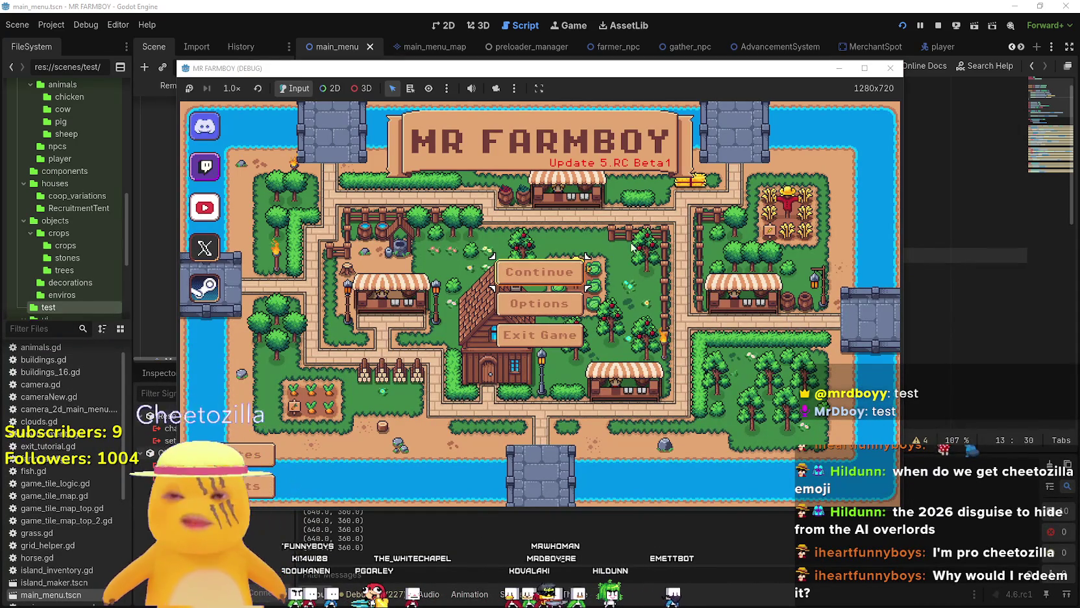
- Create a new save on the King's Task Variant 2 island, dismiss the king's letter, and maximize the game
{"action": "left_click", "coordinate": [539, 272]}
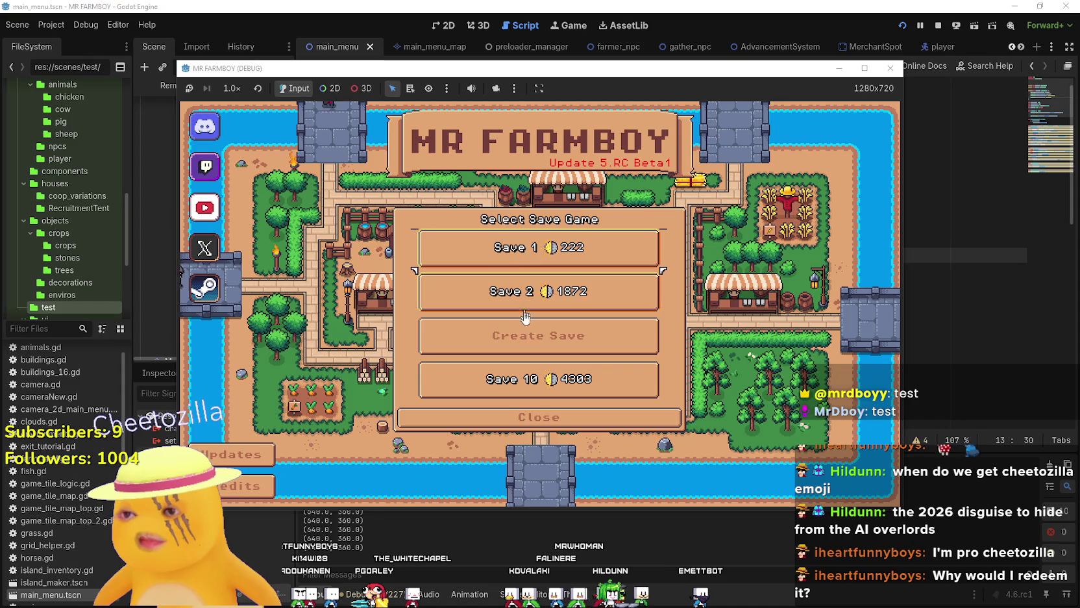
{"action": "left_click", "coordinate": [527, 335]}
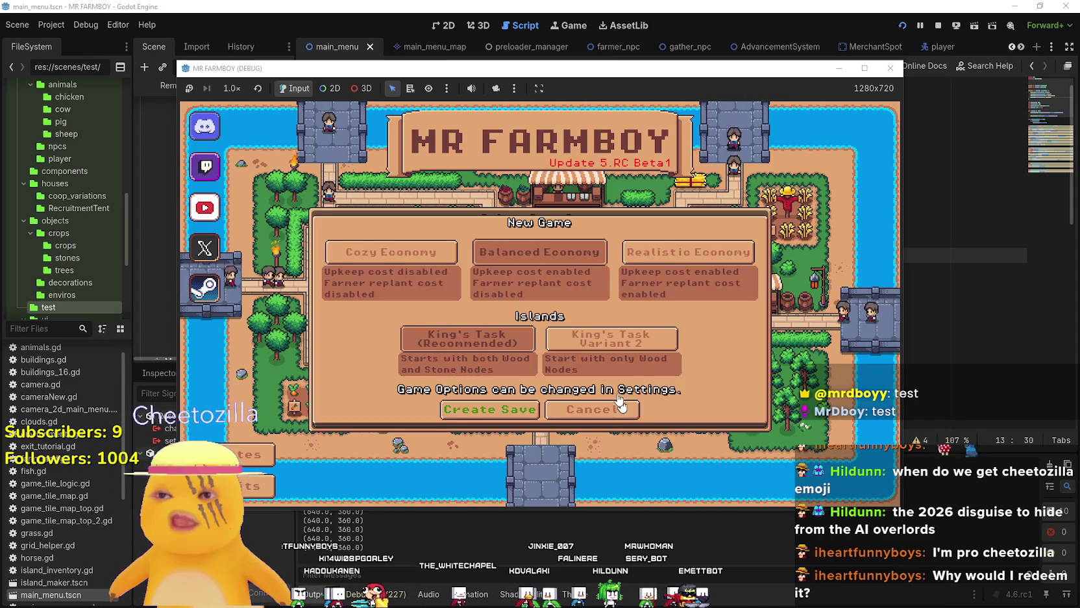
{"action": "left_click", "coordinate": [602, 342]}
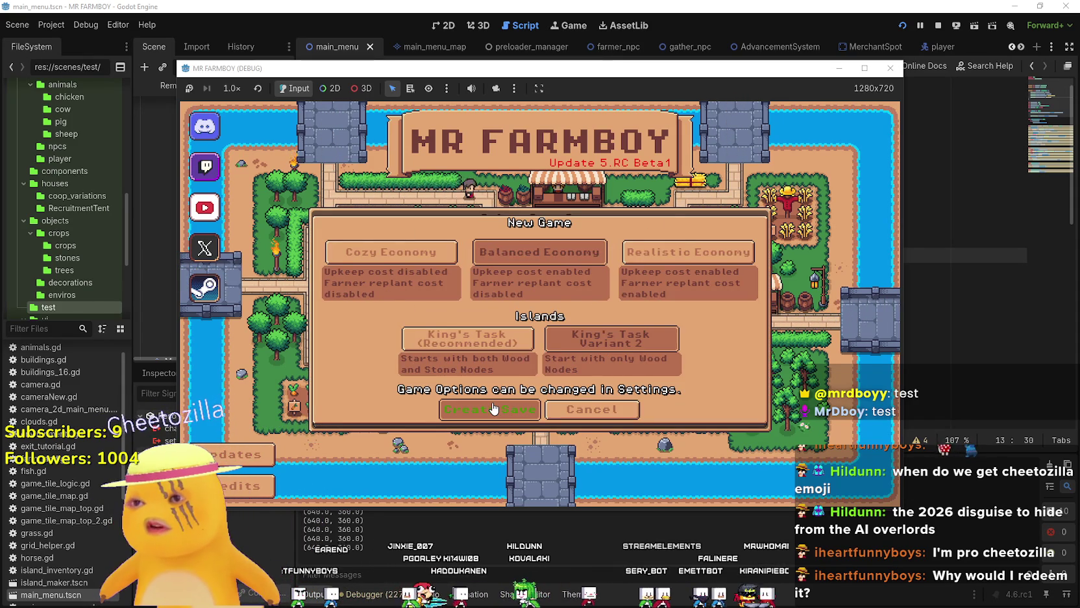
{"action": "left_click", "coordinate": [494, 409]}
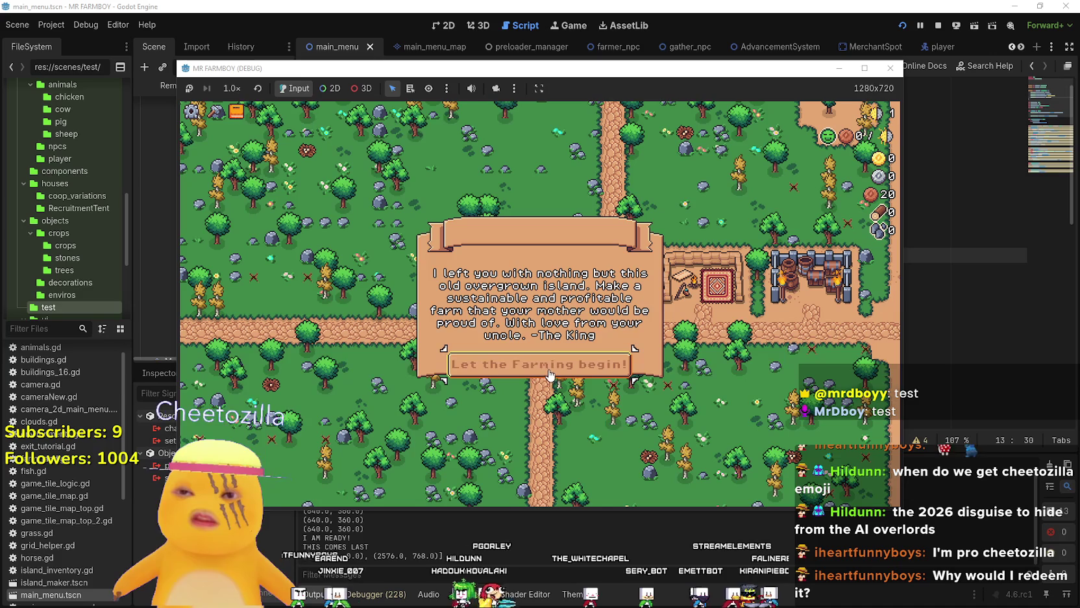
{"action": "left_click", "coordinate": [551, 373]}
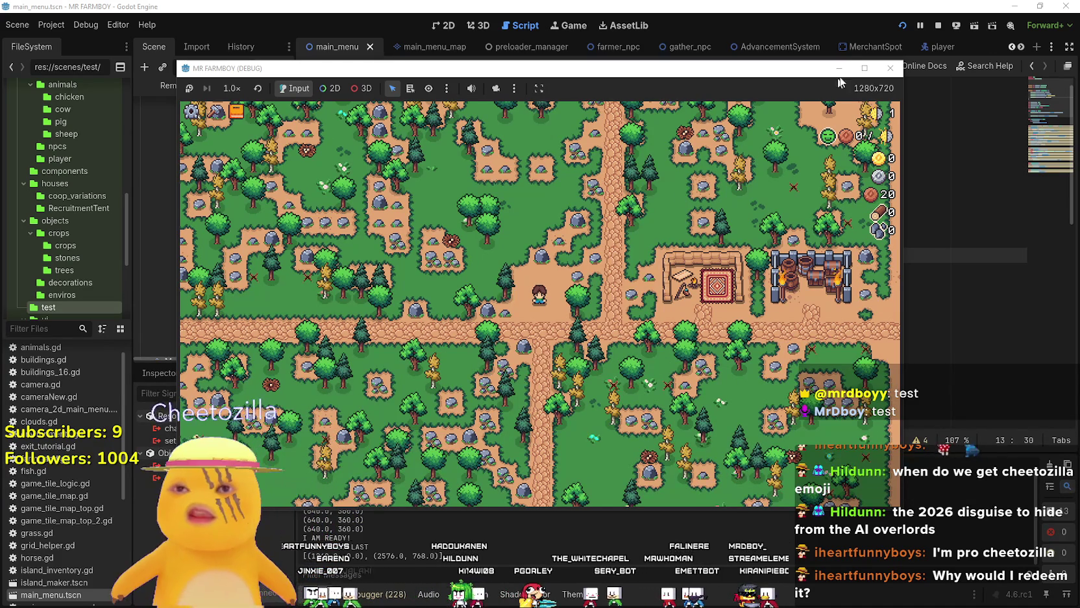
{"action": "left_click", "coordinate": [865, 68]}
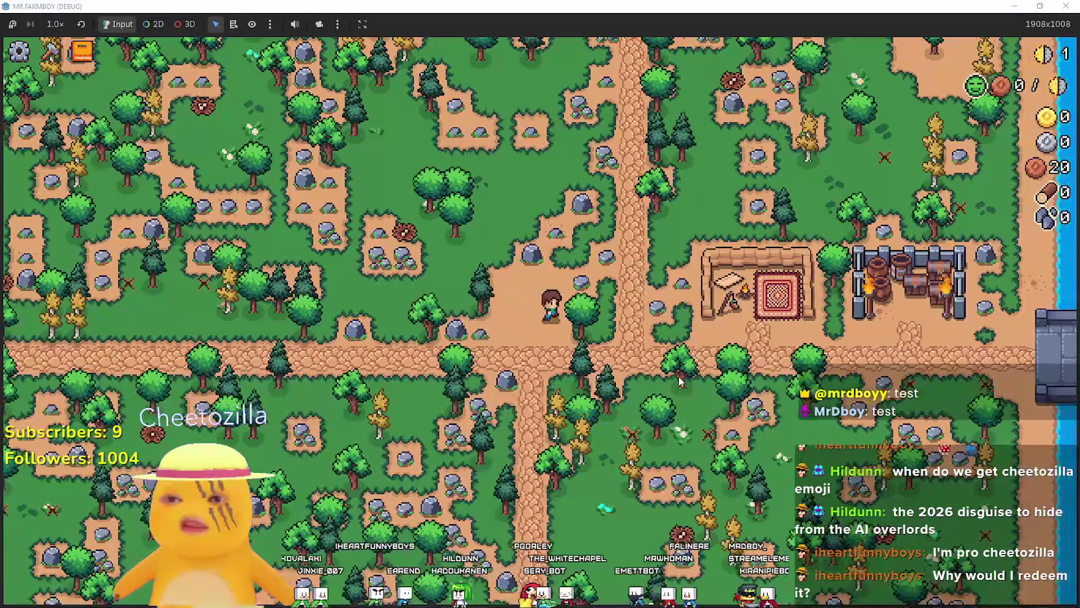
- Walk the farmer around the island, gathering wood and stone along the way
{"action": "key", "text": "a"}
{"action": "key", "text": "s"}
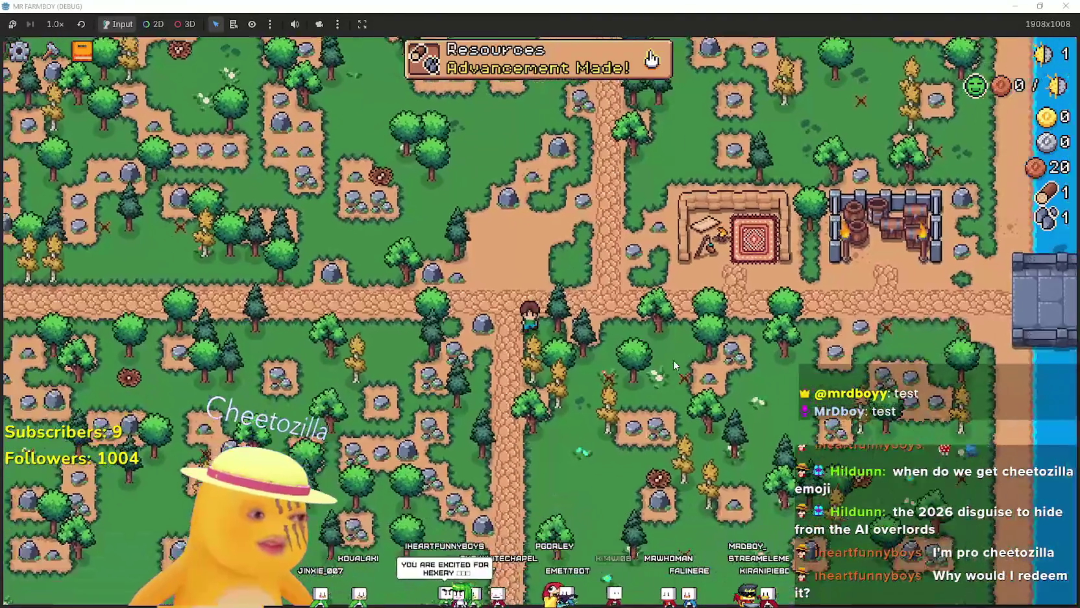
{"action": "key", "text": "a"}
{"action": "key", "text": "w"}
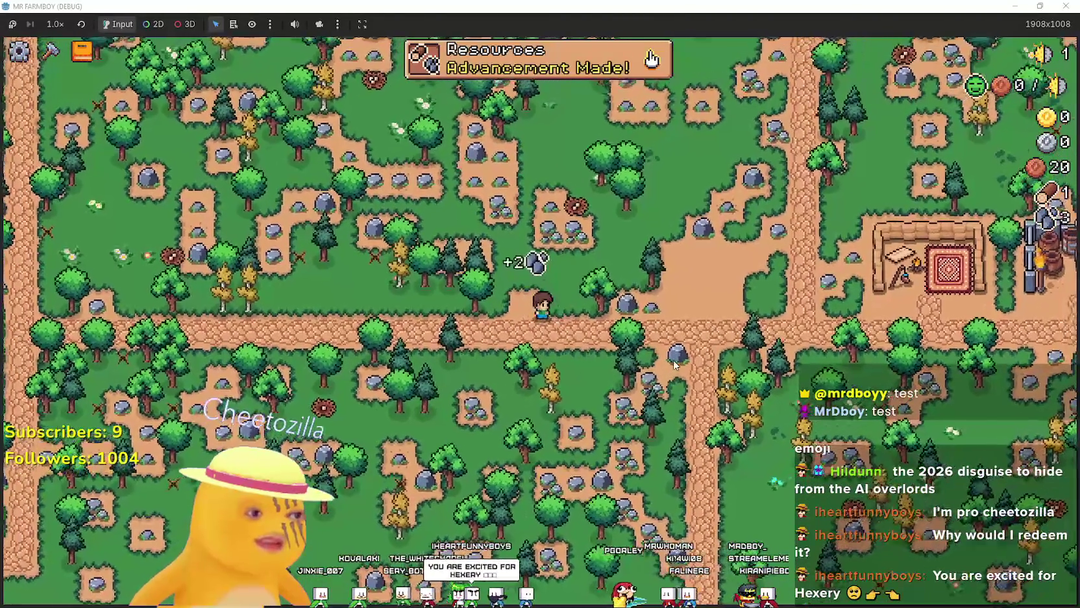
{"action": "key", "text": "s"}
{"action": "key", "text": "d"}
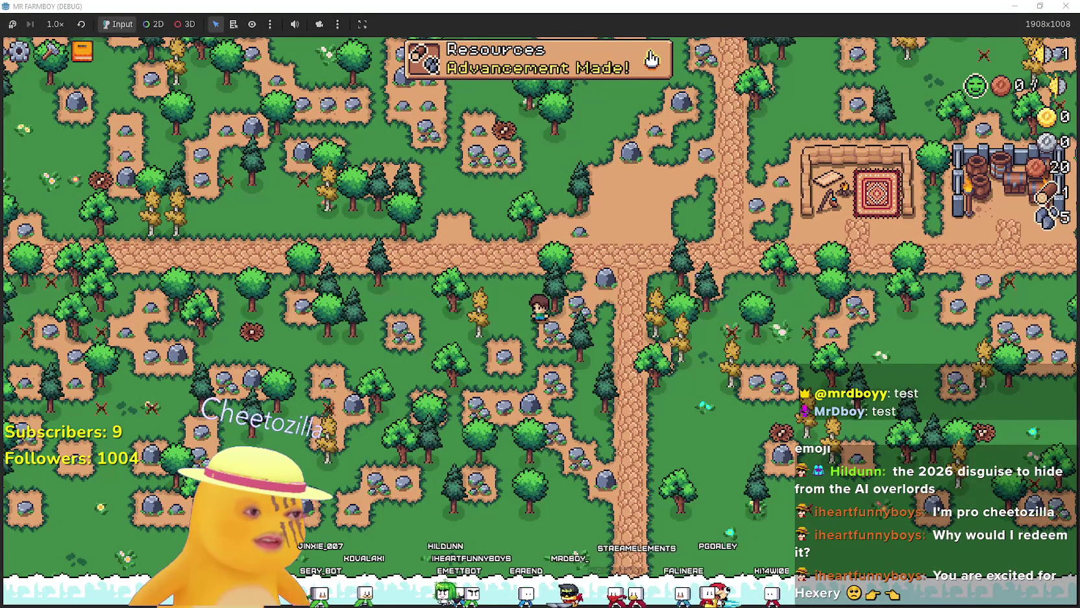
{"action": "key", "text": "w"}
{"action": "key", "text": "d"}
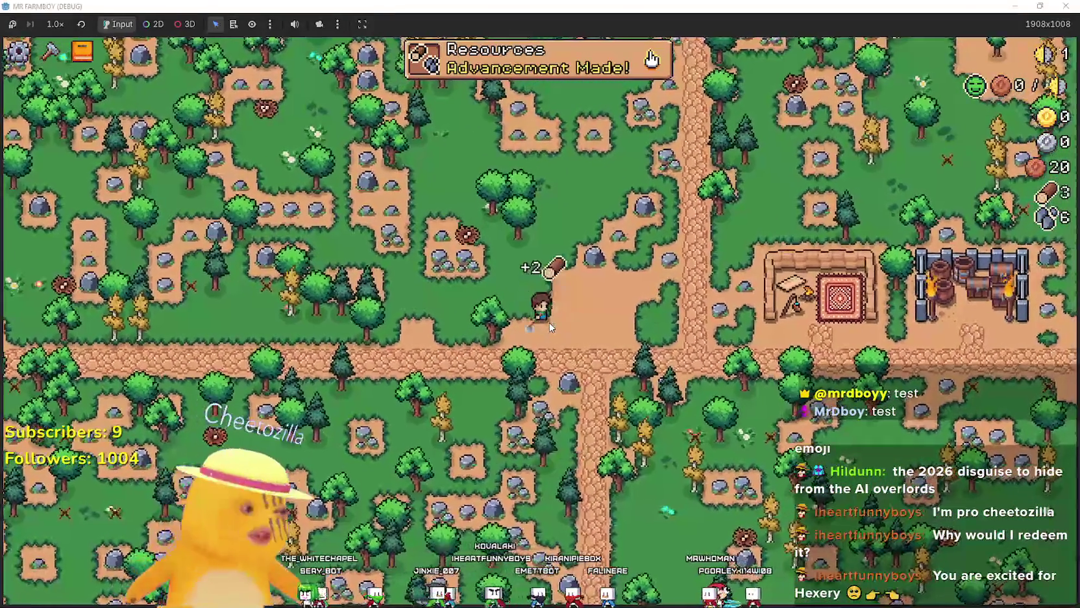
{"action": "key", "text": "w"}
{"action": "key", "text": "a"}
{"action": "key", "text": "w"}
{"action": "key", "text": "d"}
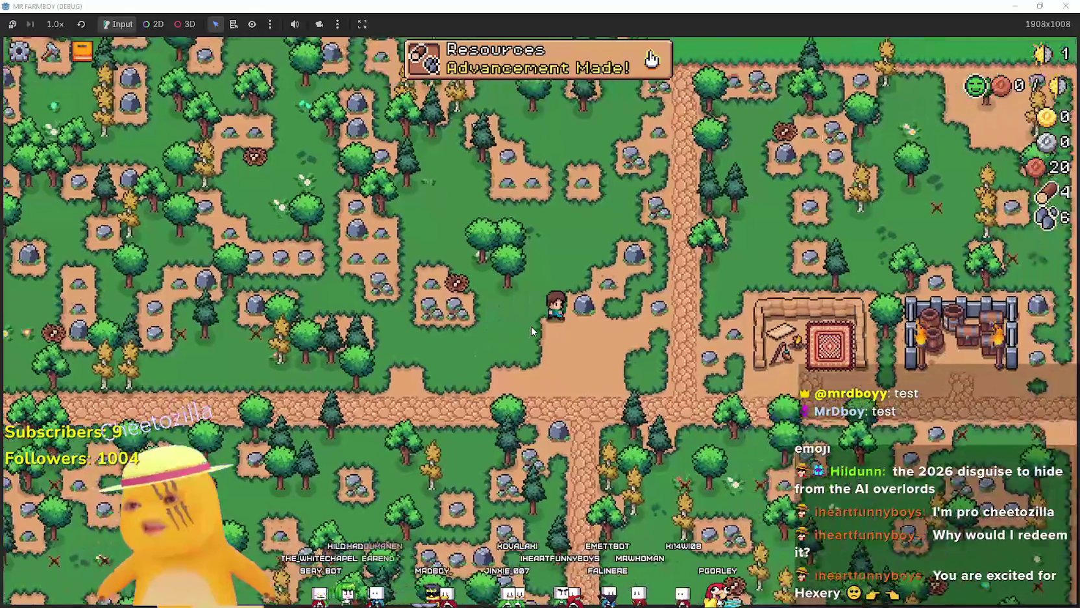
{"action": "key", "text": "s"}
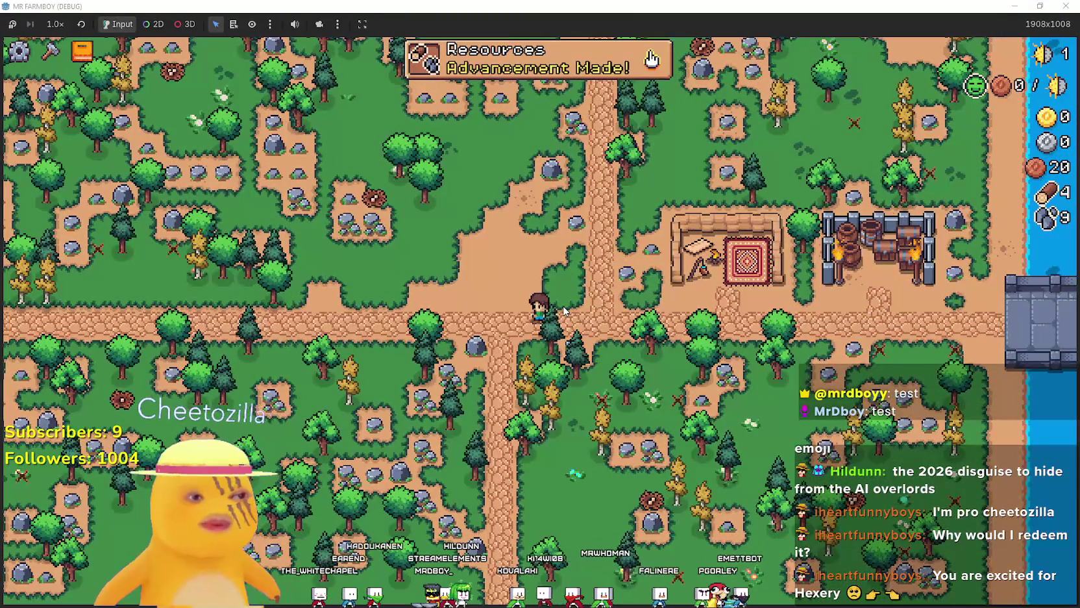
{"action": "key", "text": "w"}
{"action": "key", "text": "d"}
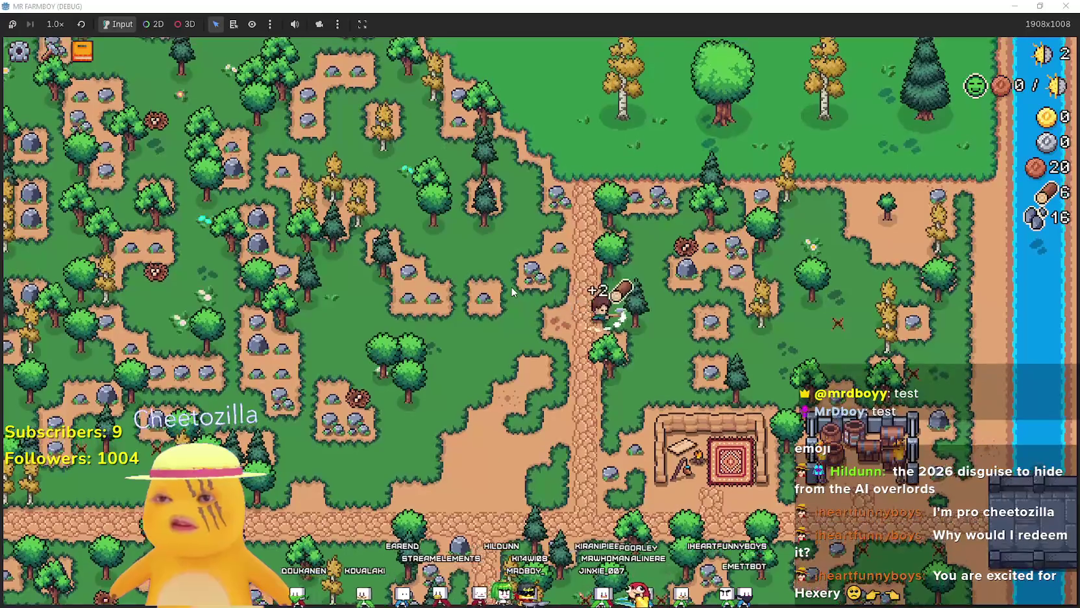
- Head back onto the stone path and mine the rock beside the farmer
{"action": "scroll", "coordinate": [520, 291], "scroll_direction": "up", "scroll_amount": 2}
{"action": "key", "text": "a"}
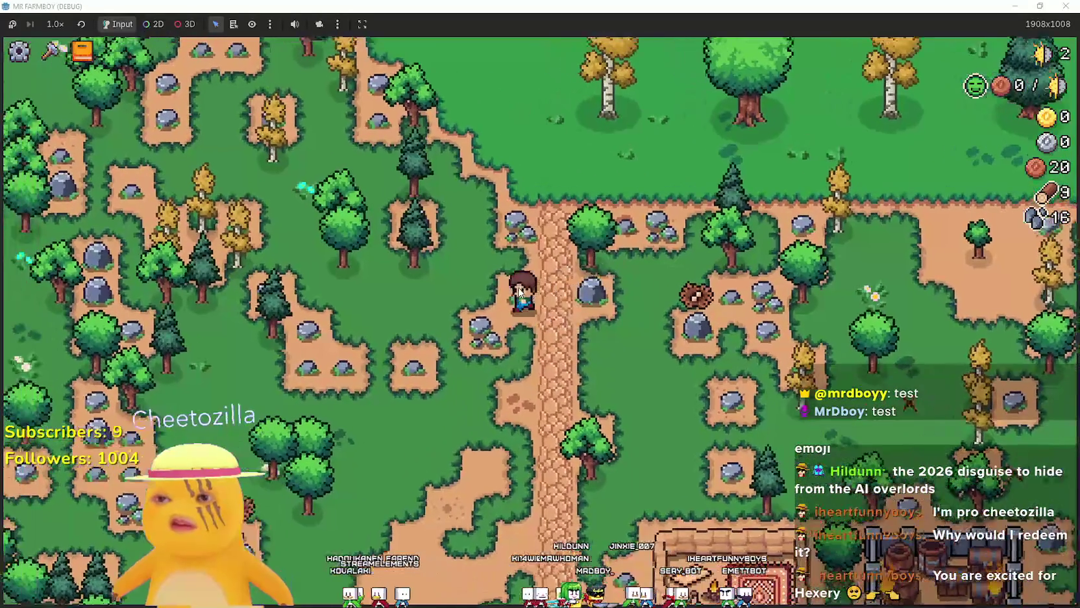
{"action": "key", "text": "s"}
{"action": "key", "text": "d"}
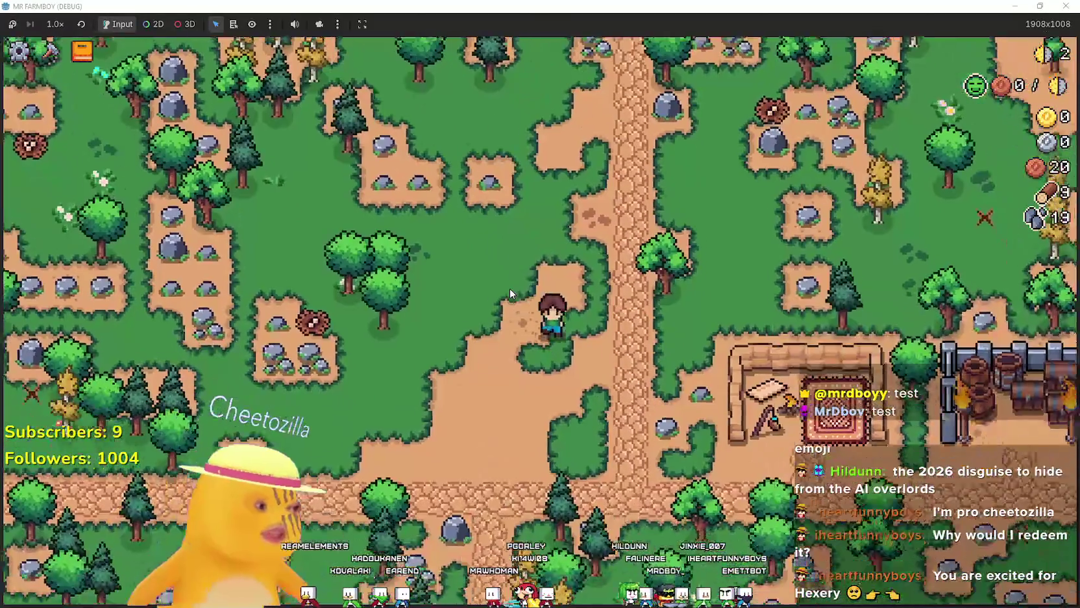
{"action": "key", "text": "s"}
{"action": "key", "text": "d"}
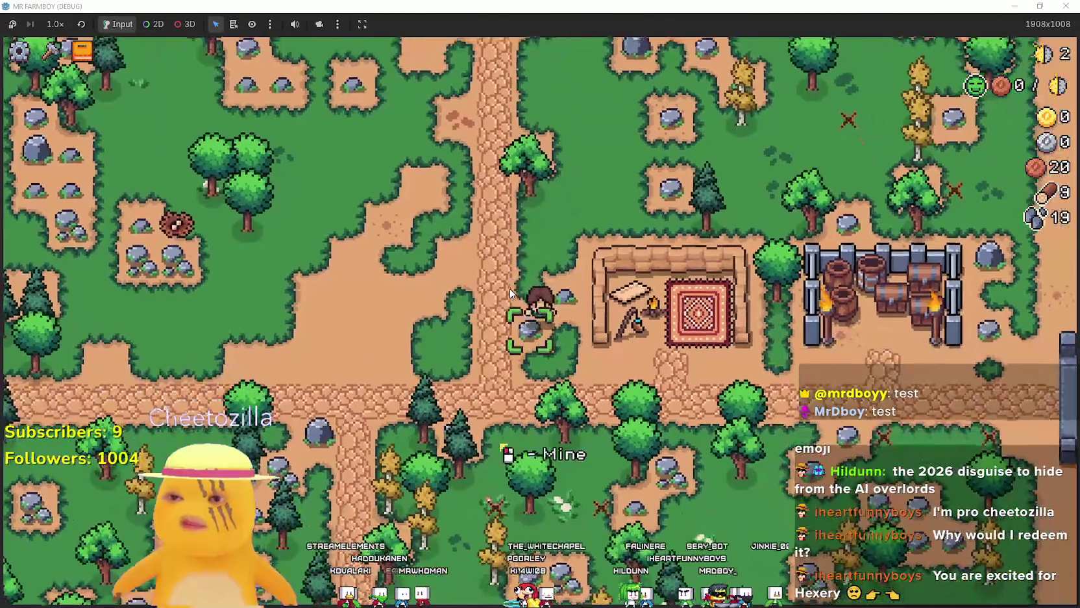
{"action": "left_click", "coordinate": [636, 355]}
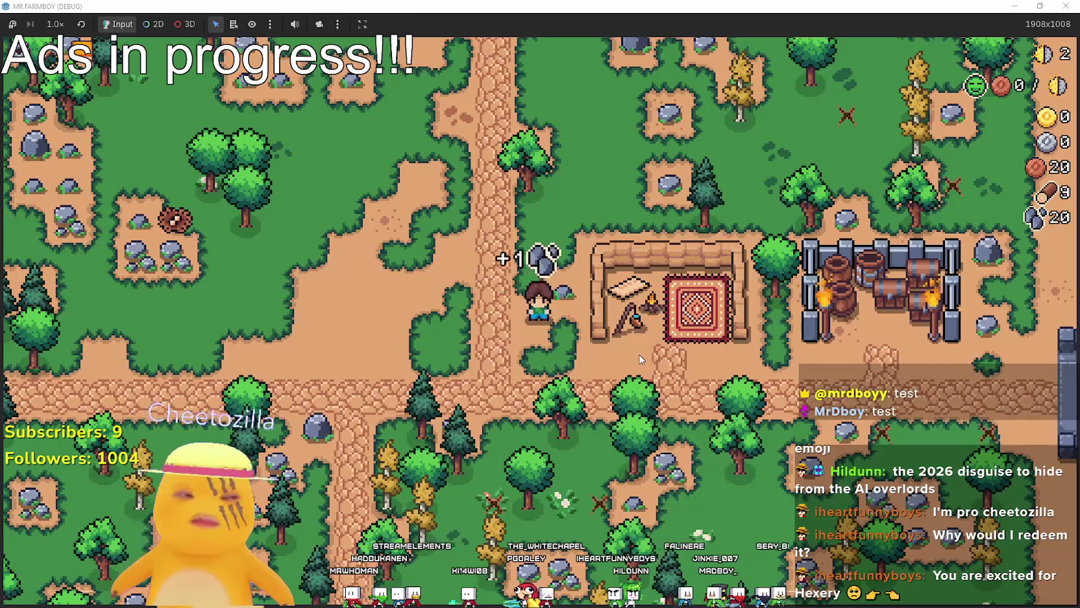
- Pick up a log, walk down past the trees, and chop the nearby tree
{"action": "key", "text": "w"}
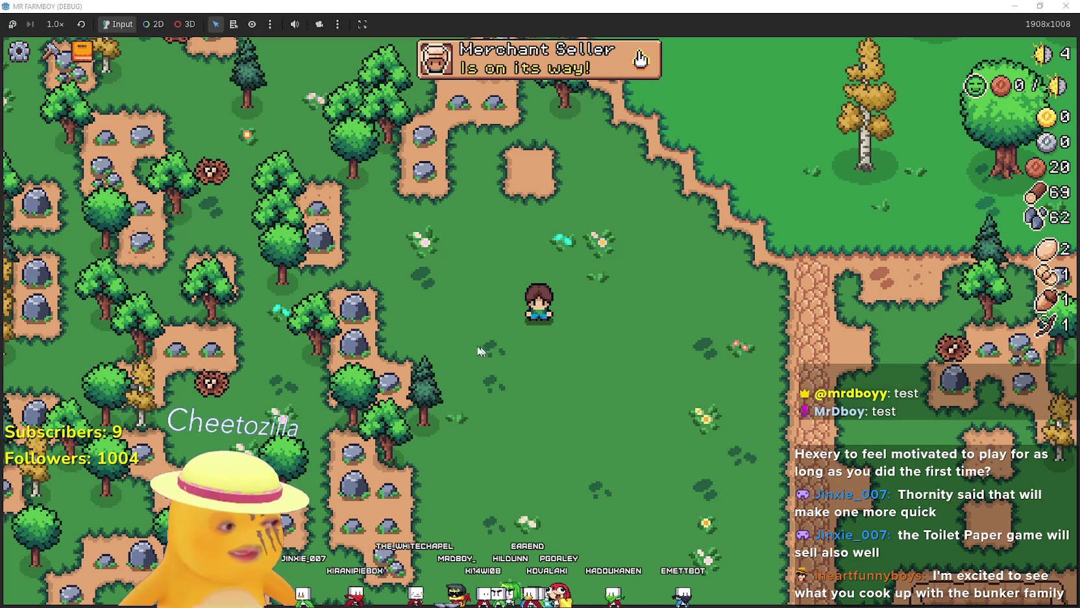
{"action": "key", "text": "a"}
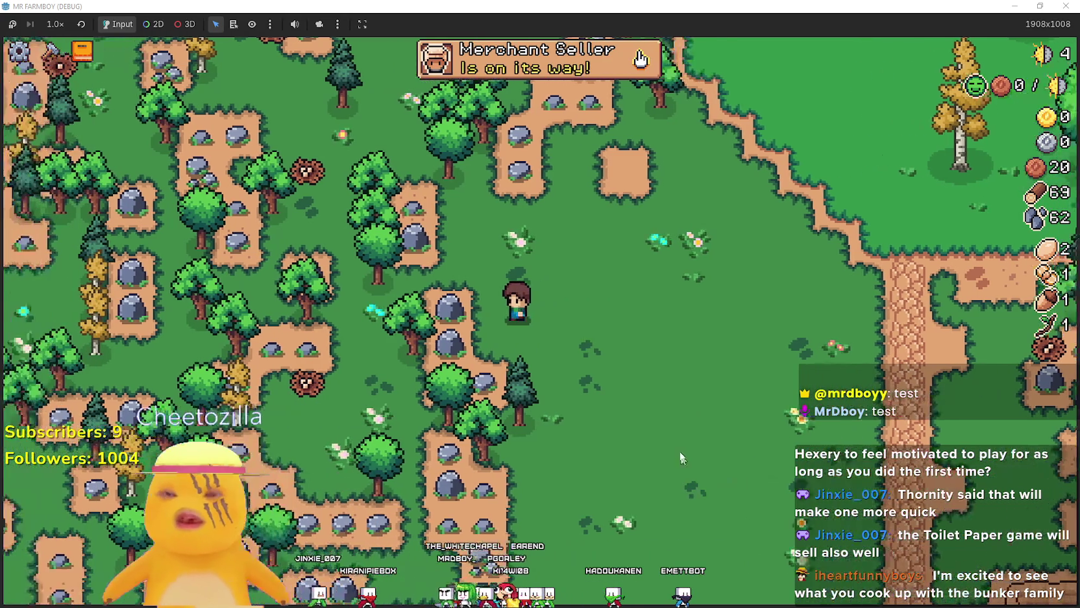
{"action": "key", "text": "s"}
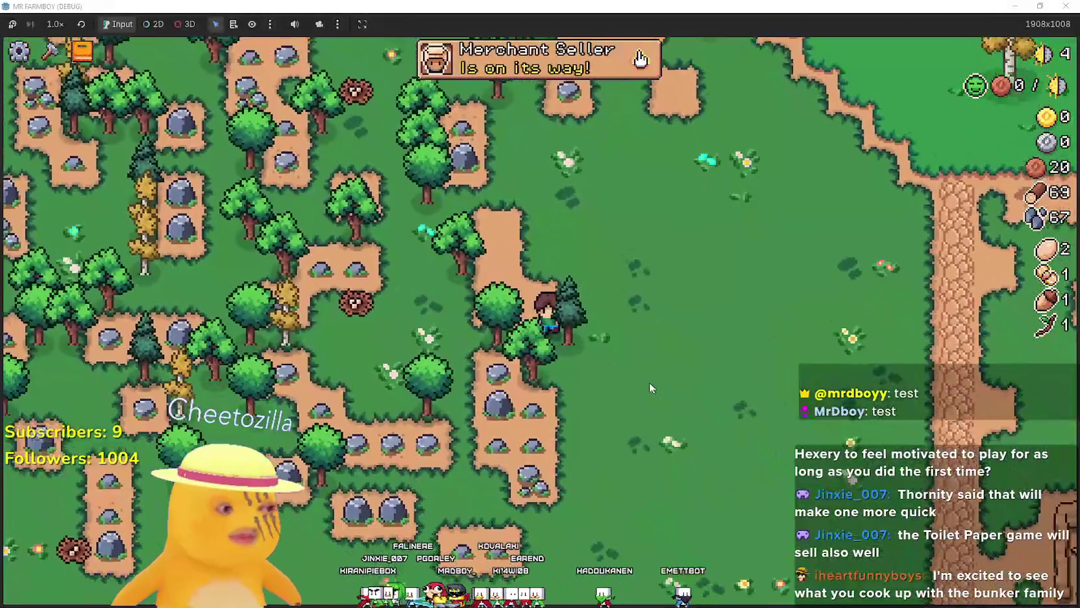
{"action": "key", "text": "s"}
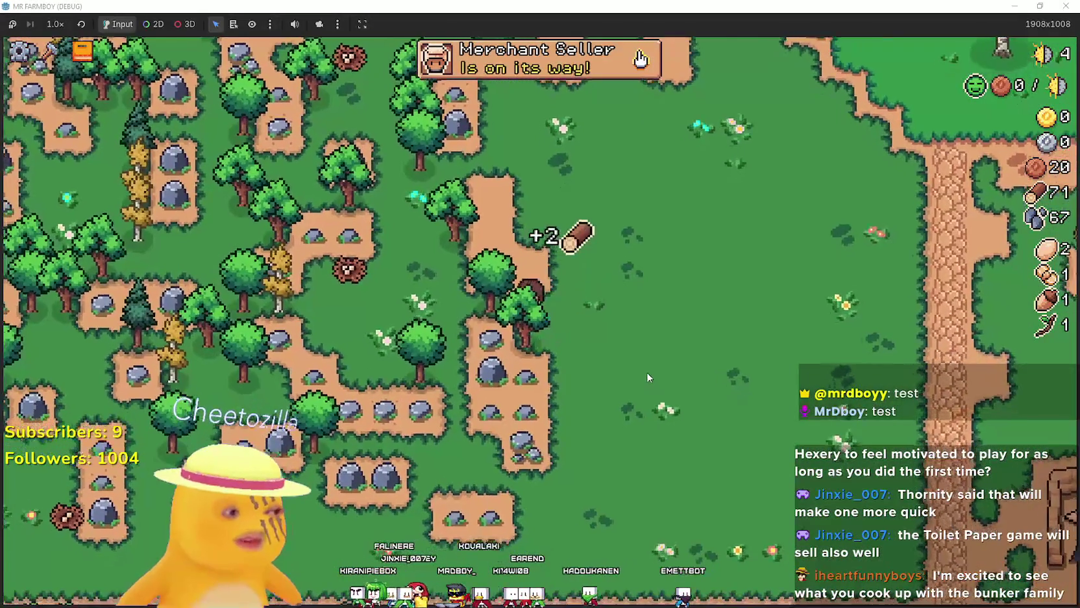
{"action": "left_click", "coordinate": [645, 368]}
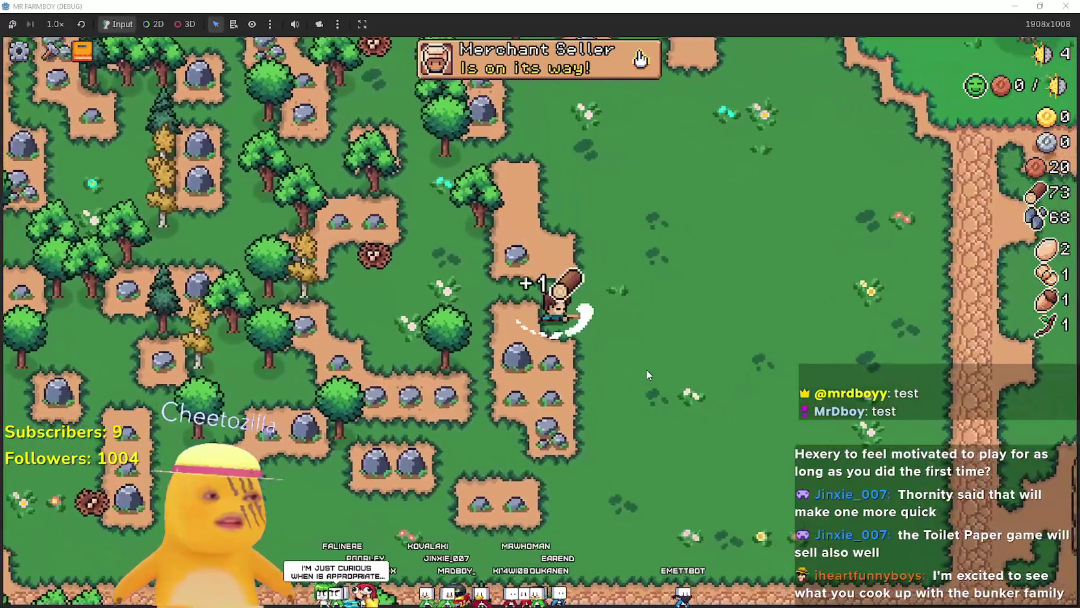
- Walk down-left and back up, mining nearby rocks and harvesting wood
{"action": "key", "text": "s"}
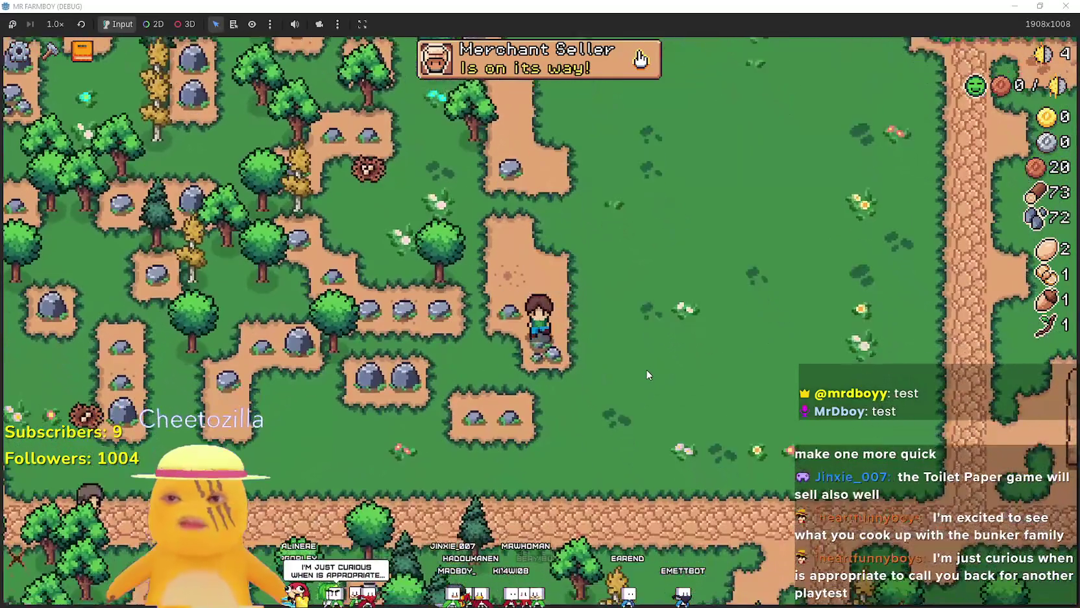
{"action": "key", "text": "s"}
{"action": "key", "text": "a"}
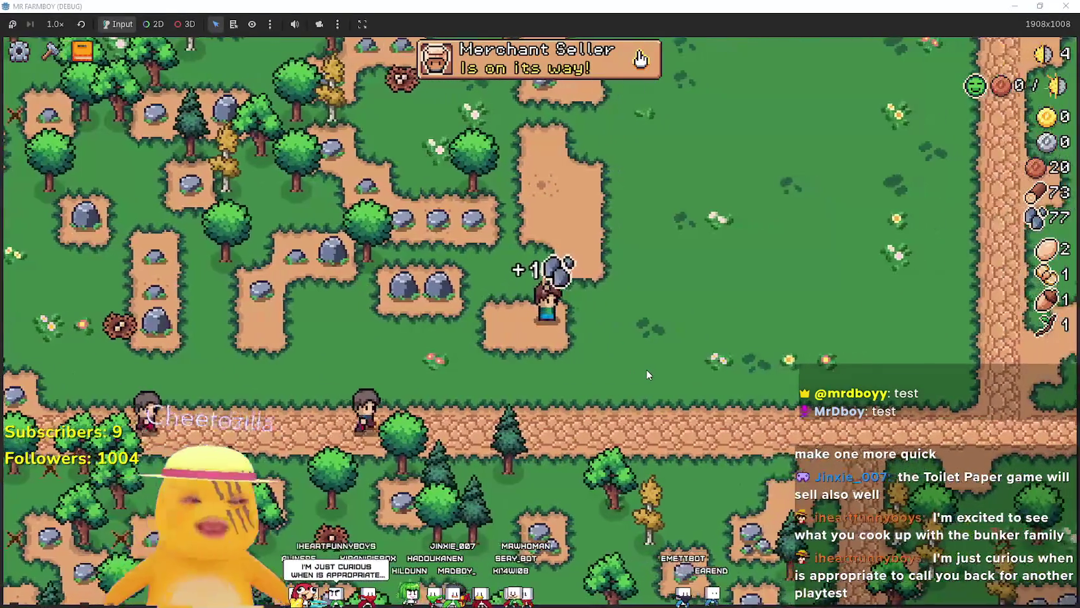
{"action": "key", "text": "d"}
{"action": "key", "text": "w"}
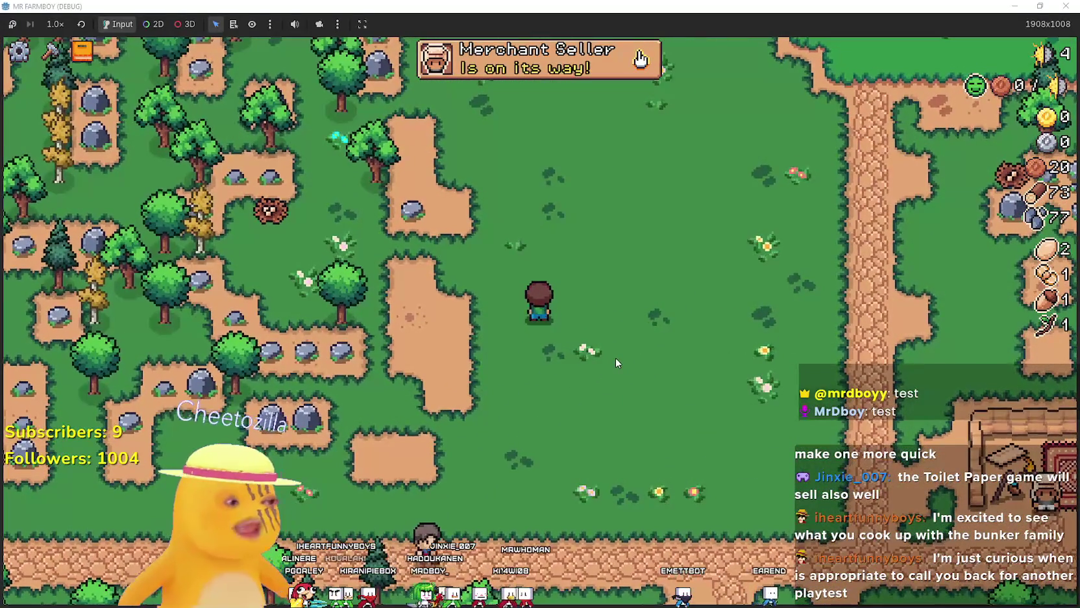
{"action": "key", "text": "w"}
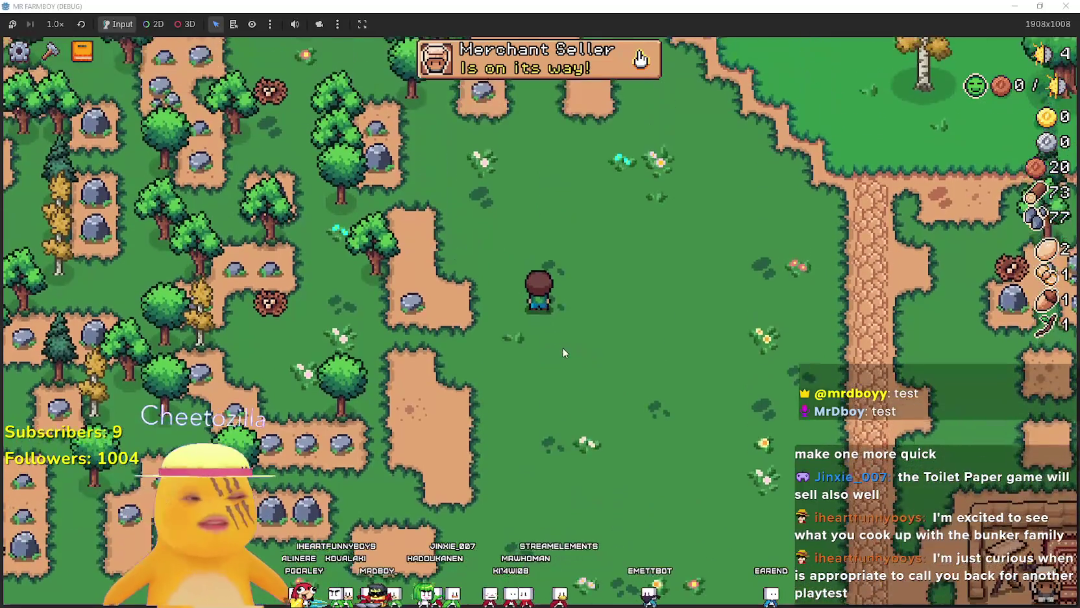
{"action": "key", "text": "a"}
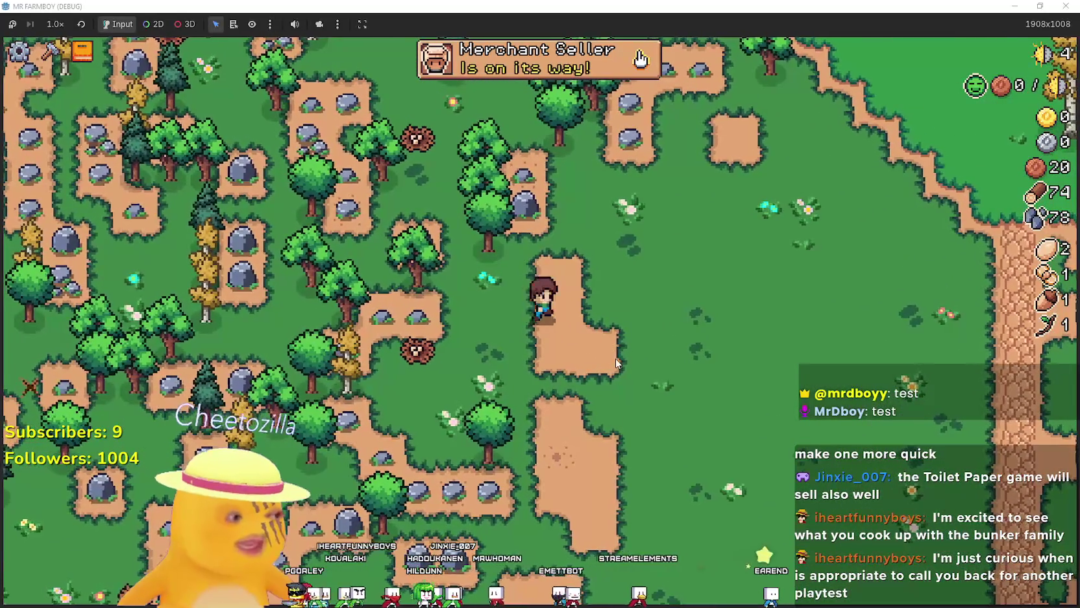
{"action": "key", "text": "d"}
{"action": "key", "text": "w"}
- Briefly open the crafting options, then mine both rocks on the dirt patch
{"action": "key", "text": "c"}
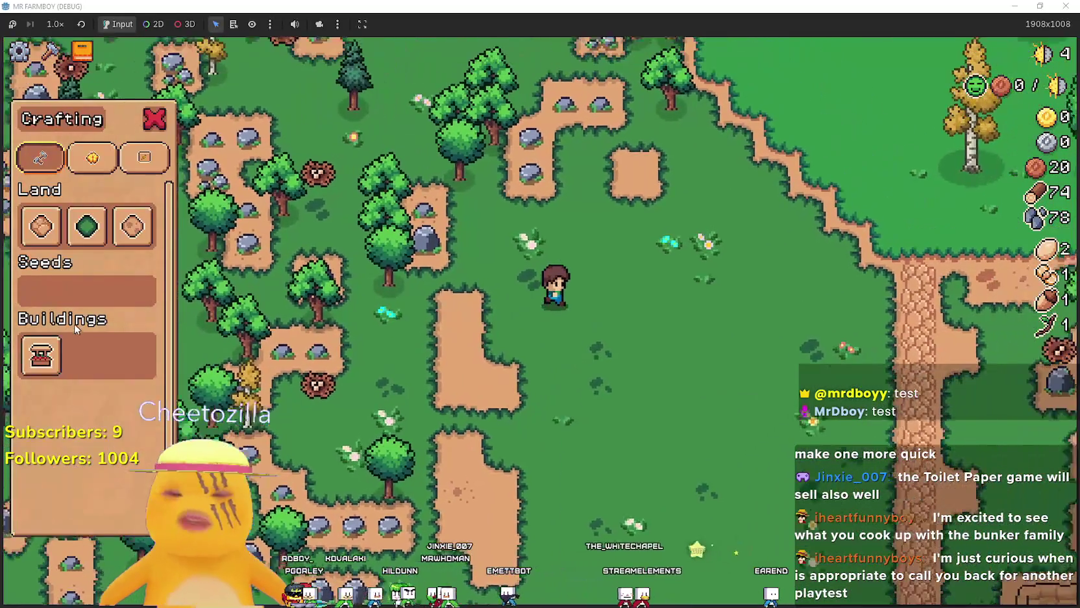
{"action": "key", "text": "w"}
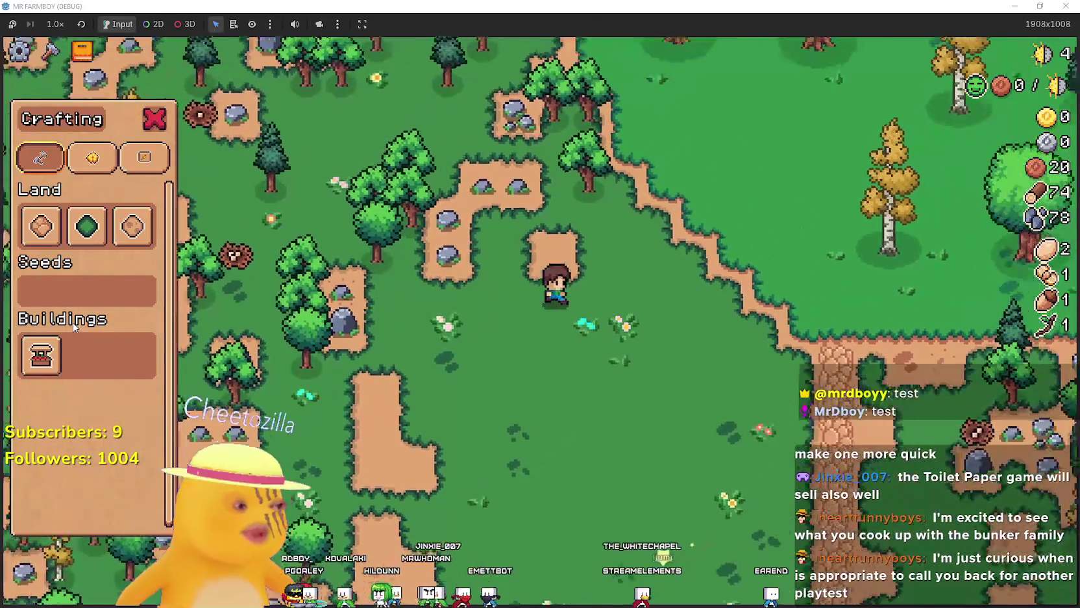
{"action": "key", "text": "c"}
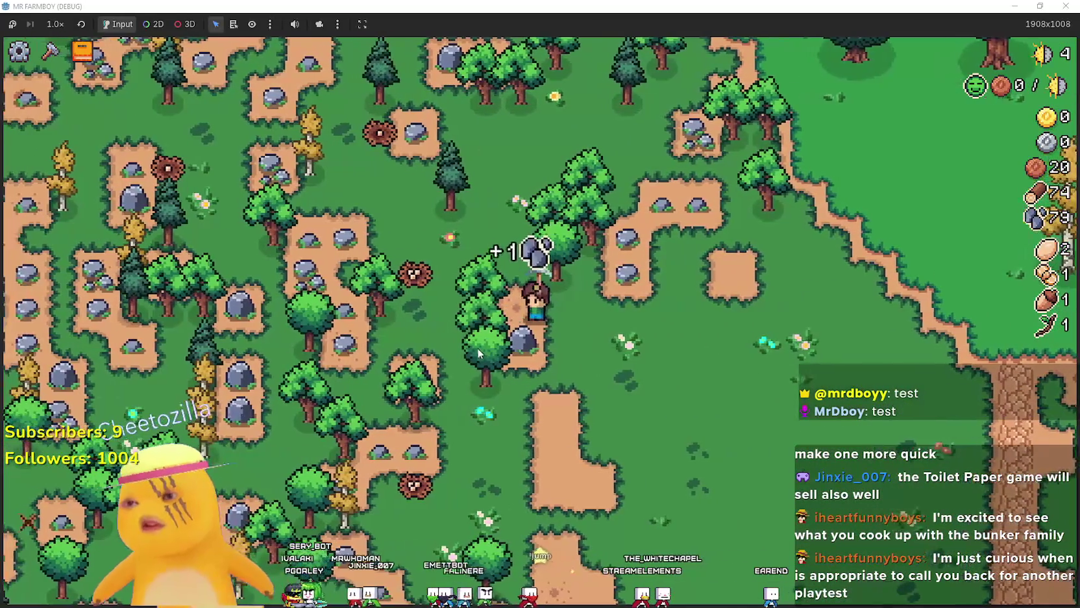
{"action": "left_click", "coordinate": [476, 345]}
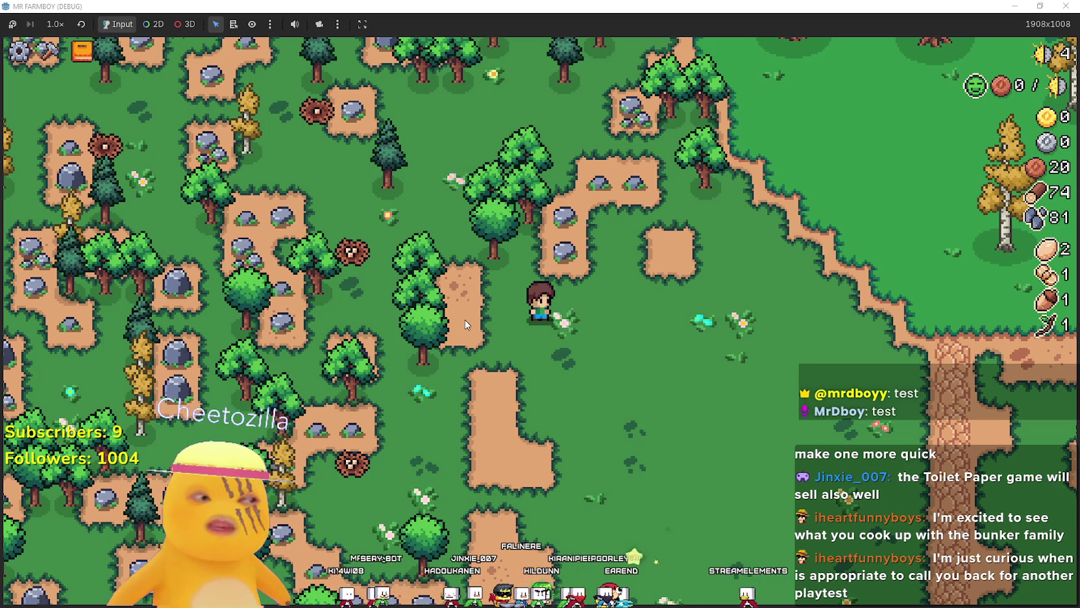
- Roam up and down the map, mining more rocks and collecting wood
{"action": "key", "text": "d"}
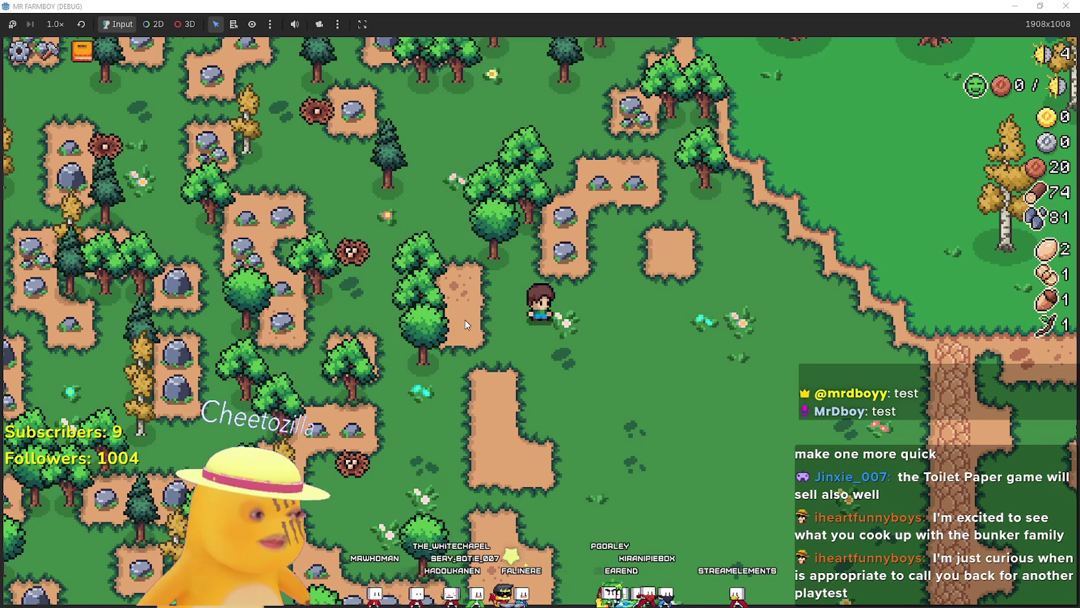
{"action": "key", "text": "w"}
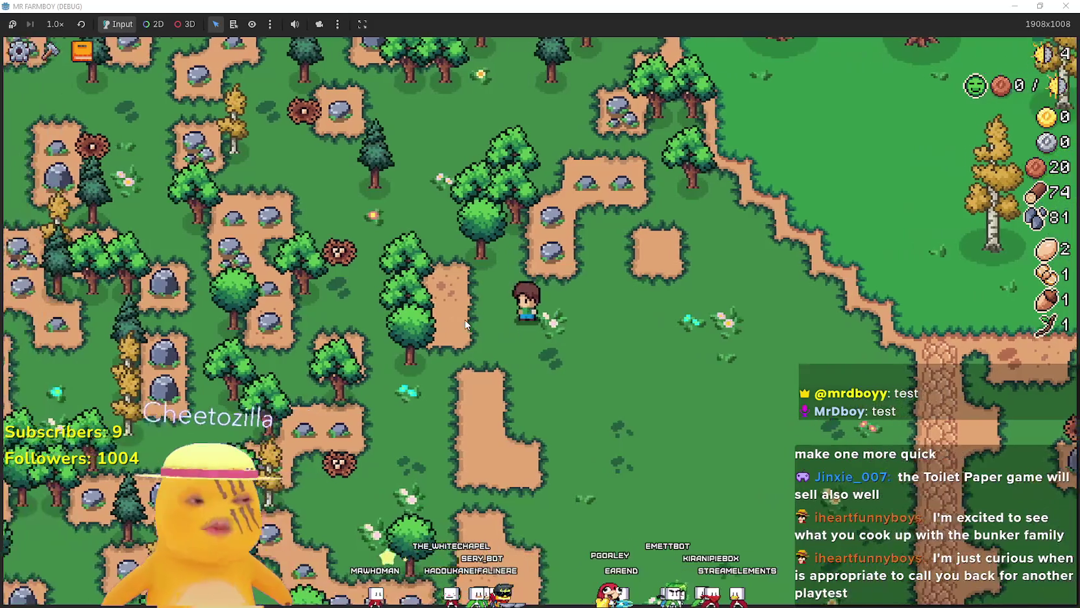
{"action": "key", "text": "w"}
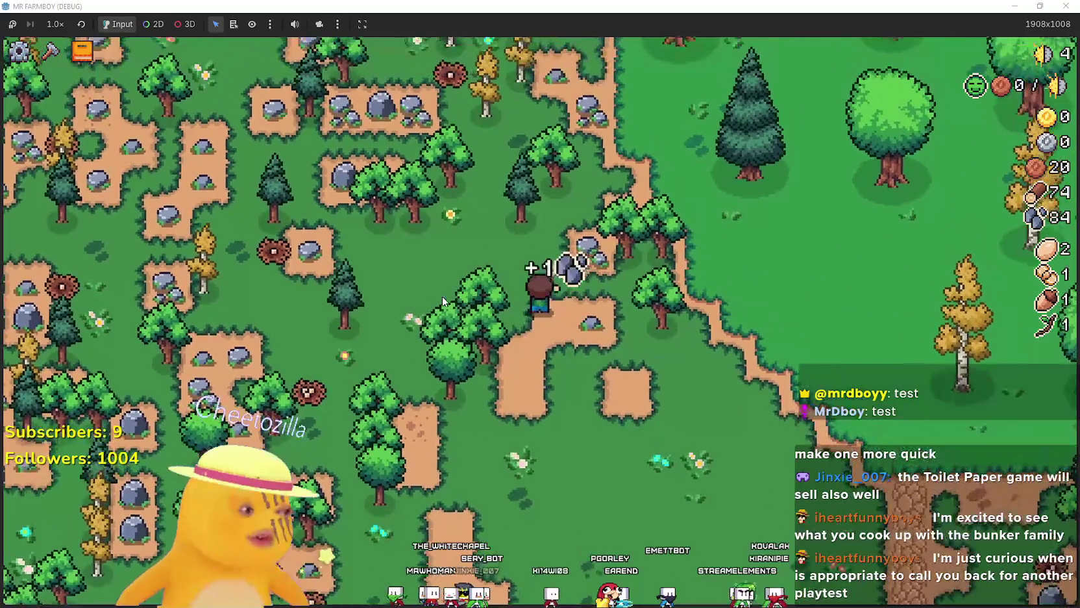
{"action": "key", "text": "d"}
{"action": "key", "text": "w"}
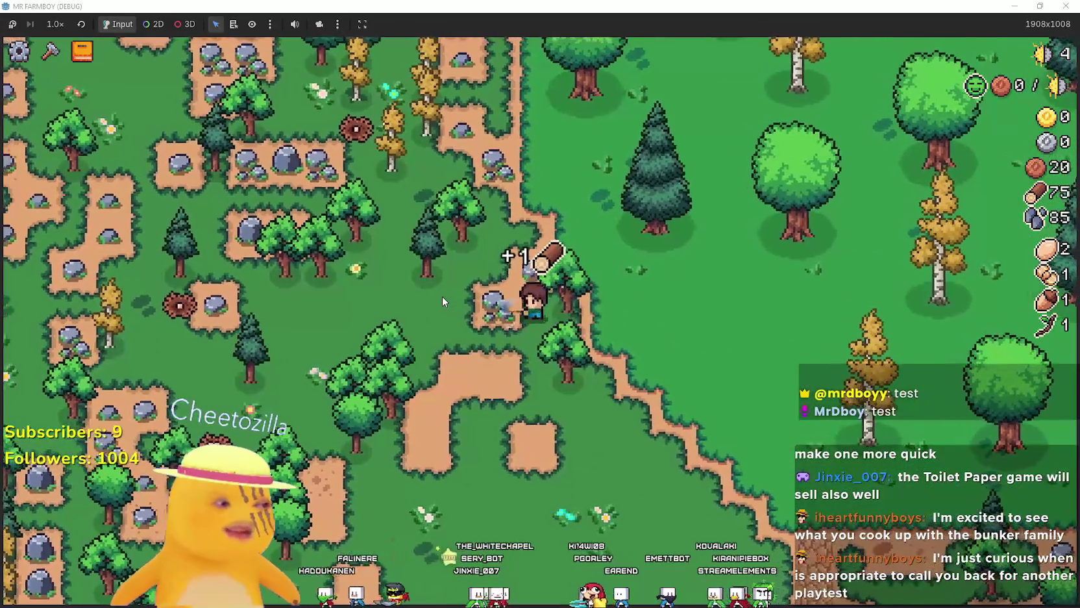
{"action": "key", "text": "s"}
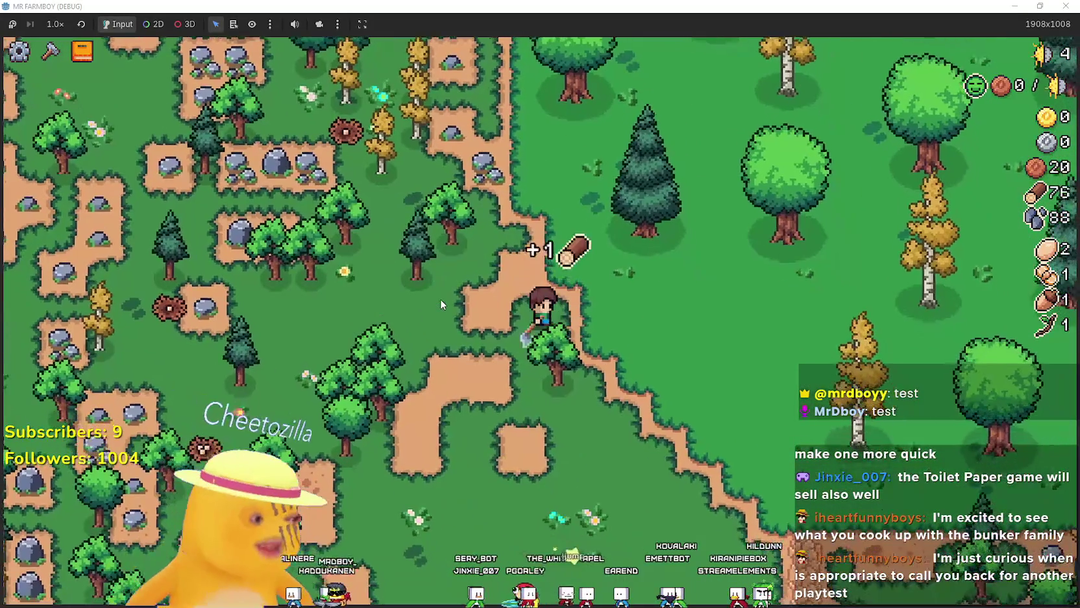
{"action": "key", "text": "w"}
{"action": "key", "text": "a"}
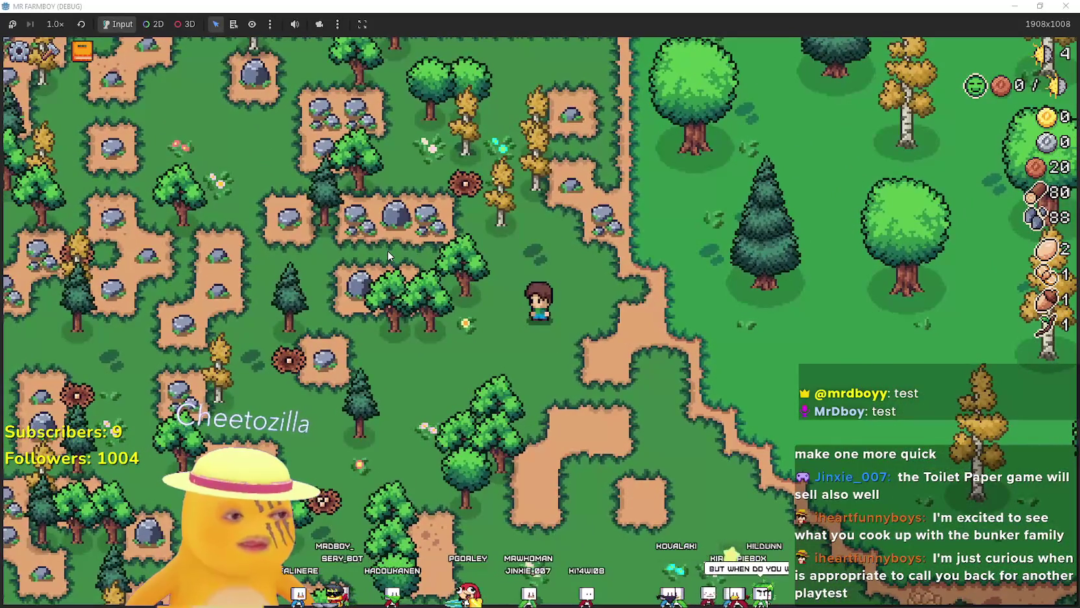
{"action": "key", "text": "w"}
{"action": "key", "text": "d"}
{"action": "key", "text": "s"}
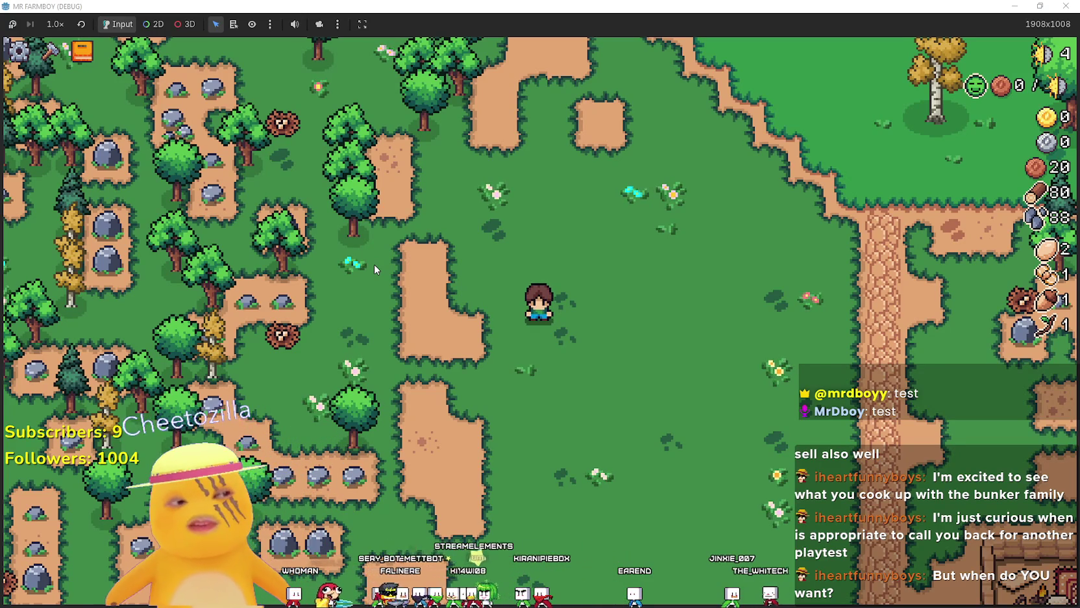
- Walk the farmer onto the L-shaped dirt patch and down to the right
{"action": "key", "text": "a"}
{"action": "key", "text": "d"}
{"action": "key", "text": "w"}
{"action": "key", "text": "d"}
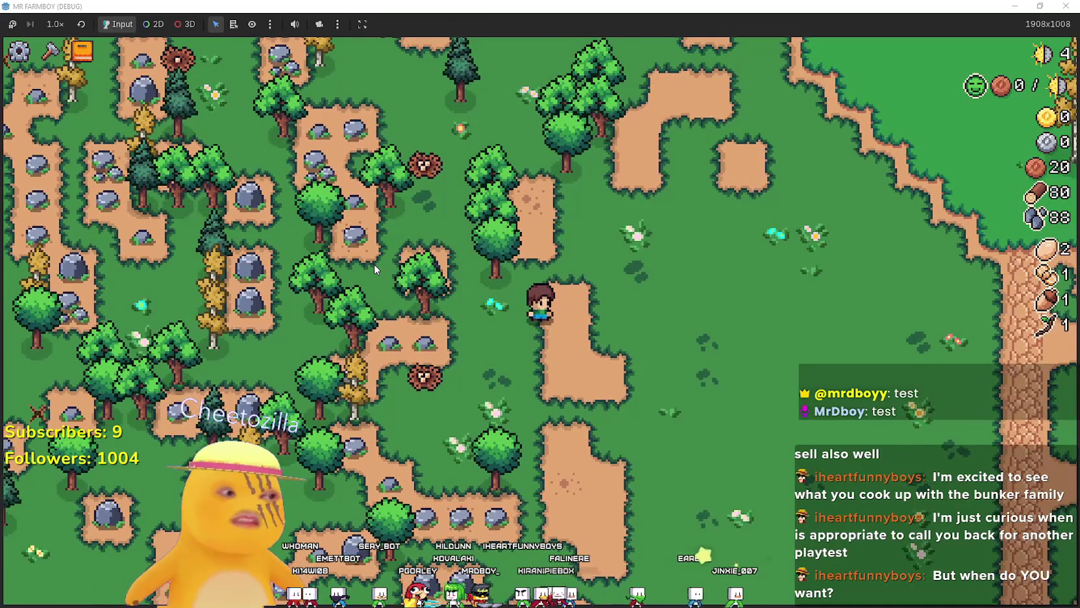
{"action": "key", "text": "w"}
{"action": "key", "text": "d"}
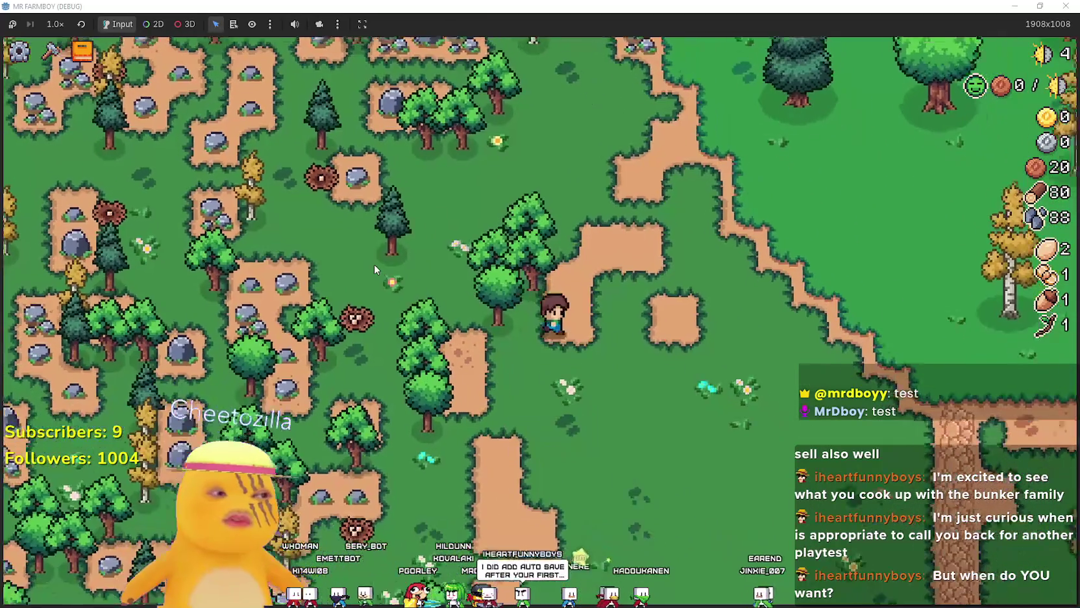
{"action": "key", "text": "s"}
{"action": "key", "text": "d"}
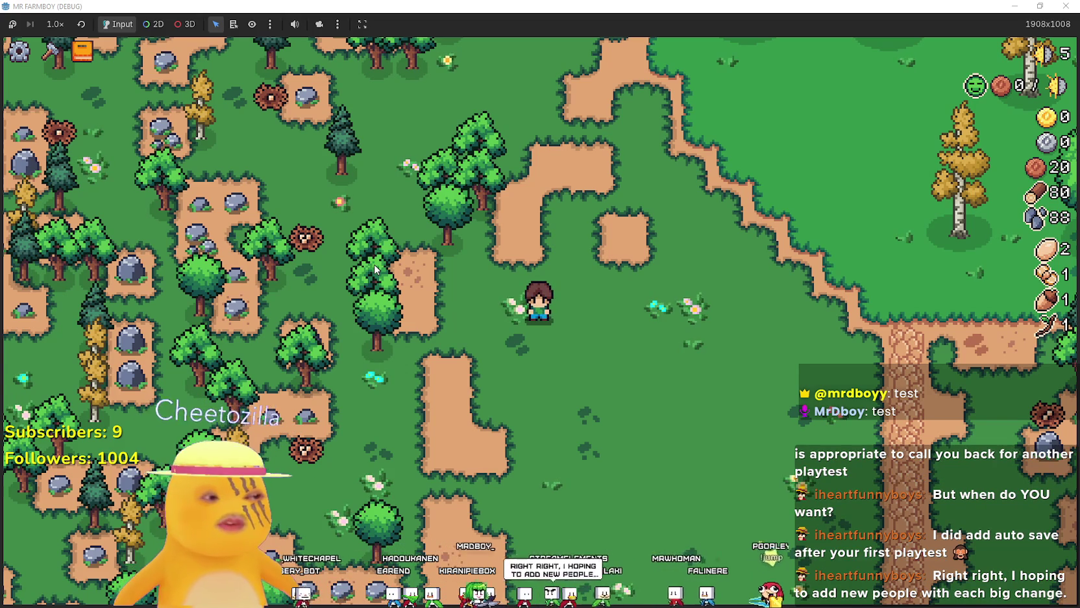
- Gather wood and eggs, chop a tree until wood reaches 88, then open the Crafting panel
{"action": "key", "text": "a"}
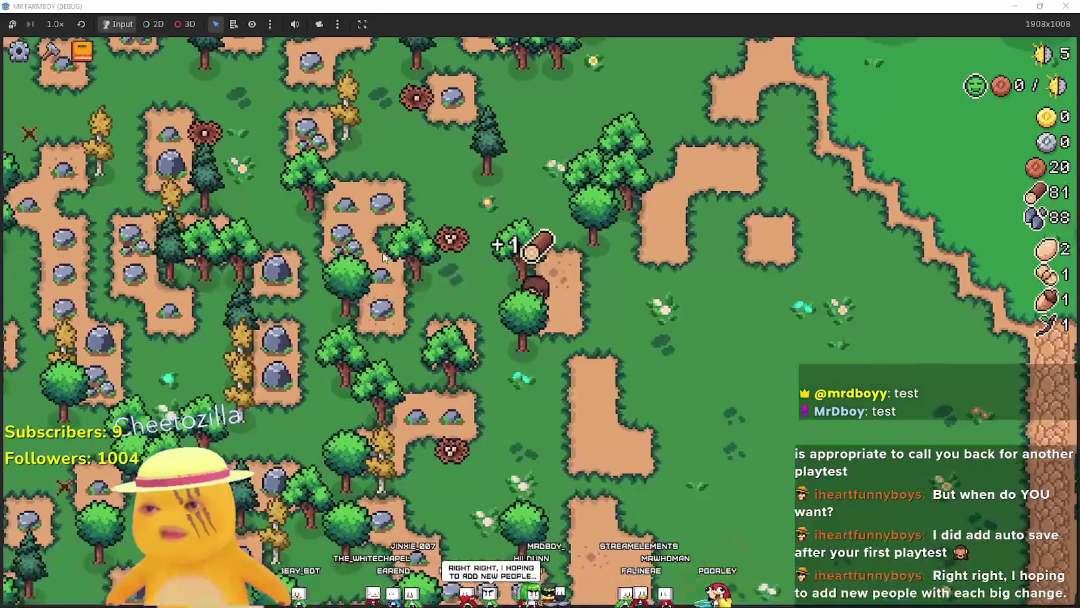
{"action": "key", "text": "a"}
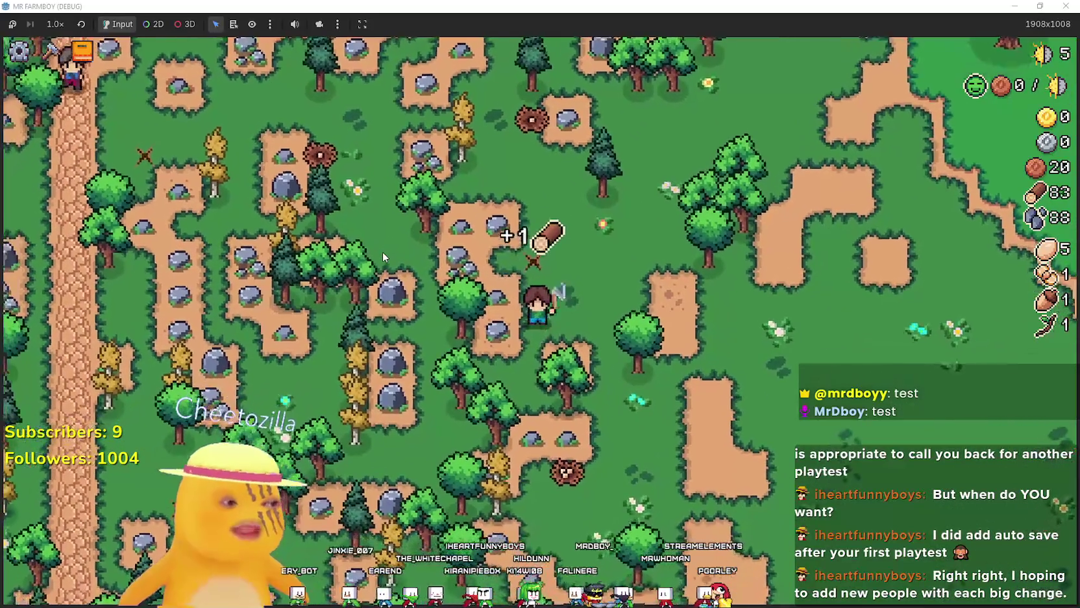
{"action": "key", "text": "d"}
{"action": "key", "text": "s"}
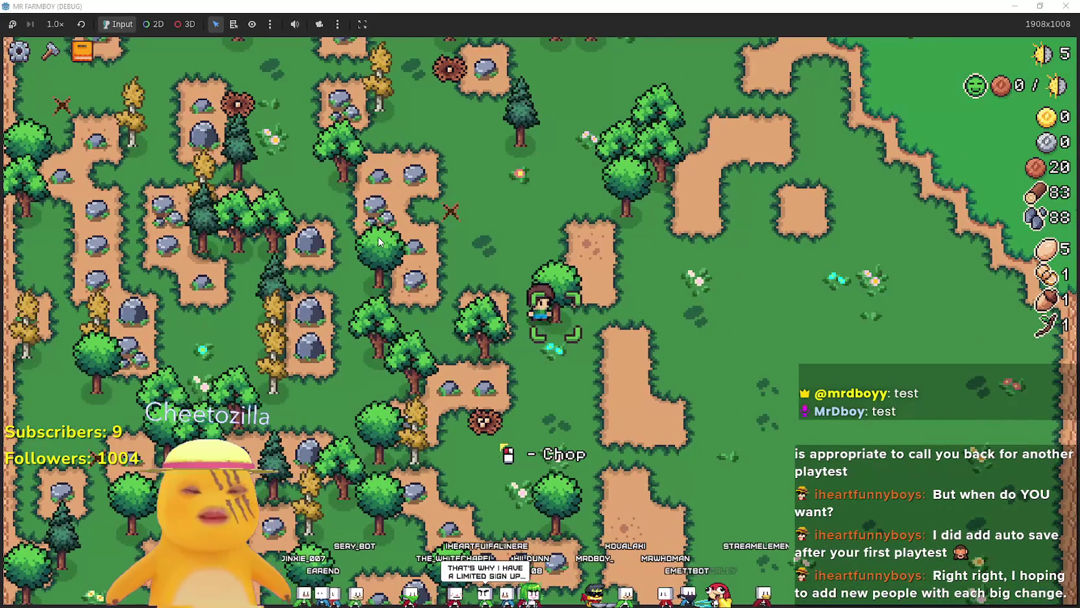
{"action": "left_click", "coordinate": [378, 242]}
{"action": "key", "text": "w"}
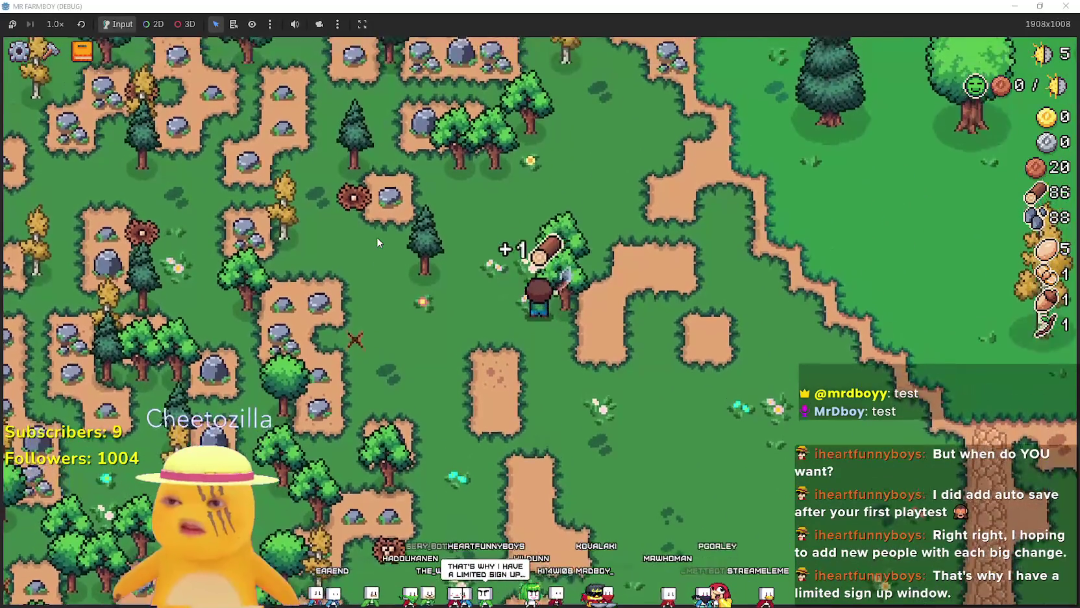
{"action": "left_click", "coordinate": [377, 242]}
{"action": "key", "text": "d"}
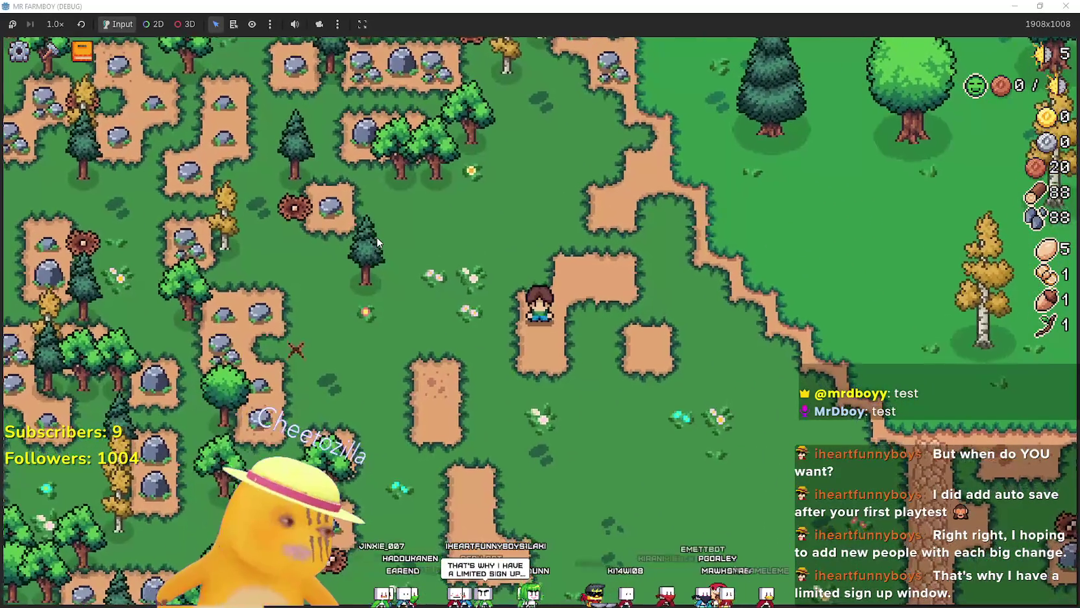
{"action": "key", "text": "s"}
{"action": "key", "text": "c"}
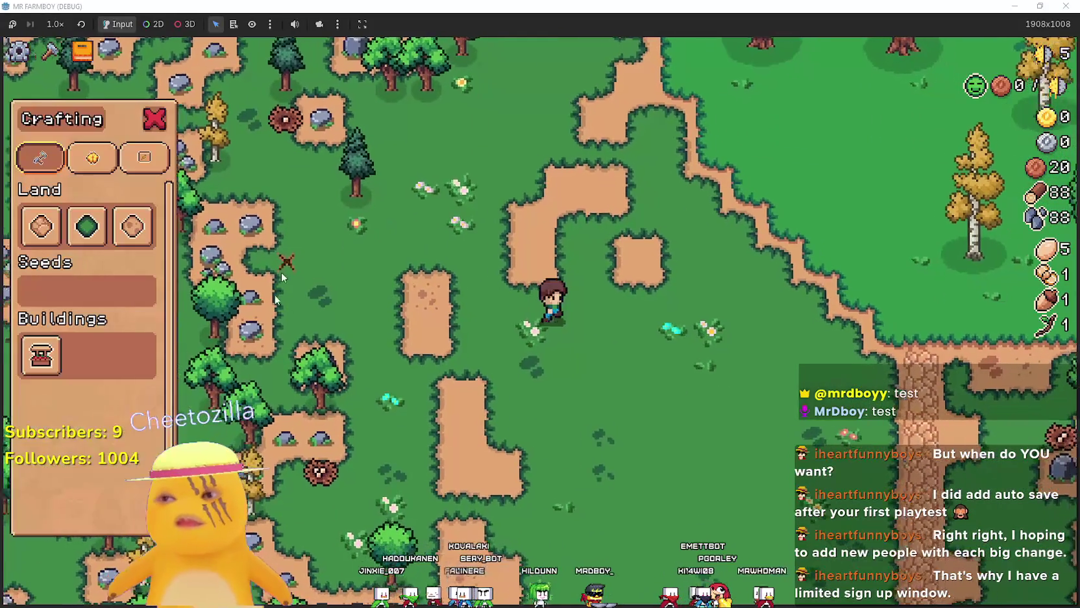
{"action": "left_click", "coordinate": [87, 226]}
{"action": "key", "text": "w"}
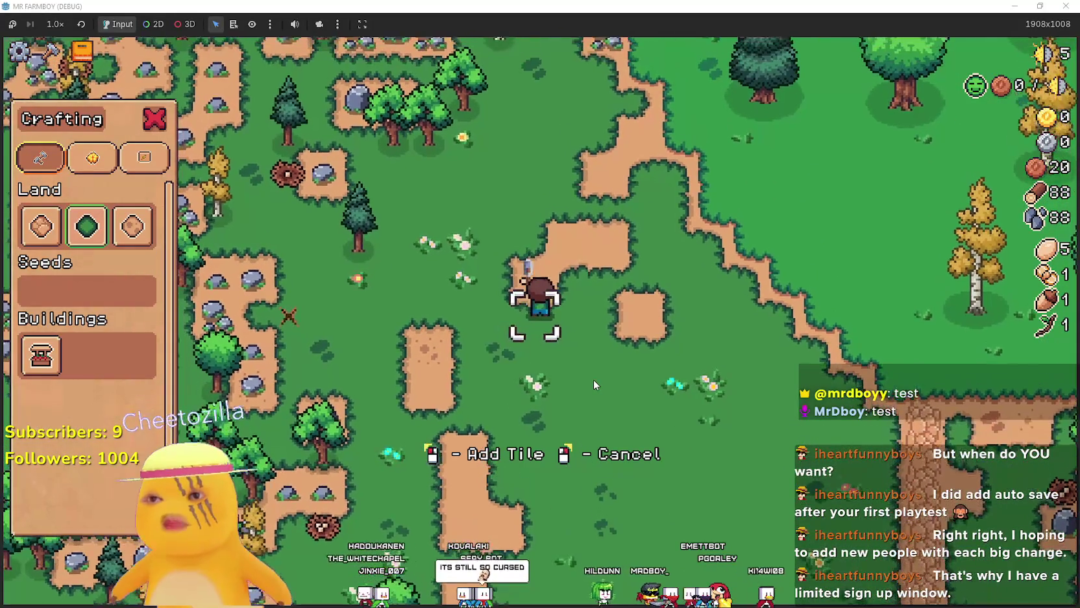
{"action": "key", "text": "d"}
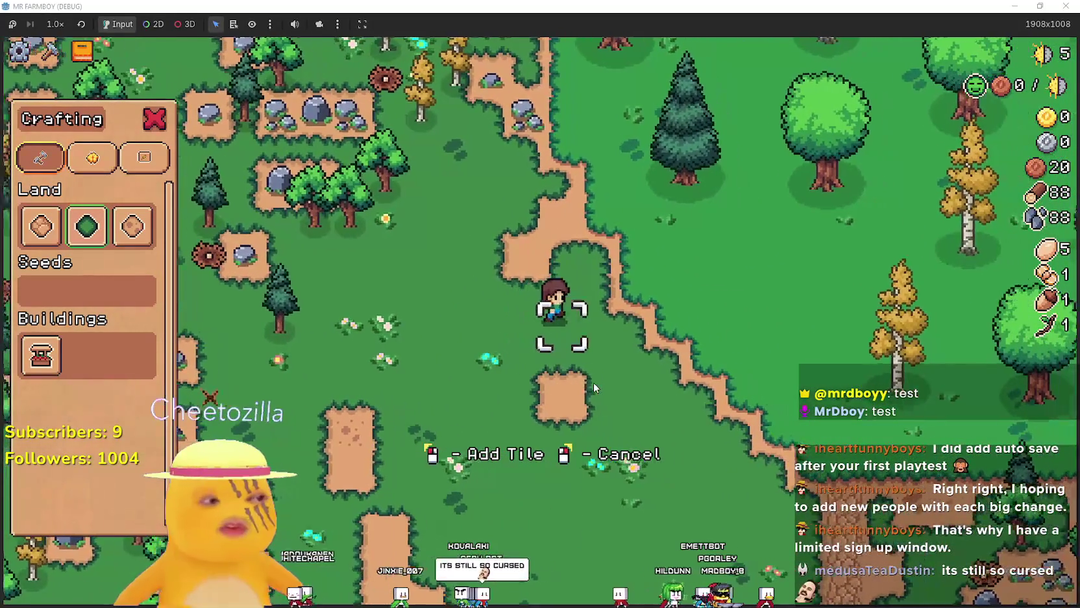
{"action": "key", "text": "w"}
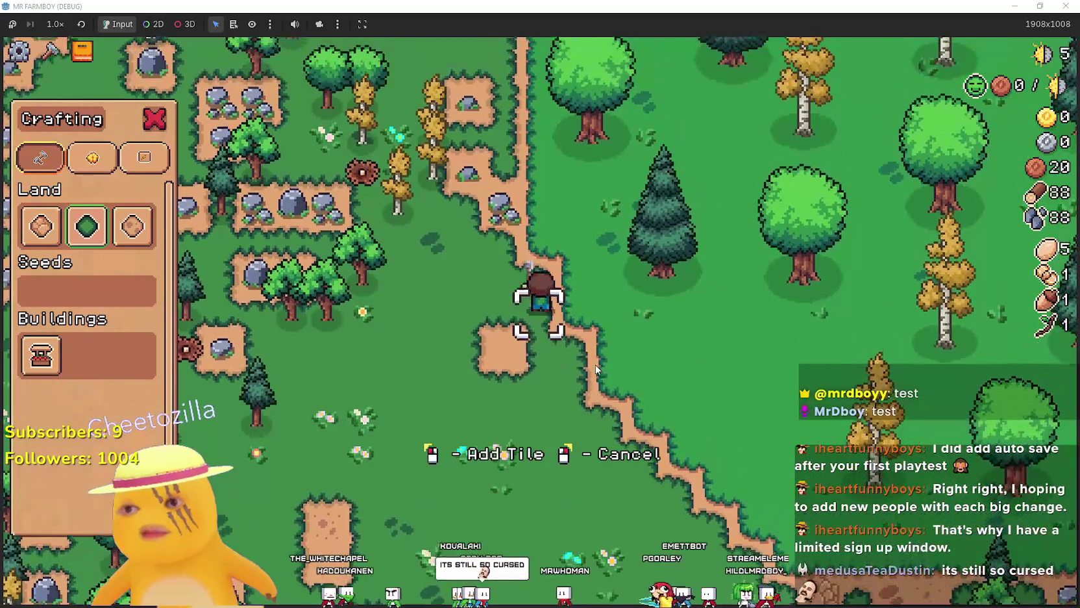
{"action": "key", "text": "s"}
{"action": "key", "text": "a"}
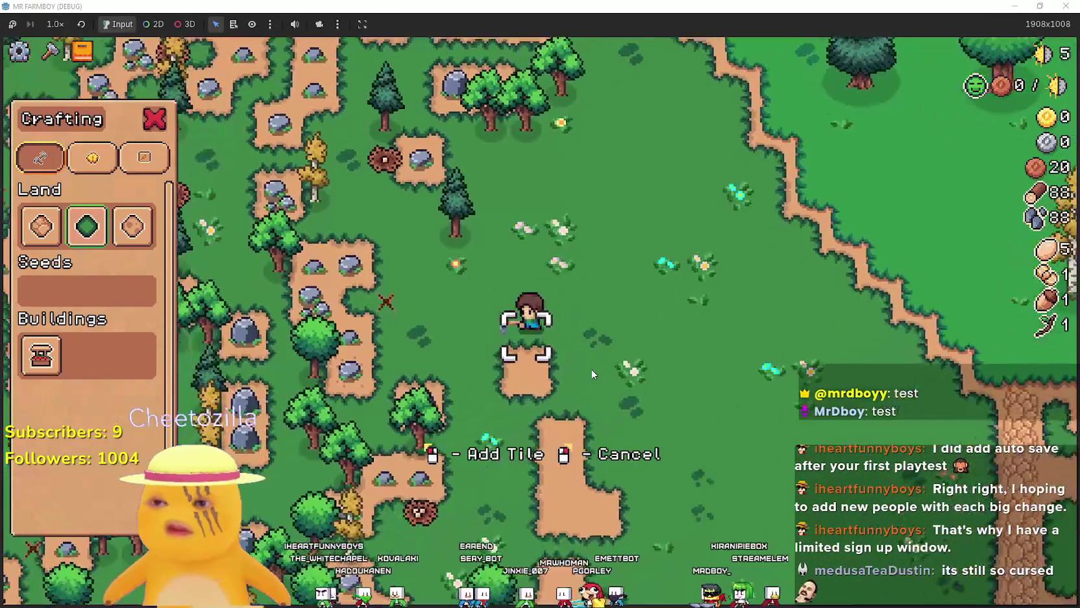
{"action": "key", "text": "s"}
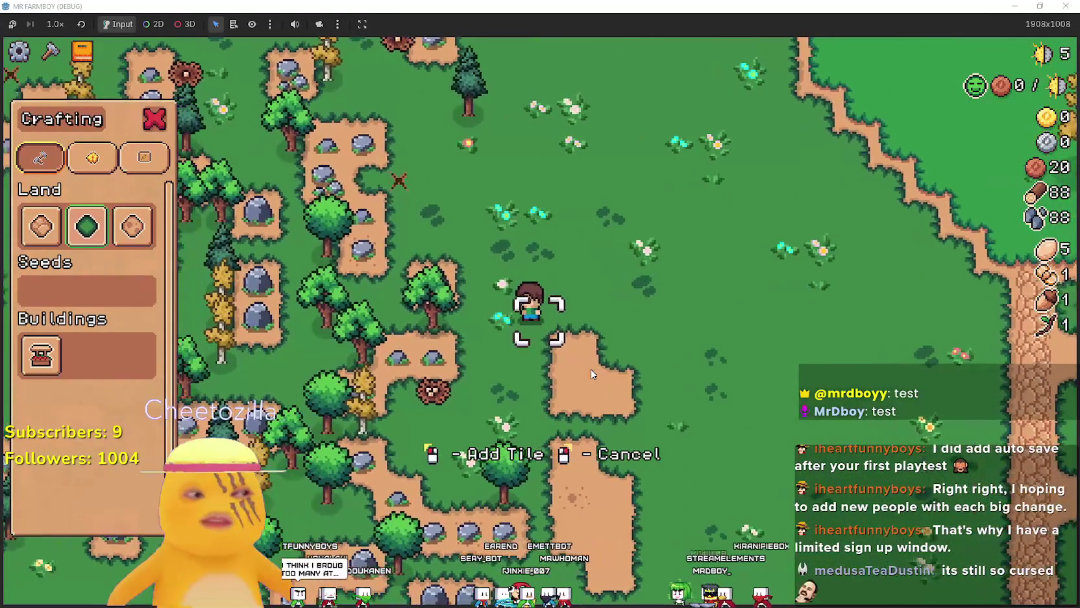
{"action": "key", "text": "s"}
{"action": "key", "text": "d"}
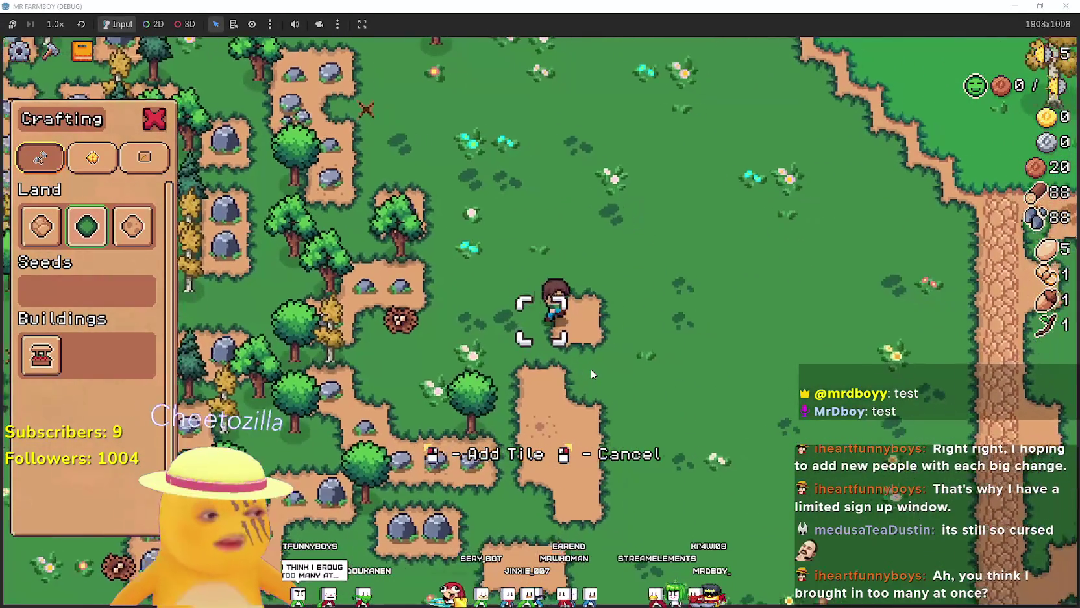
{"action": "key", "text": "d"}
{"action": "right_click", "coordinate": [591, 369]}
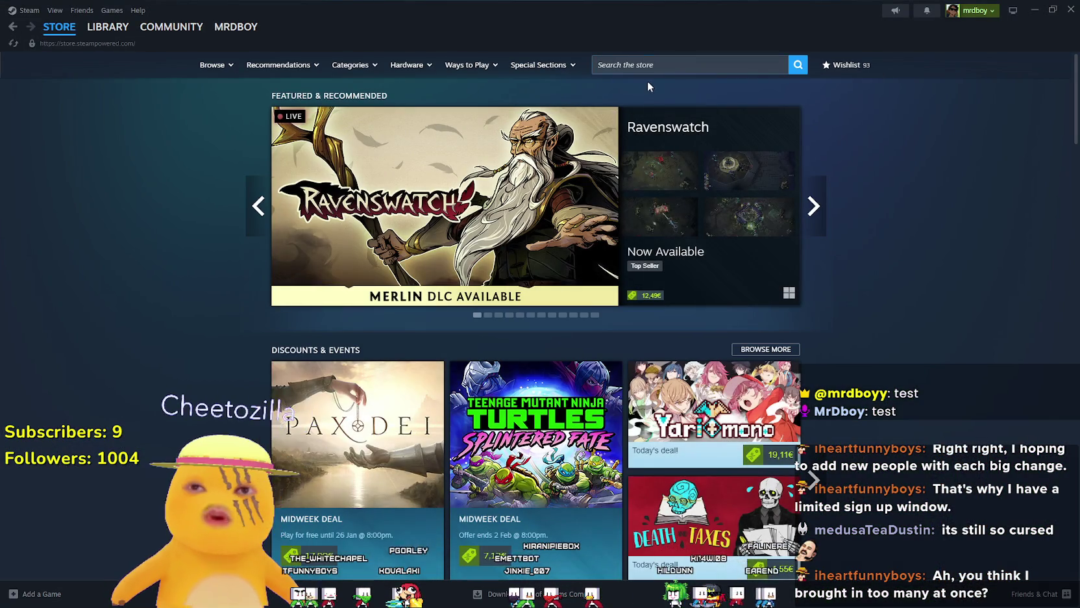
- Search the Steam store for 'MR FARMBO' and open the MR FARMBOY store page
{"action": "left_click", "coordinate": [659, 73]}
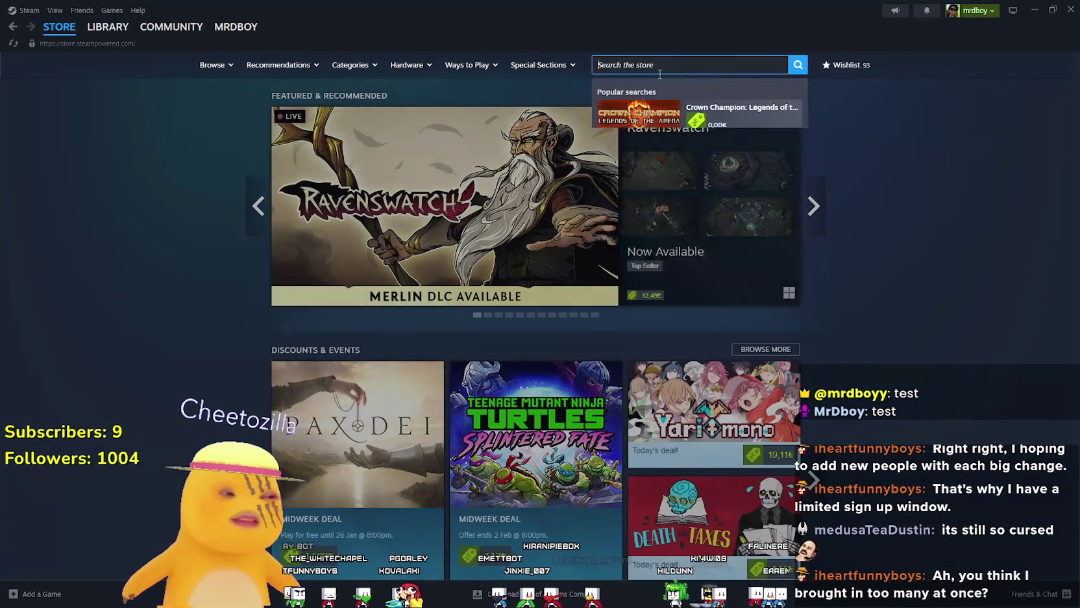
{"action": "type", "text": "MR FARMBO"}
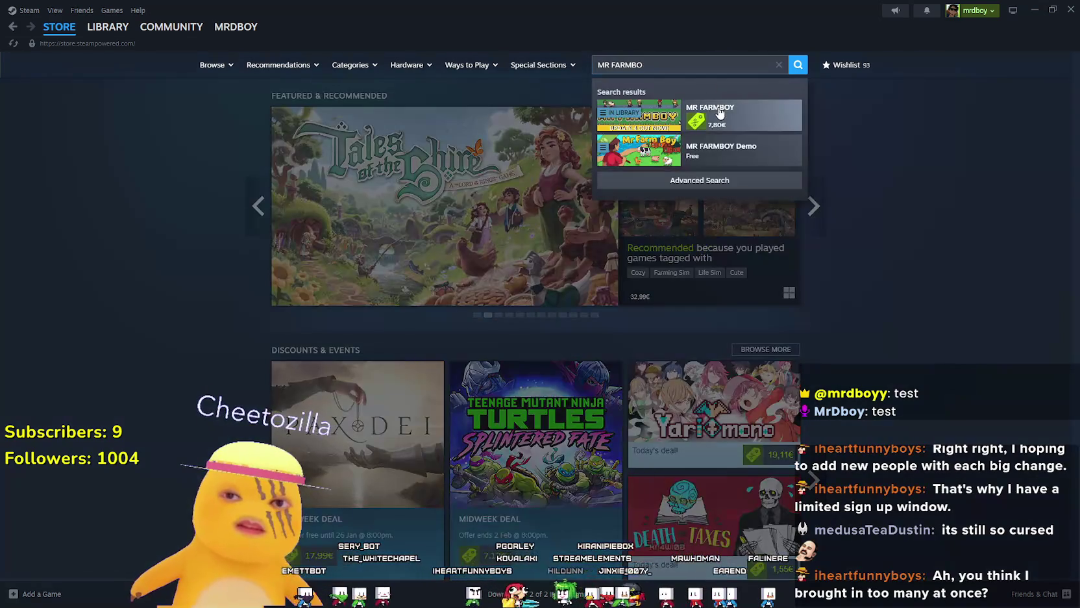
{"action": "left_click", "coordinate": [701, 114]}
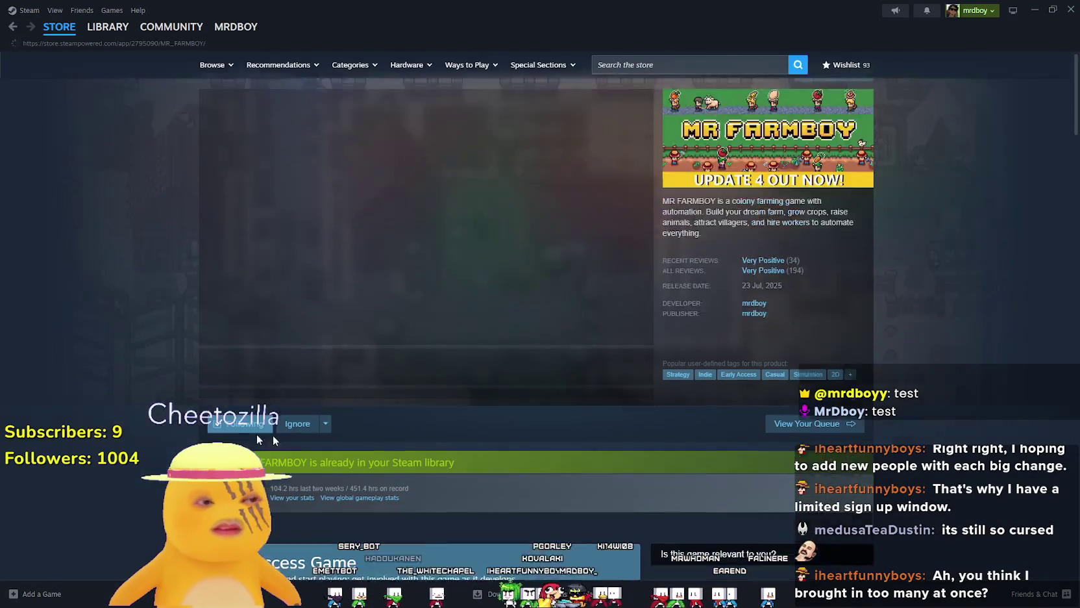
- Browse the page and its fourth gallery screenshot, return to the store front, and close Steam
{"action": "scroll", "coordinate": [286, 441], "scroll_direction": "down", "scroll_amount": 6}
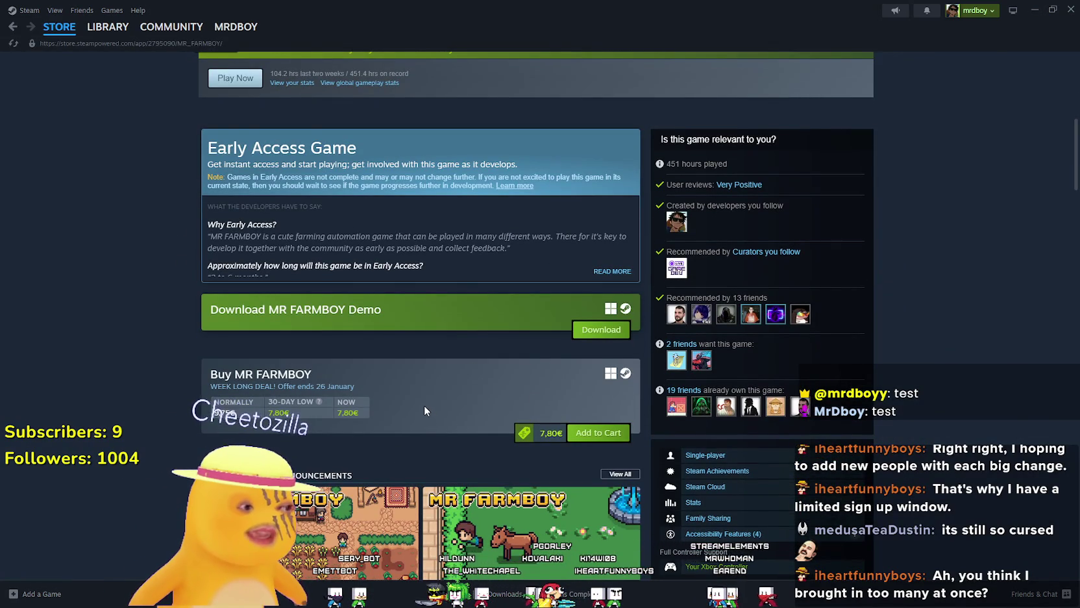
{"action": "scroll", "coordinate": [425, 406], "scroll_direction": "up", "scroll_amount": 6}
{"action": "left_click", "coordinate": [448, 409]}
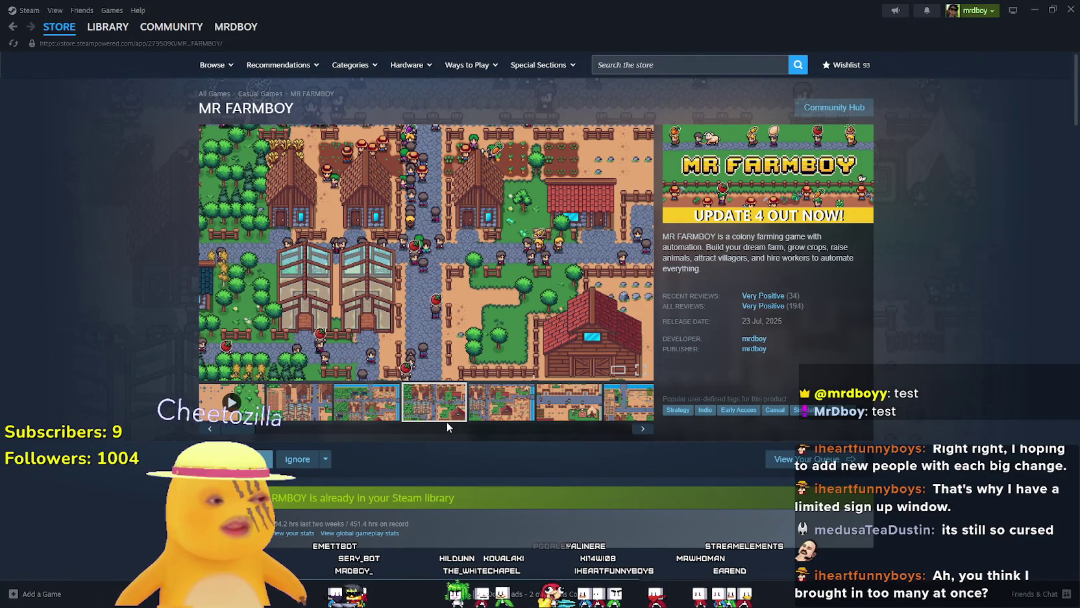
{"action": "left_click", "coordinate": [61, 30]}
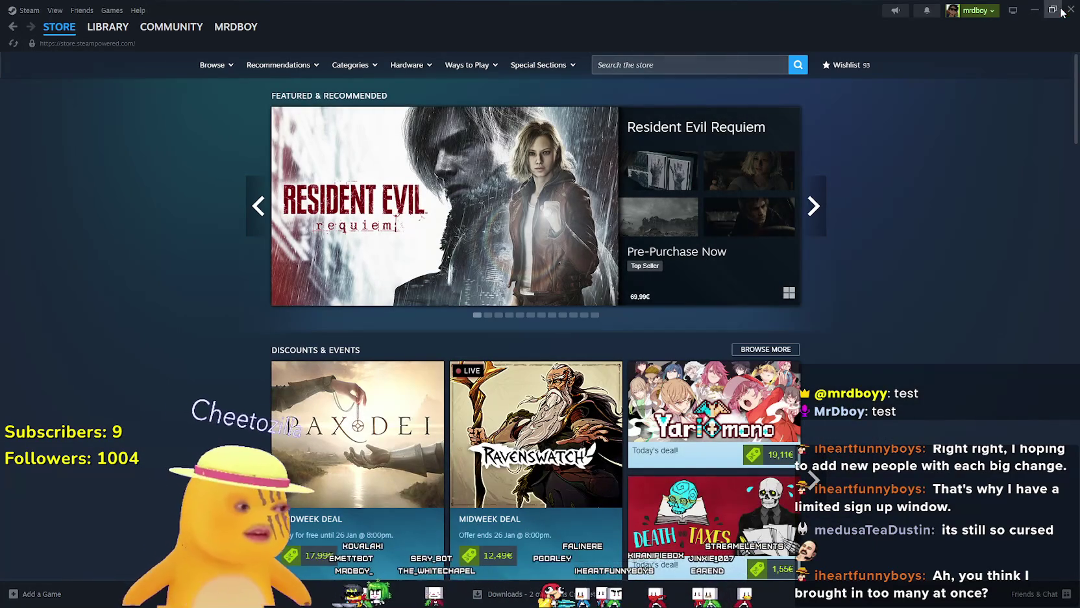
{"action": "left_click", "coordinate": [1071, 9]}
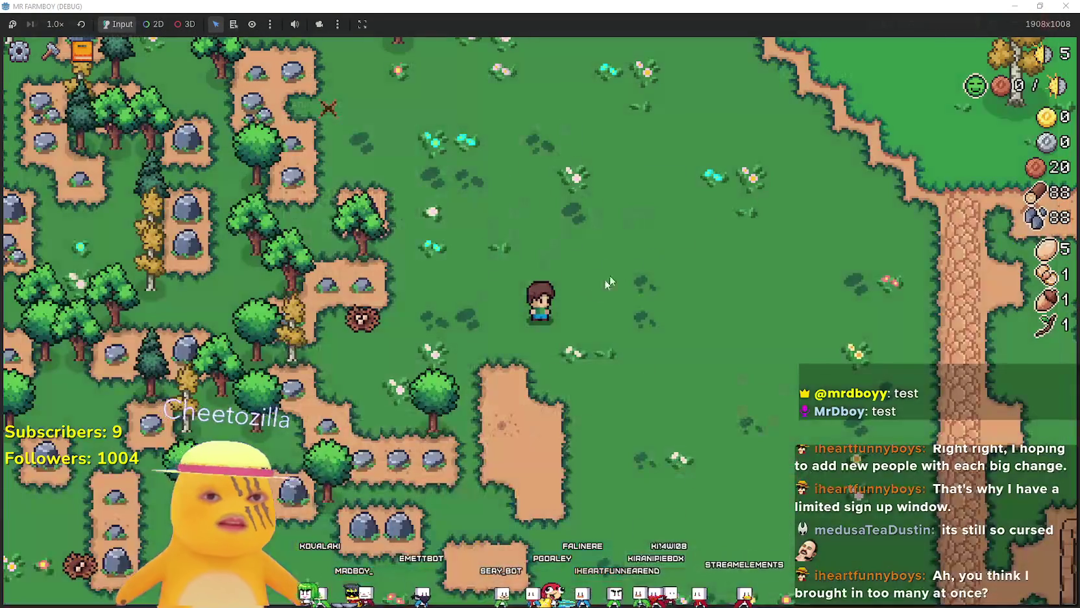
- Walk the farmer right, then north beside the cobbled path
{"action": "key", "text": "d"}
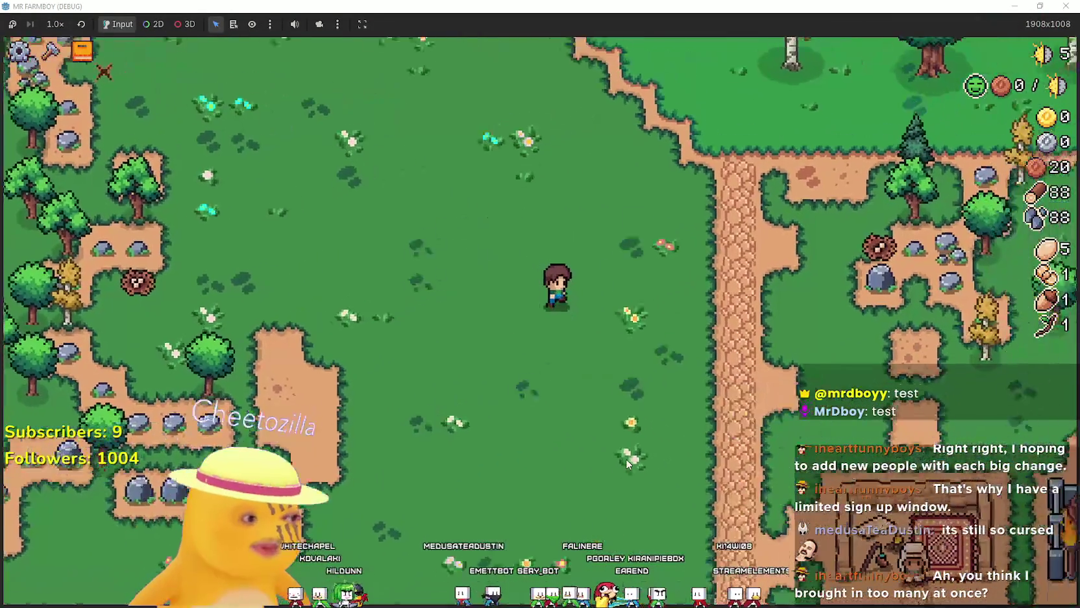
{"action": "key", "text": "w"}
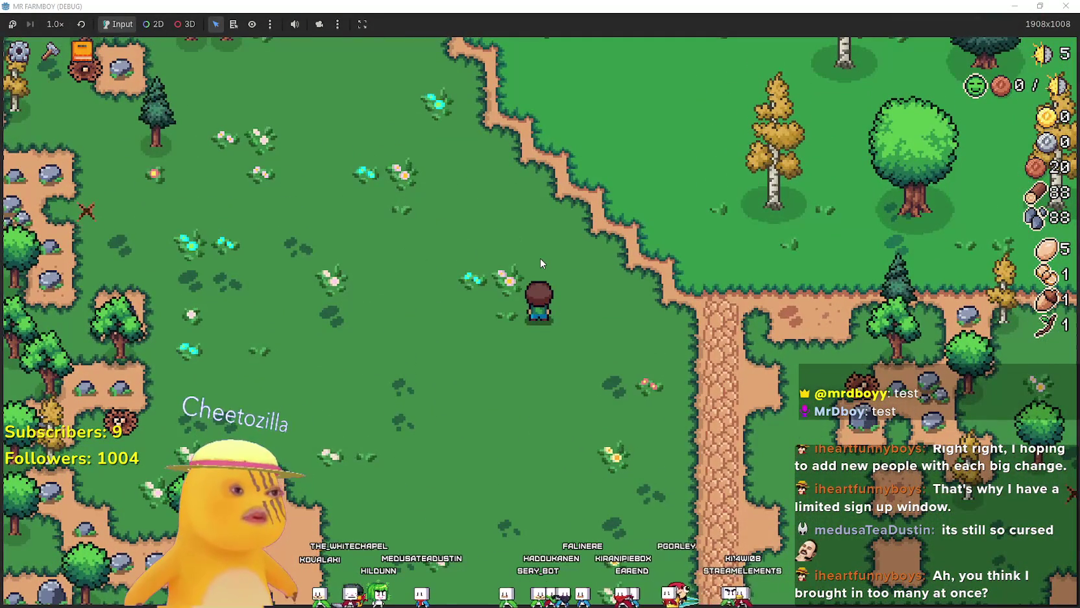
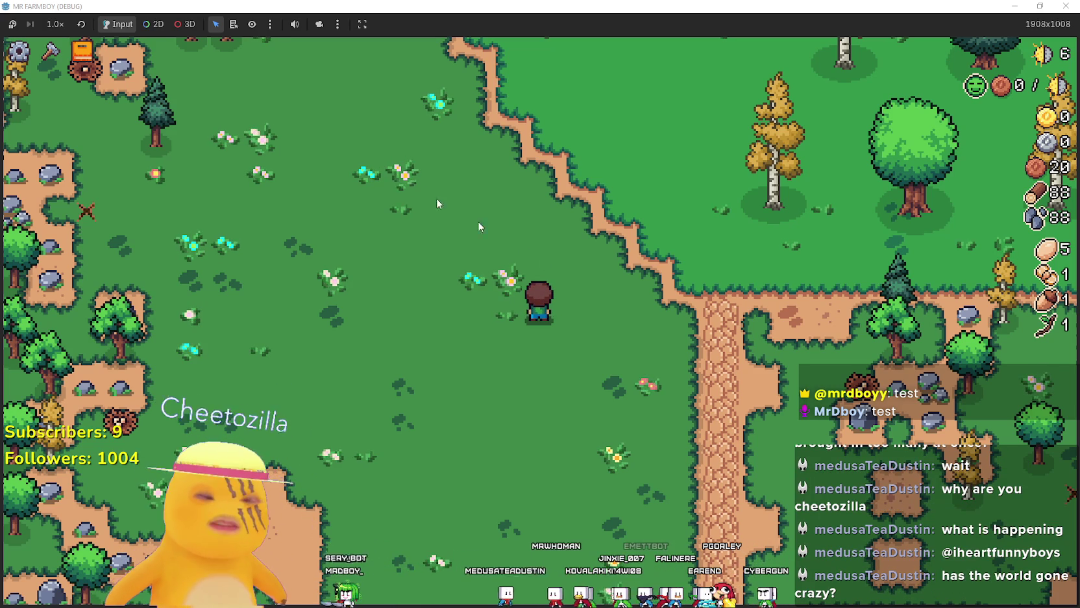
- Walk down-left across the meadow to collect a log, then down-right to collect stone
{"action": "key", "text": "a"}
{"action": "key", "text": "s"}
{"action": "key", "text": "a"}
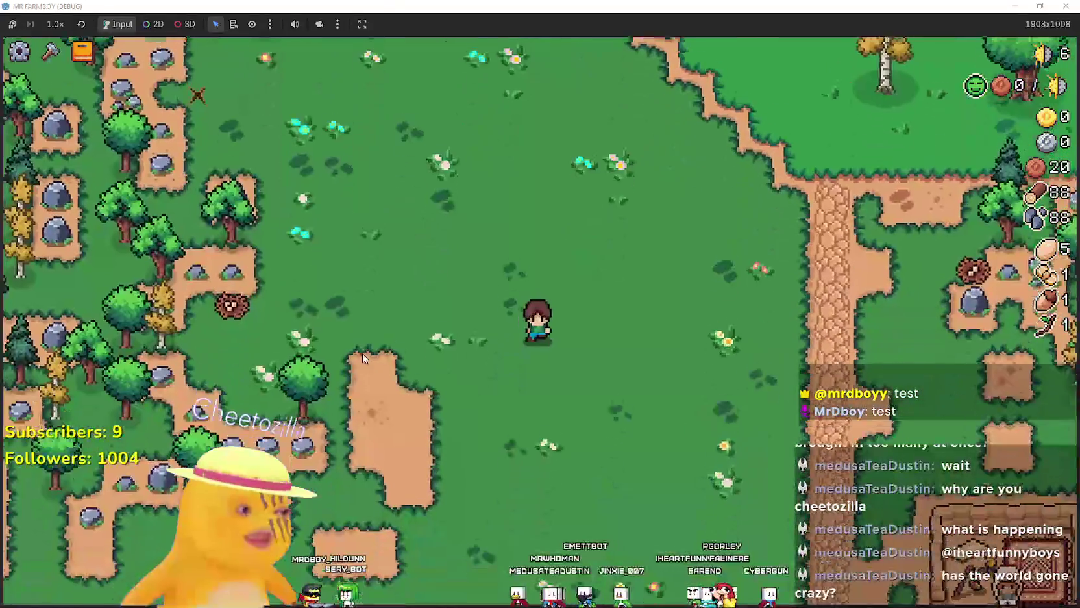
{"action": "key", "text": "s"}
{"action": "key", "text": "d"}
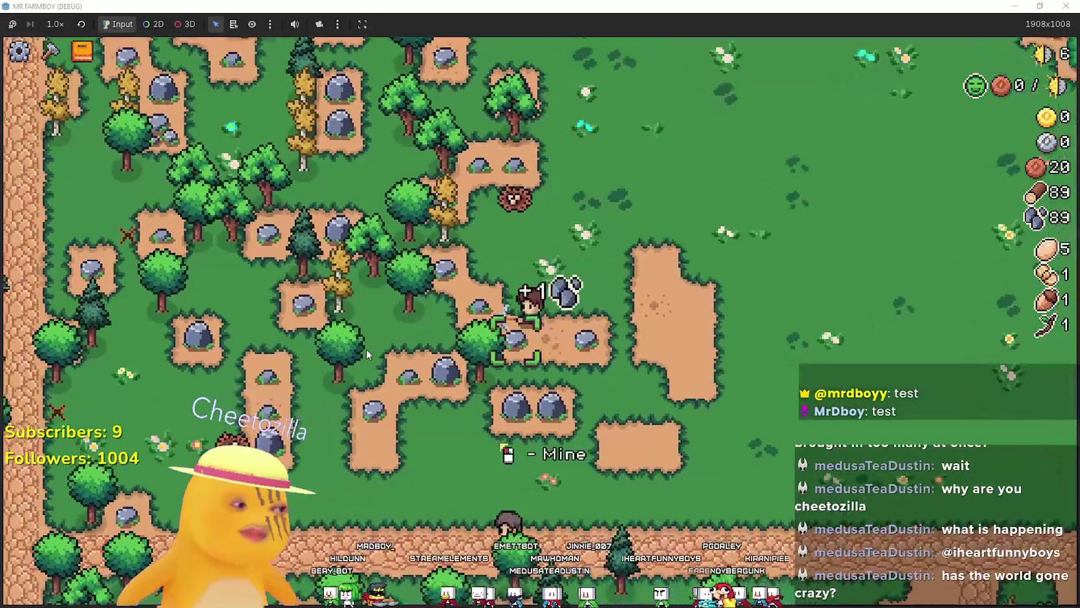
- Toggle the crafting menu open and closed while walking around the meadow
{"action": "key", "text": "c"}
{"action": "key", "text": "w"}
{"action": "key", "text": "d"}
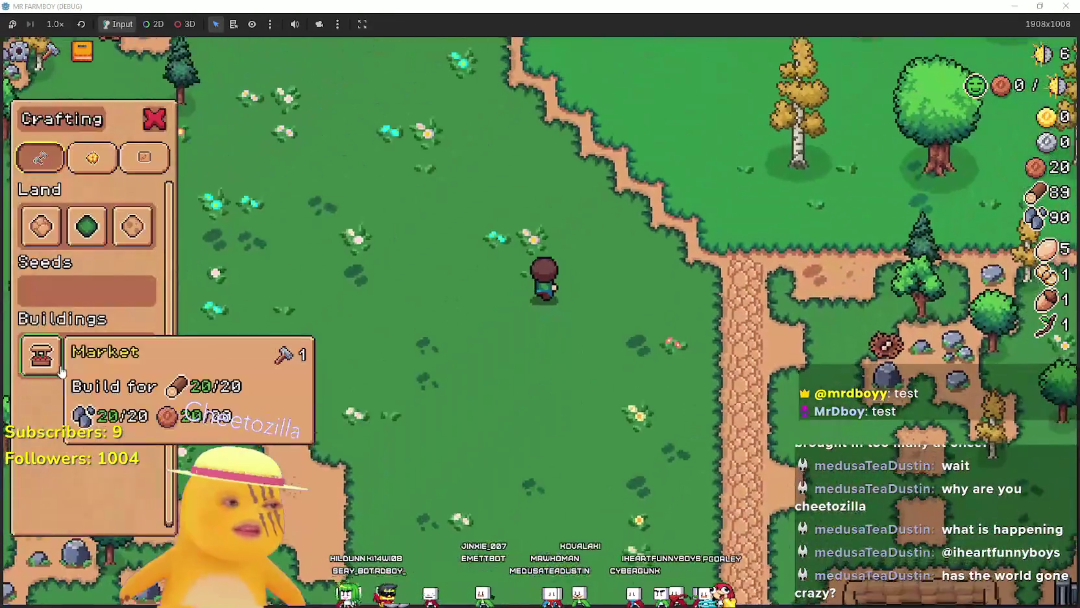
{"action": "mouse_move", "coordinate": [62, 370]}
{"action": "key", "text": "c"}
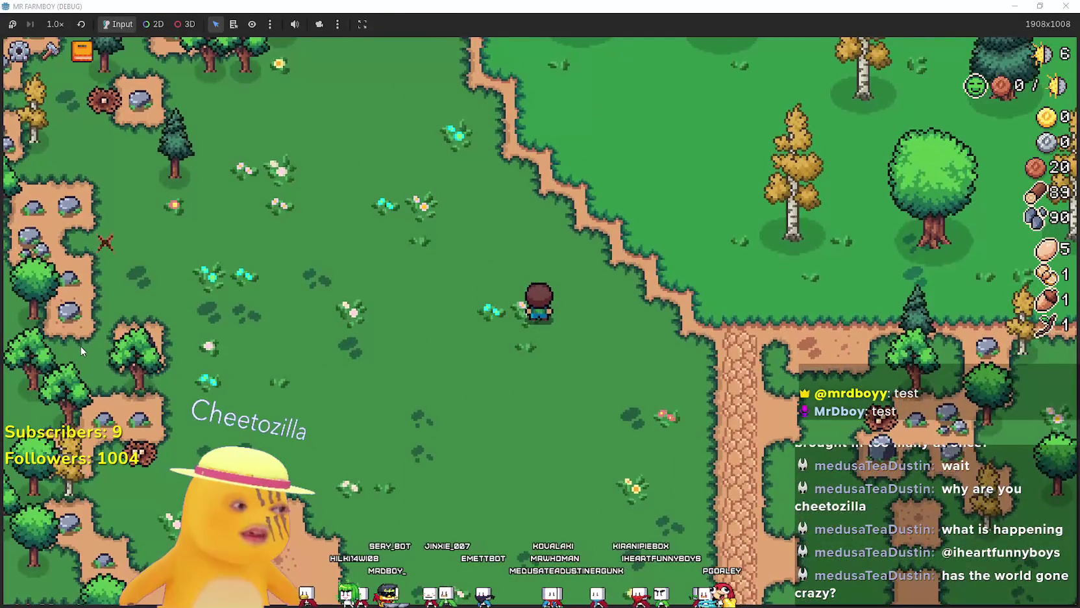
{"action": "key", "text": "a"}
{"action": "key", "text": "w"}
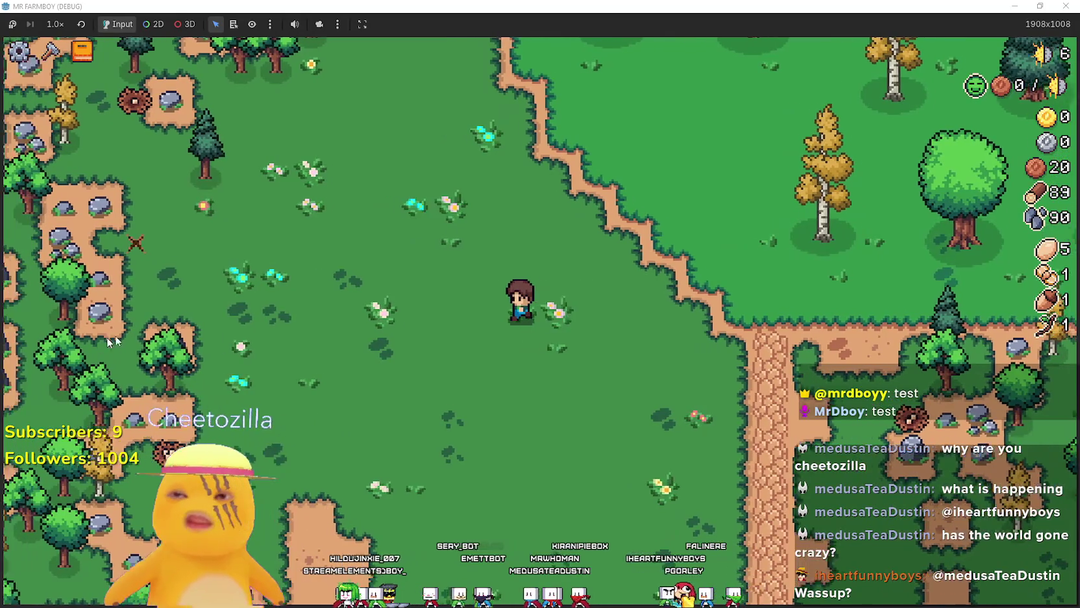
{"action": "key", "text": "c"}
{"action": "key", "text": "d"}
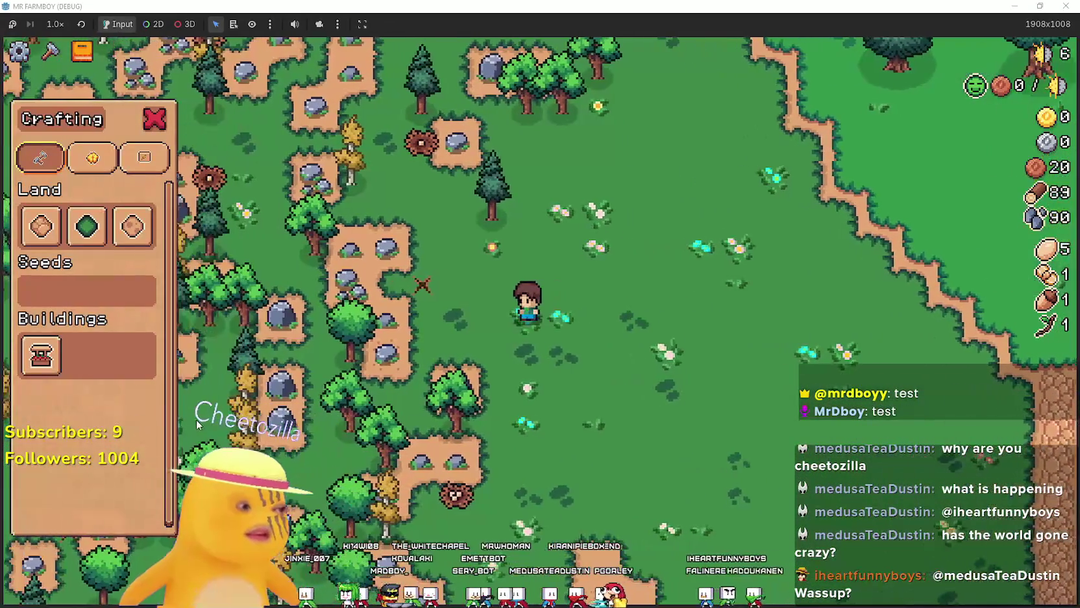
{"action": "key", "text": "c"}
- Gather more wood and stone while walking up toward the shore
{"action": "key", "text": "a"}
{"action": "key", "text": "w"}
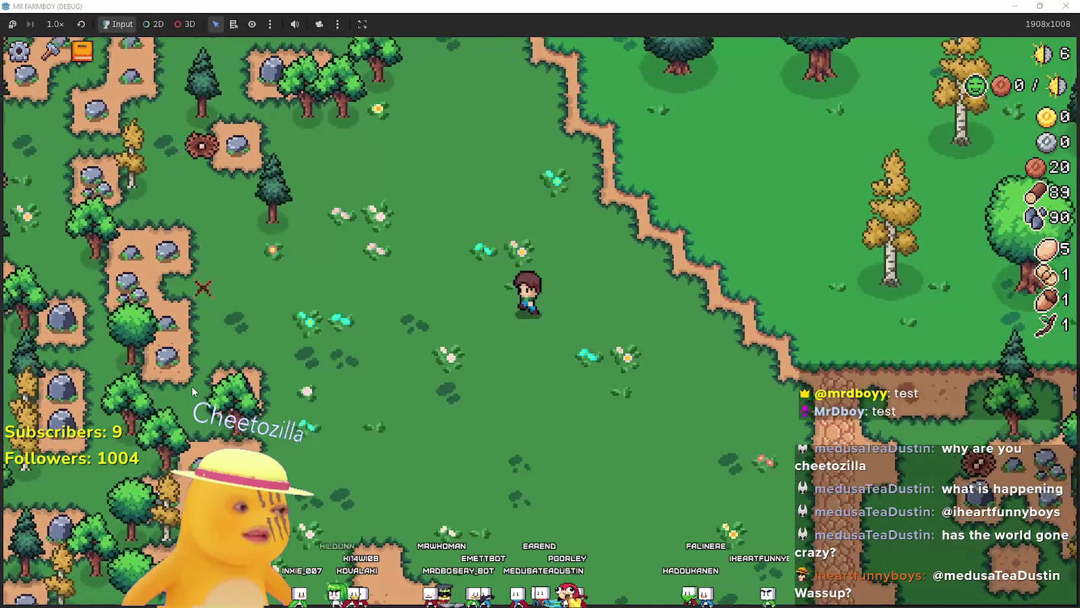
{"action": "key", "text": "d"}
{"action": "key", "text": "s"}
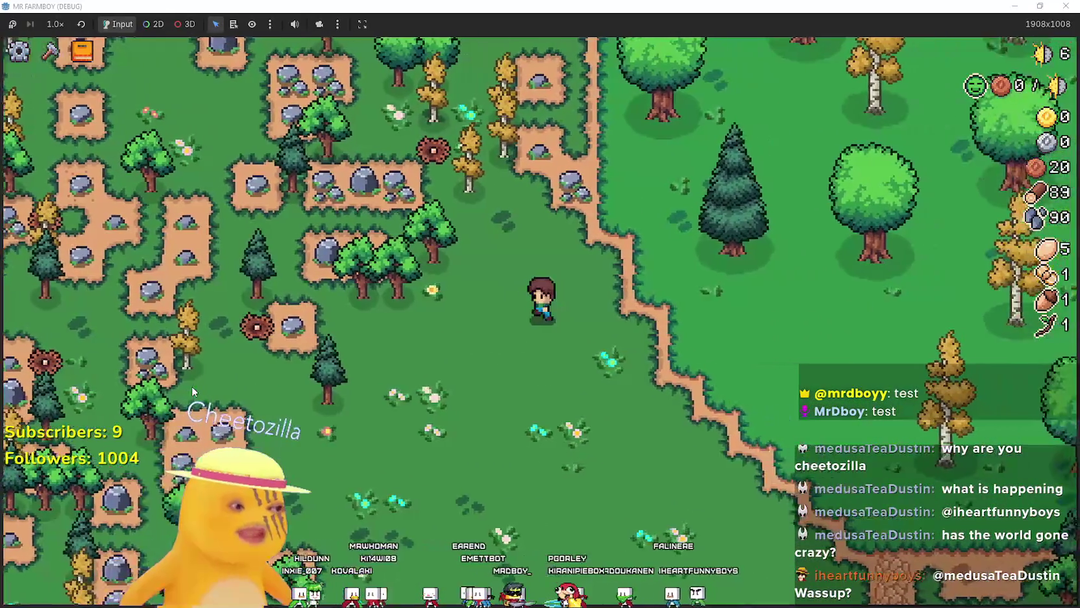
{"action": "key", "text": "w"}
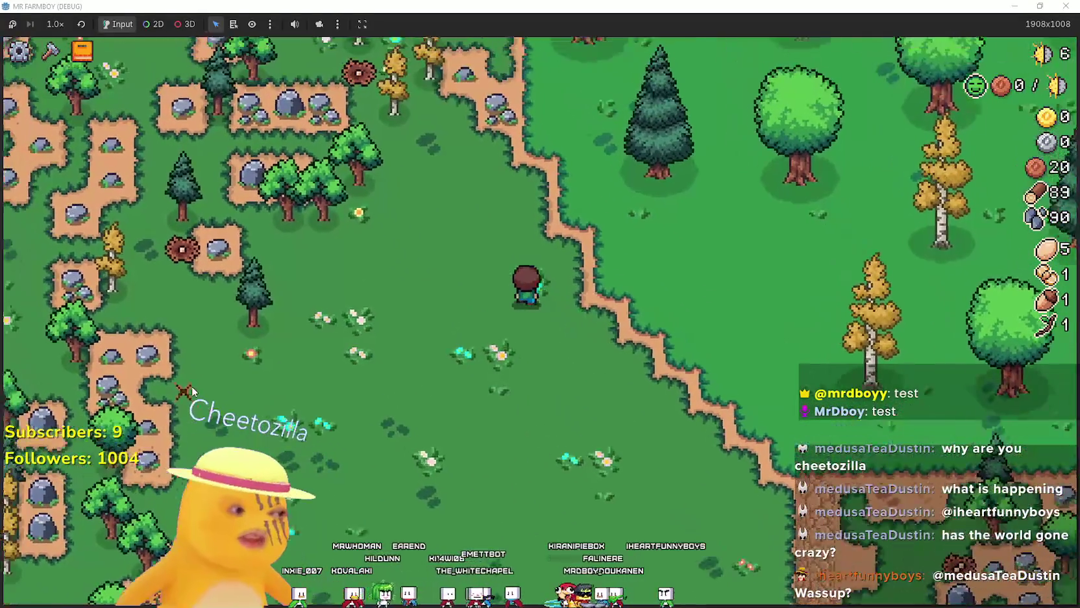
{"action": "key", "text": "a"}
{"action": "key", "text": "w"}
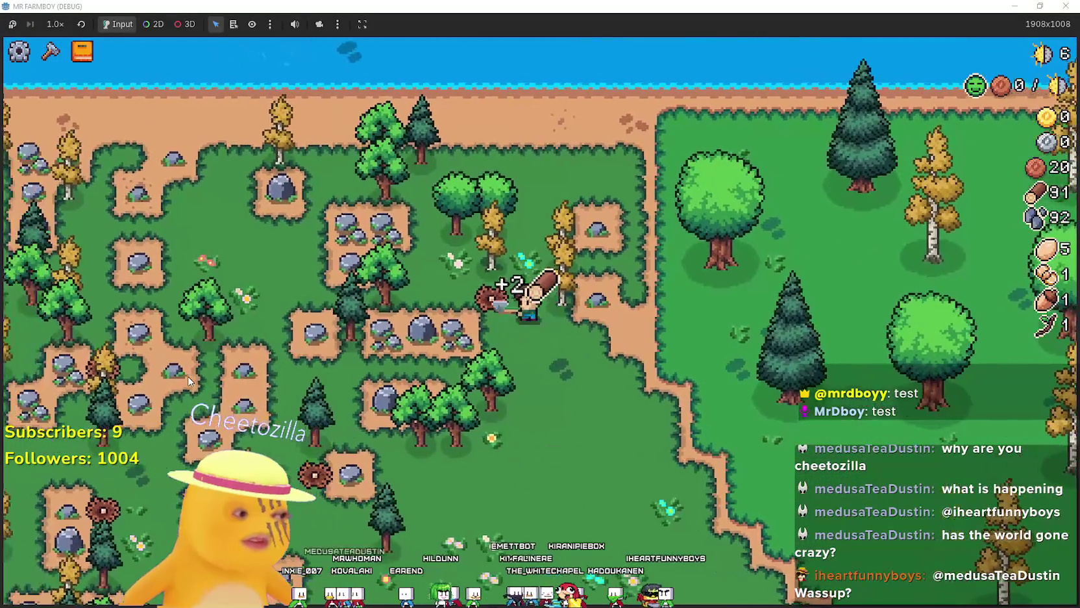
- Collect more logs in the grassland, reaching 95 wood and 93 stone, and open crafting
{"action": "key", "text": "s"}
{"action": "key", "text": "d"}
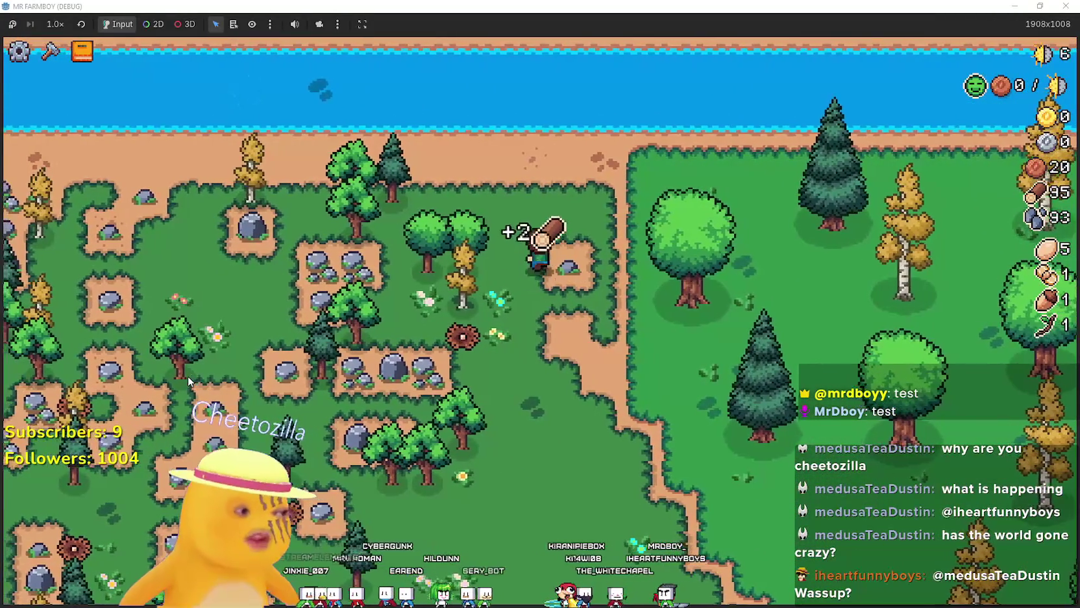
{"action": "key", "text": "s"}
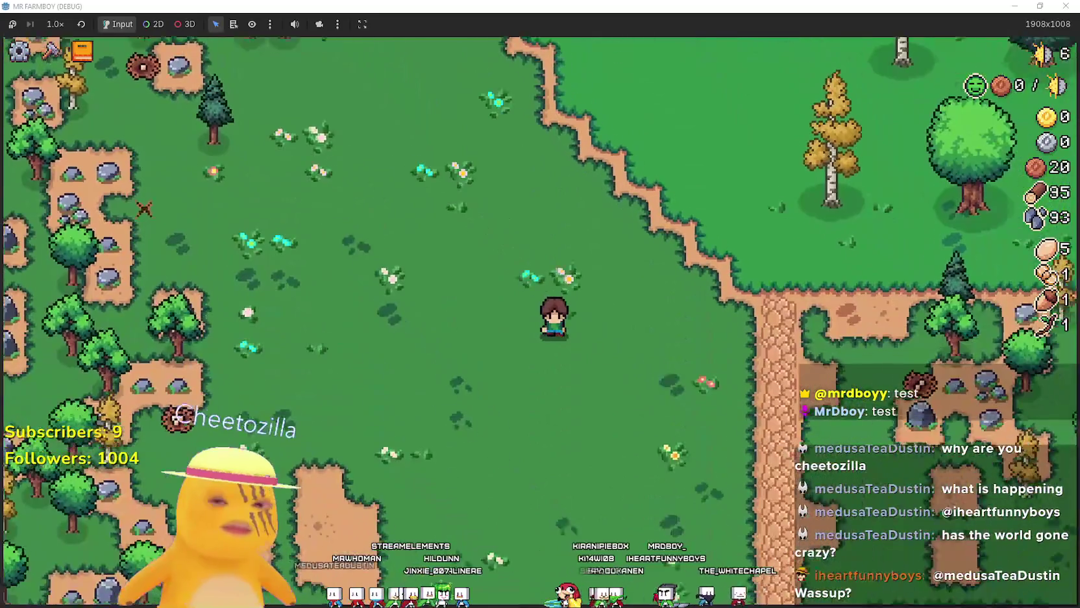
{"action": "key", "text": "s"}
{"action": "key", "text": "a"}
{"action": "left_click", "coordinate": [51, 49]}
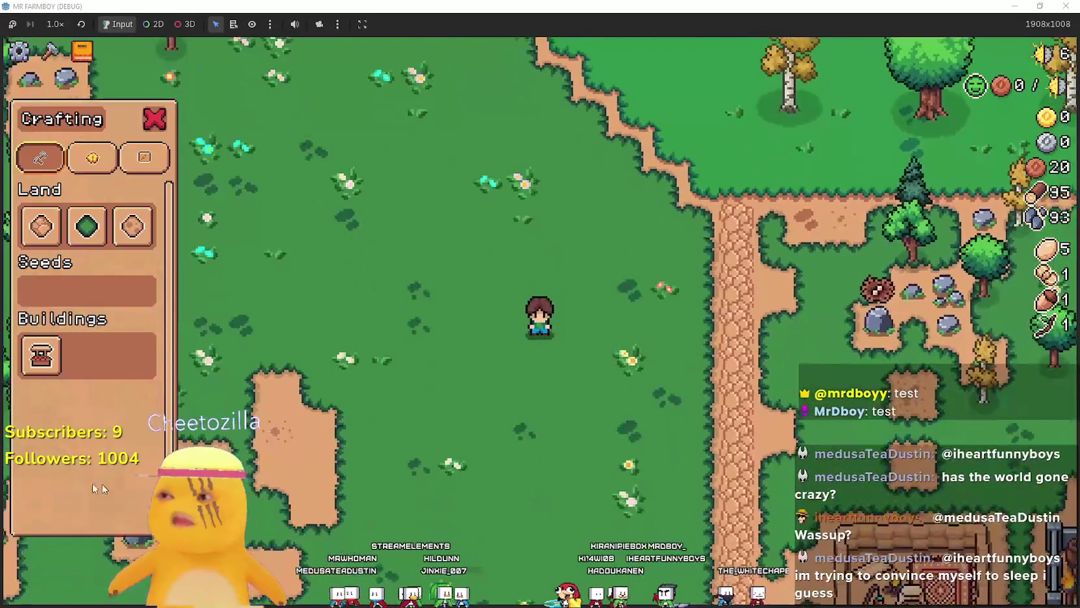
- Walk around the clearing collecting extra logs and stones
{"action": "key", "text": "s"}
{"action": "key", "text": "d"}
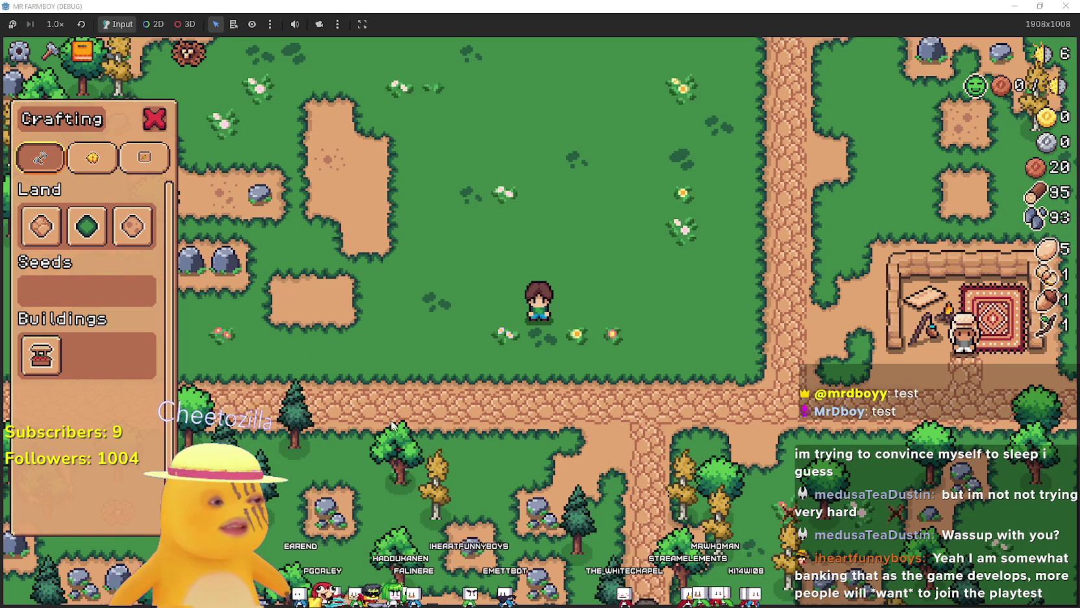
{"action": "key", "text": "w"}
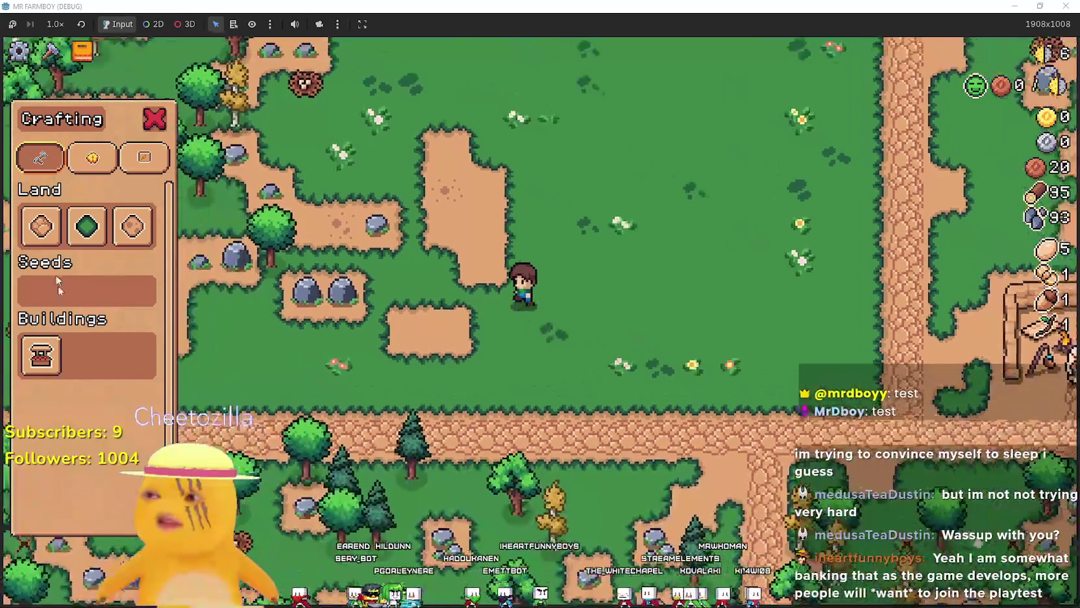
{"action": "key", "text": "d"}
{"action": "key", "text": "w"}
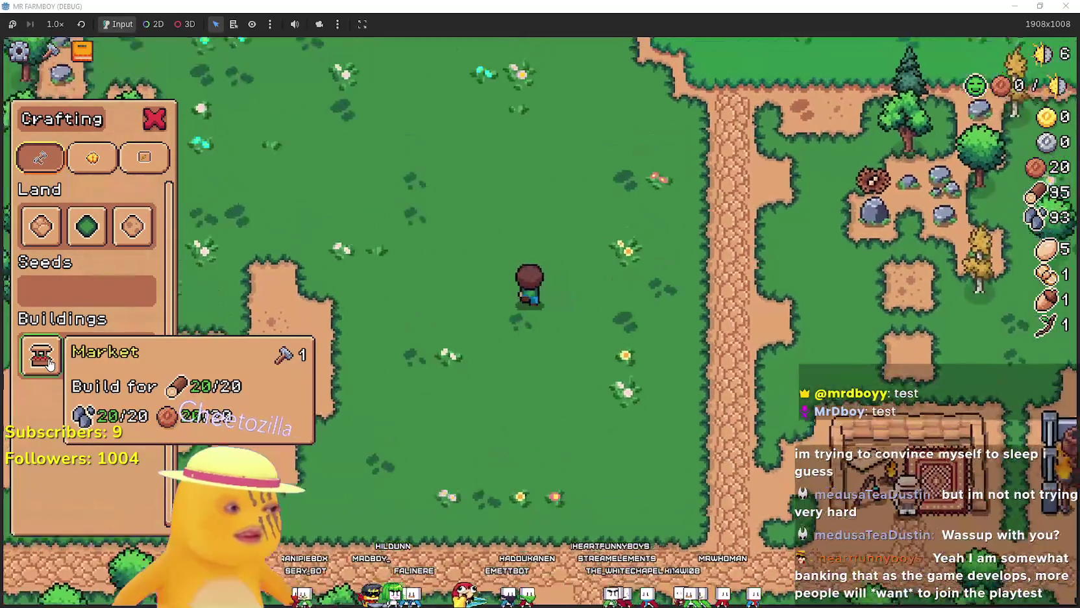
{"action": "key", "text": "s"}
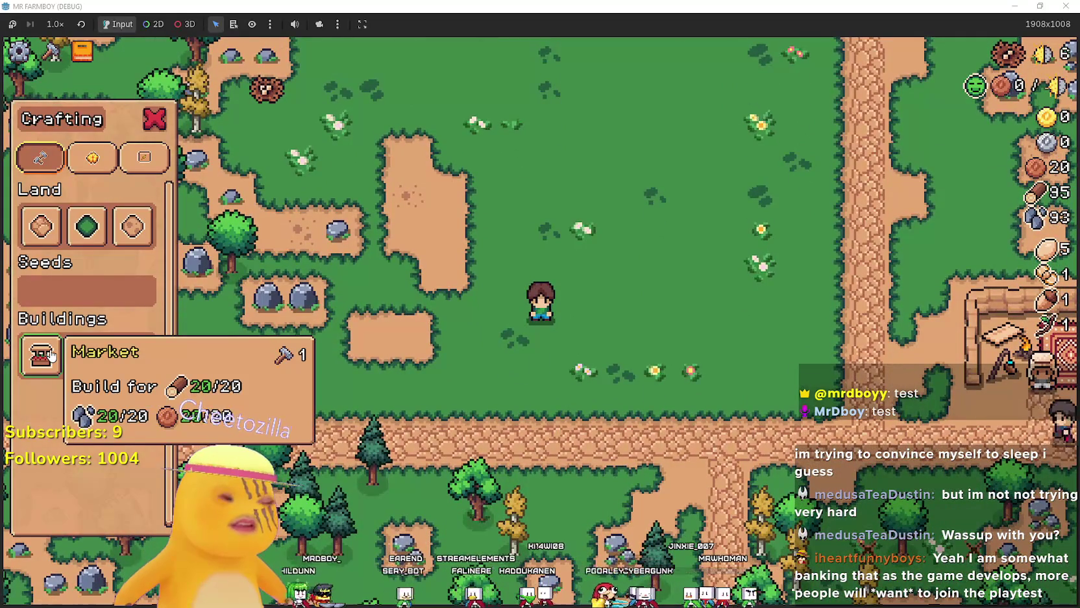
{"action": "key", "text": "w"}
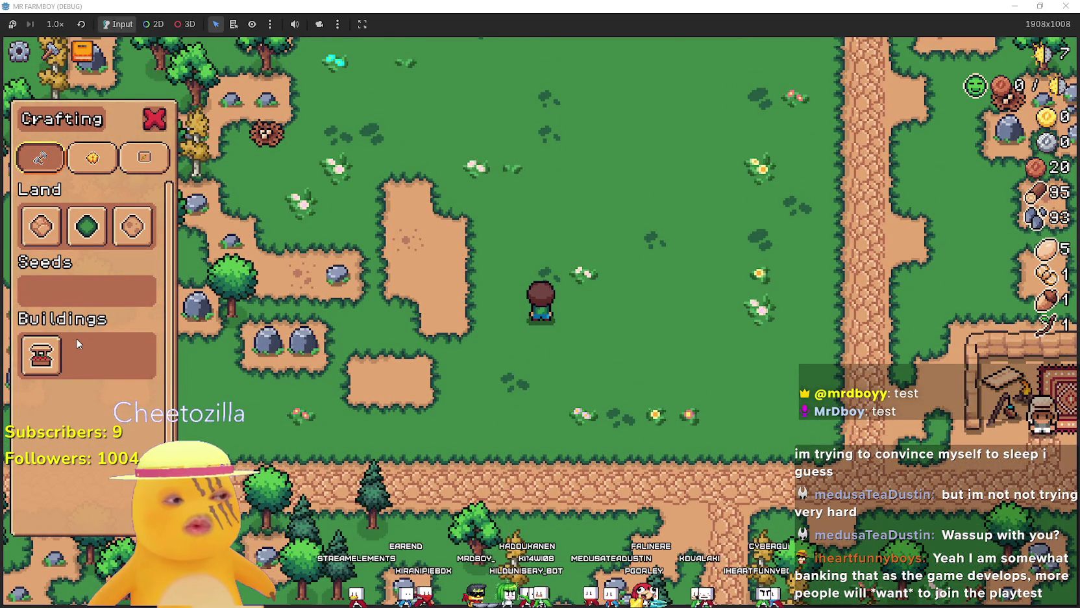
- Pick up a log, pass the rocks, then begin placing a free tilled Land tile
{"action": "key", "text": "a"}
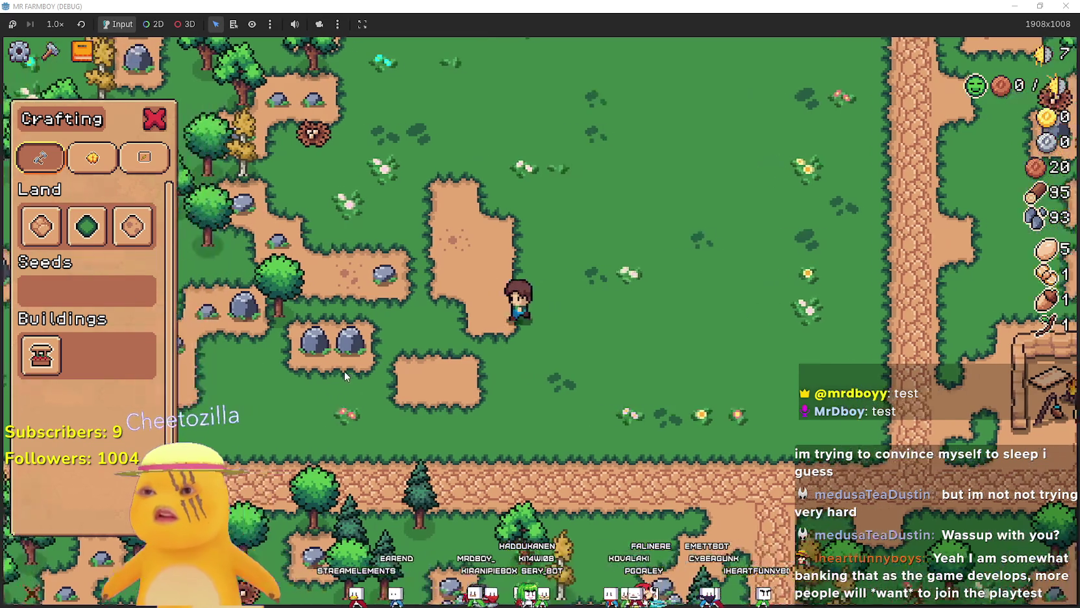
{"action": "key", "text": "d"}
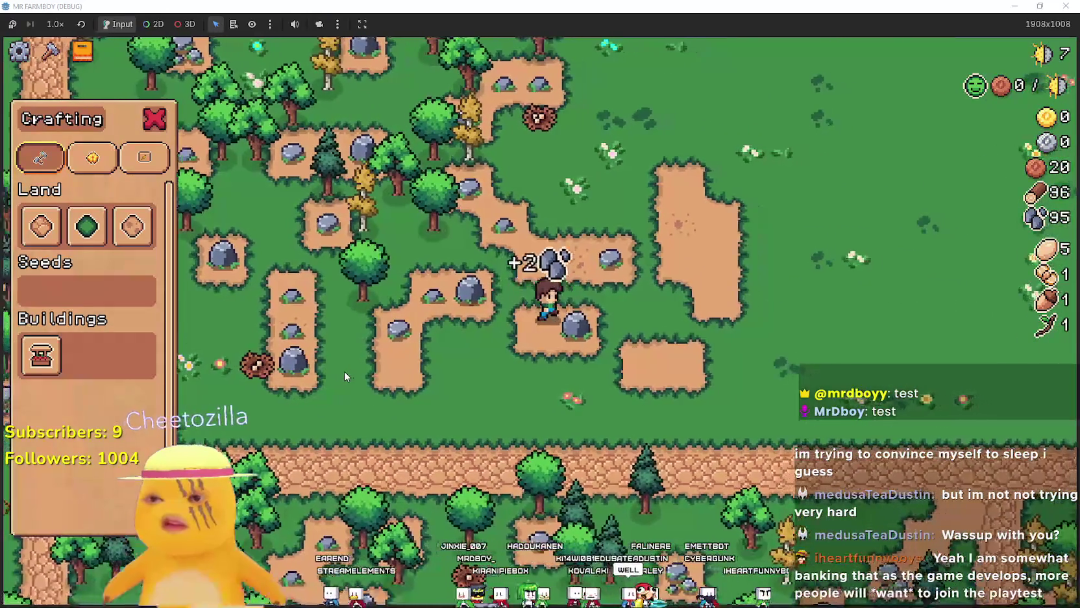
{"action": "key", "text": "s"}
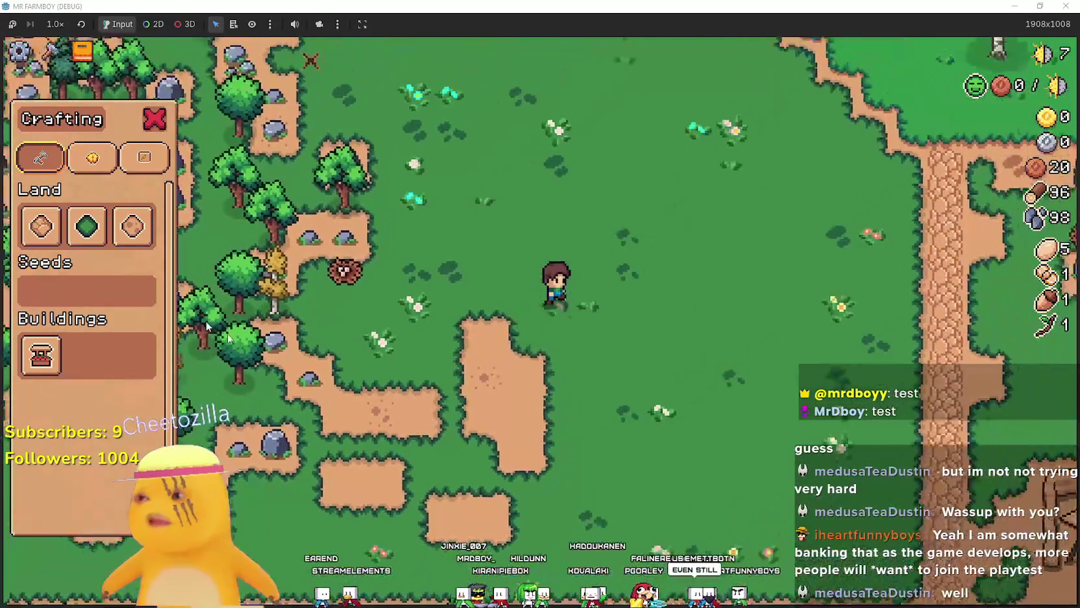
{"action": "key", "text": "w"}
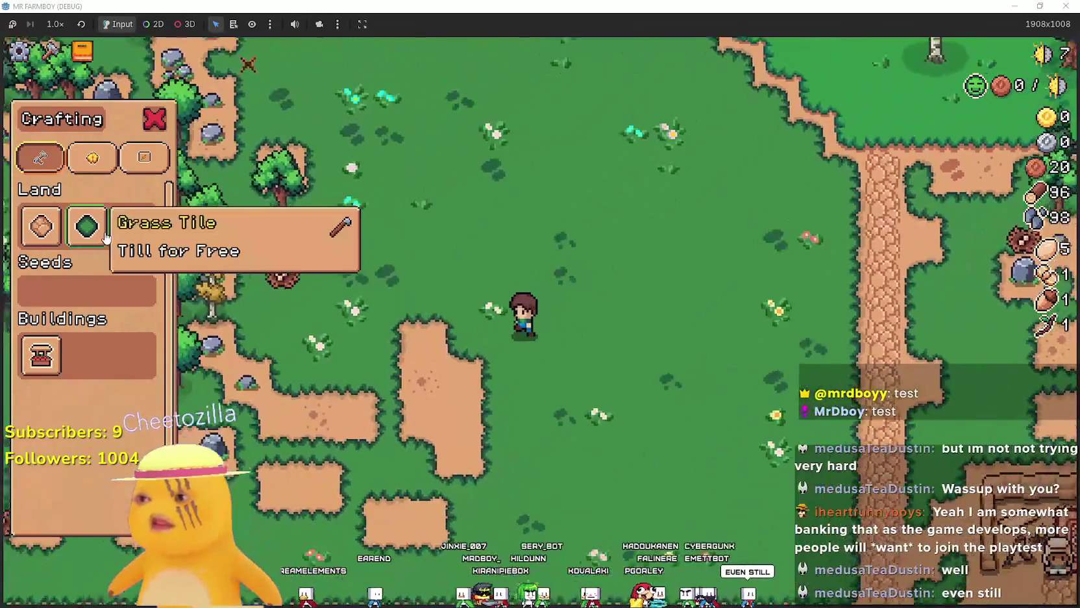
{"action": "left_click", "coordinate": [105, 239]}
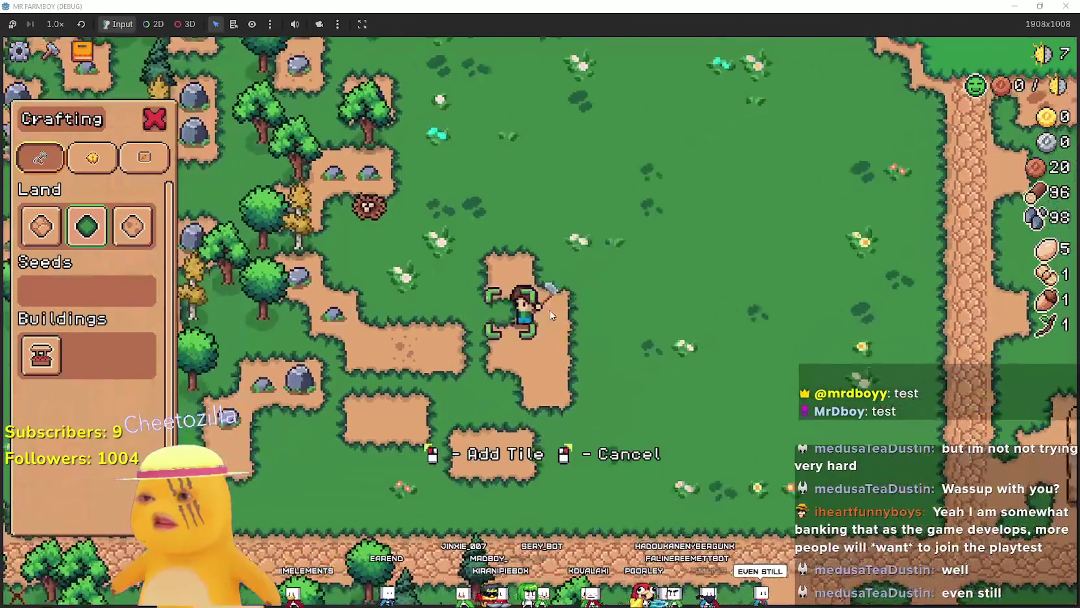
- Move the land-tile placement spot down-left across the clearing
{"action": "key", "text": "s"}
{"action": "key", "text": "a"}
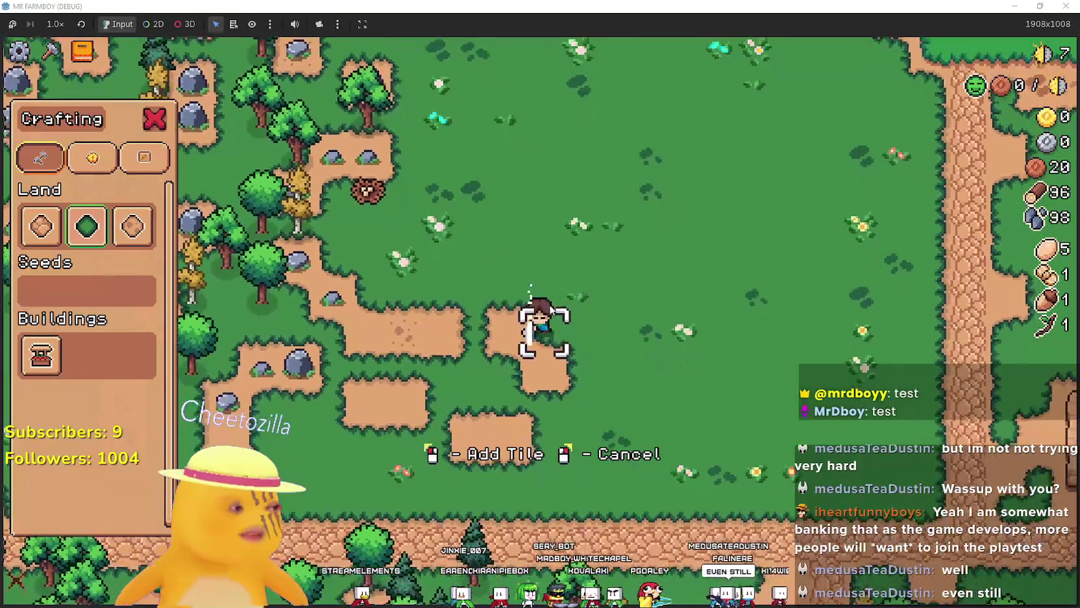
{"action": "key", "text": "s"}
{"action": "key", "text": "a"}
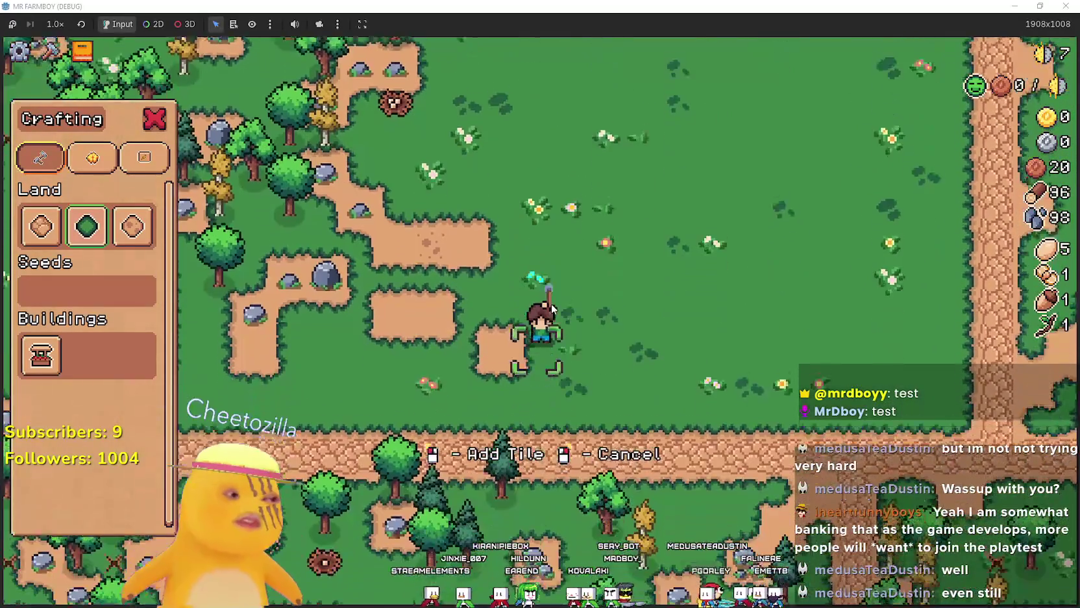
{"action": "key", "text": "w"}
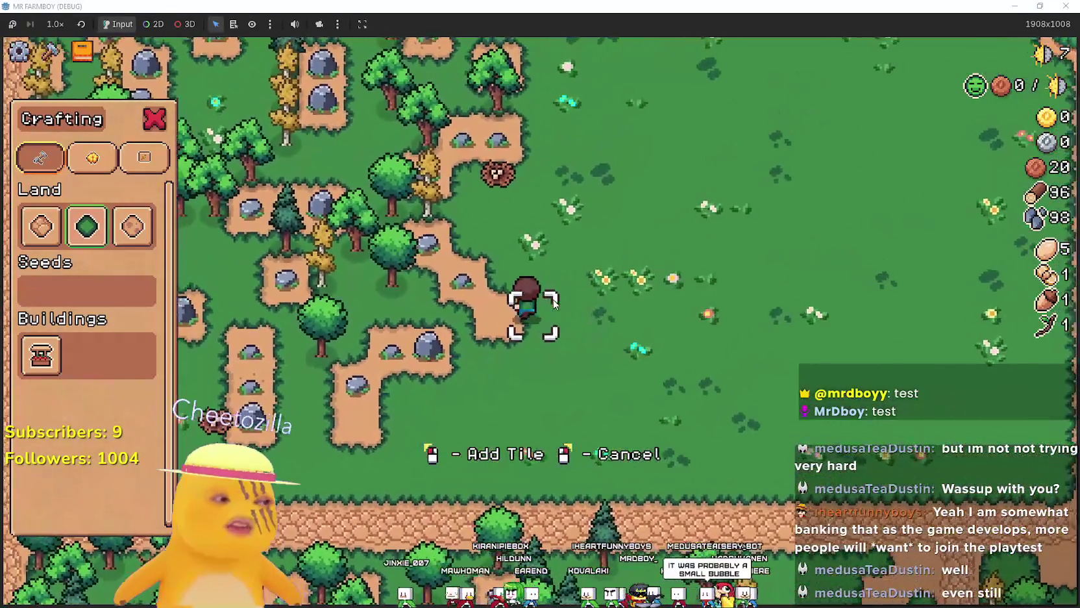
- Cancel the tile placement and mine the nearby rocks, raising stone to 103
{"action": "right_click", "coordinate": [552, 302]}
{"action": "key", "text": "w"}
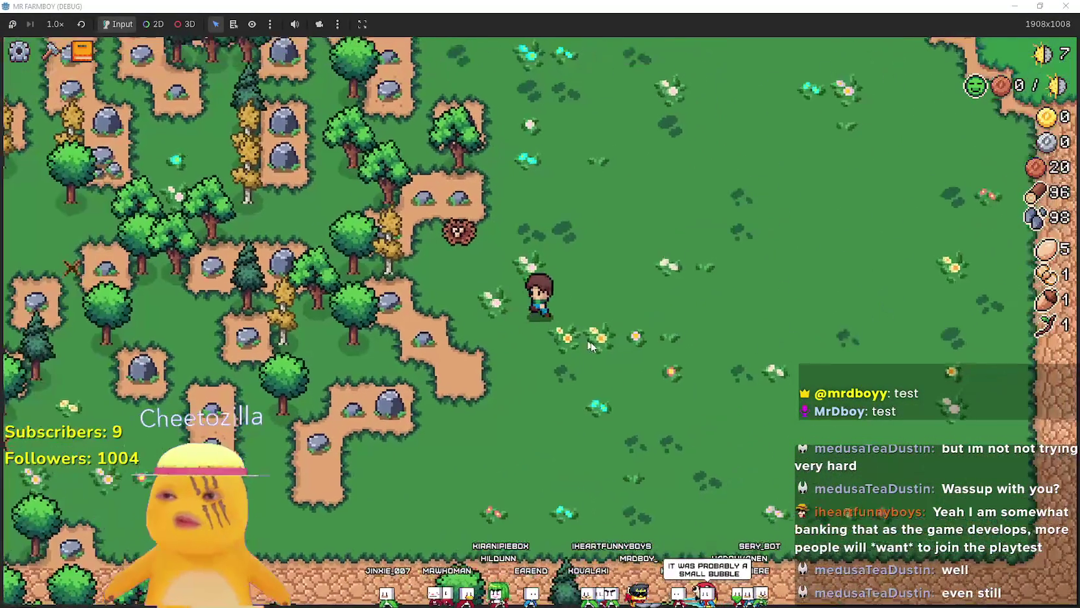
{"action": "key", "text": "a"}
{"action": "left_click", "coordinate": [593, 342]}
{"action": "key", "text": "d"}
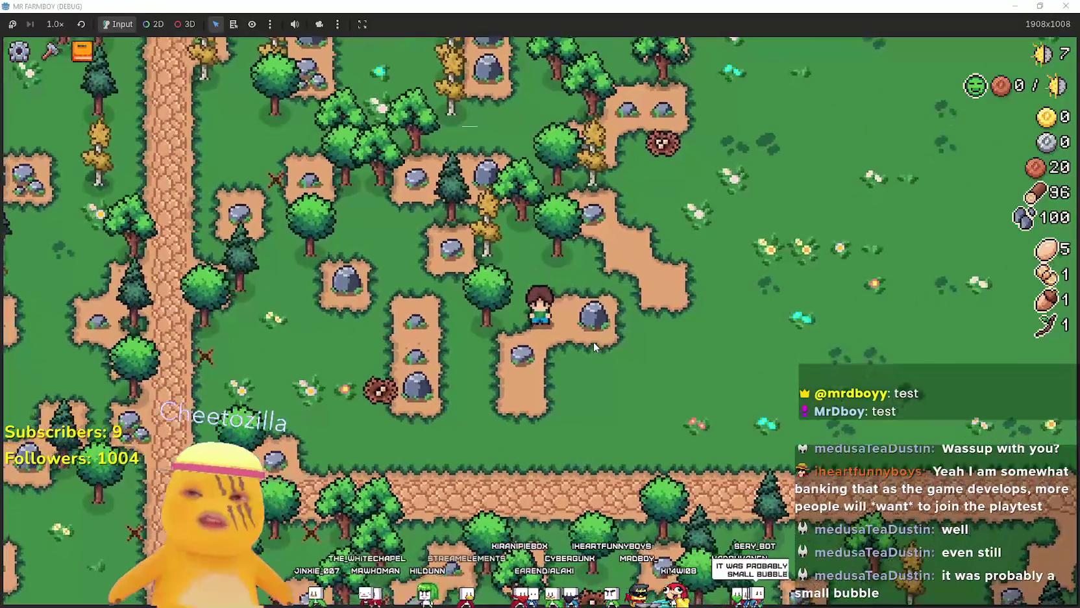
{"action": "left_click", "coordinate": [594, 342]}
{"action": "left_click", "coordinate": [594, 342]}
- Reopen the crafting menu and walk up-right toward the dirt path
{"action": "key", "text": "d"}
{"action": "key", "text": "w"}
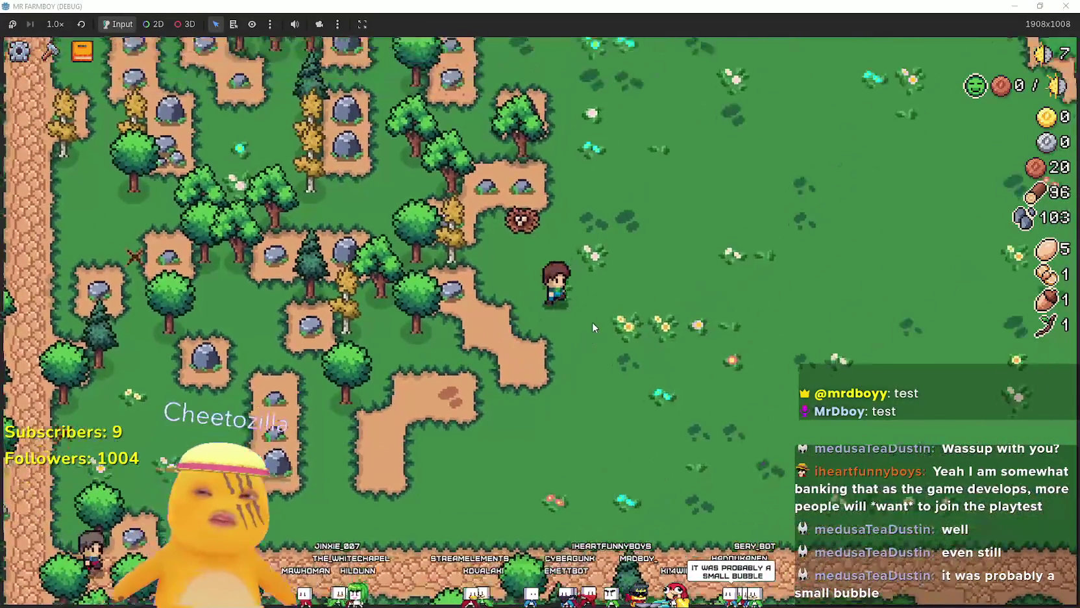
{"action": "key", "text": "c"}
{"action": "key", "text": "d"}
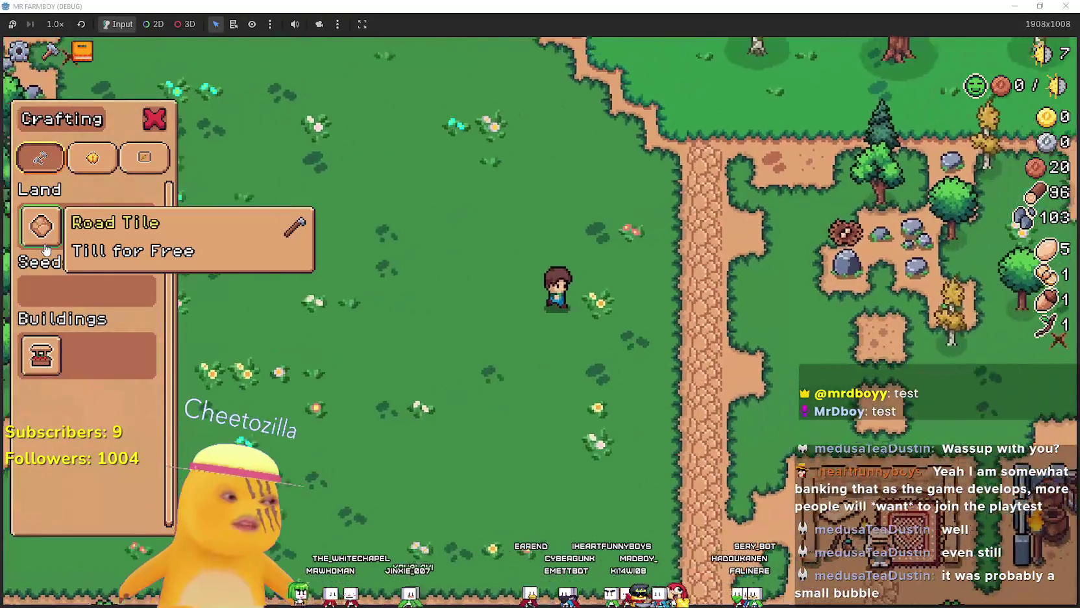
{"action": "key", "text": "a"}
- Build the Market stall on the path for 20 wood, then close crafting and approach it
{"action": "left_click", "coordinate": [47, 351]}
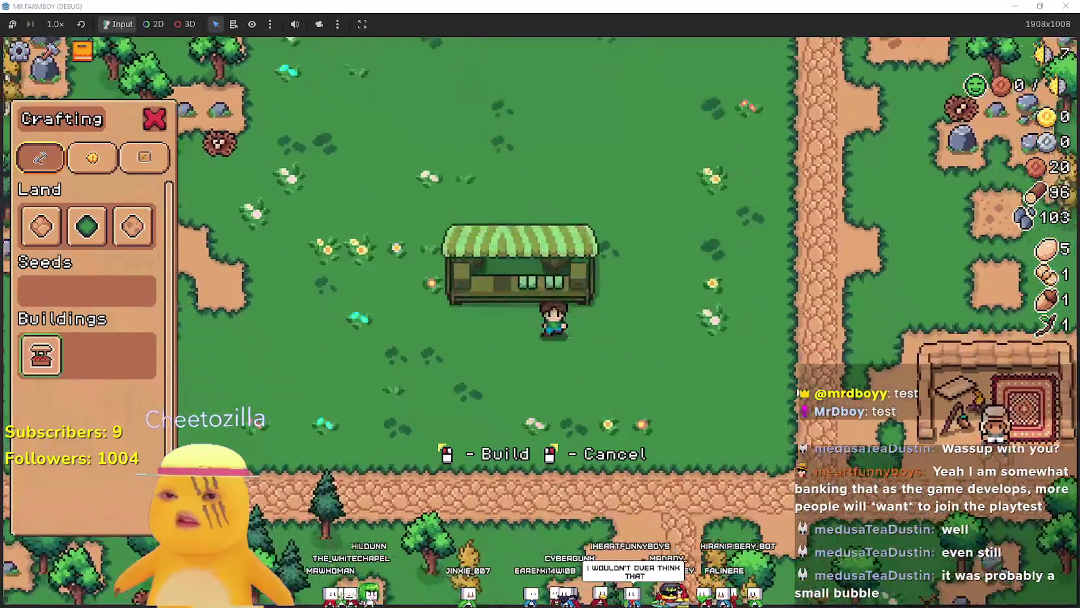
{"action": "key", "text": "d"}
{"action": "key", "text": "s"}
{"action": "left_click", "coordinate": [652, 60]}
{"action": "key", "text": "c"}
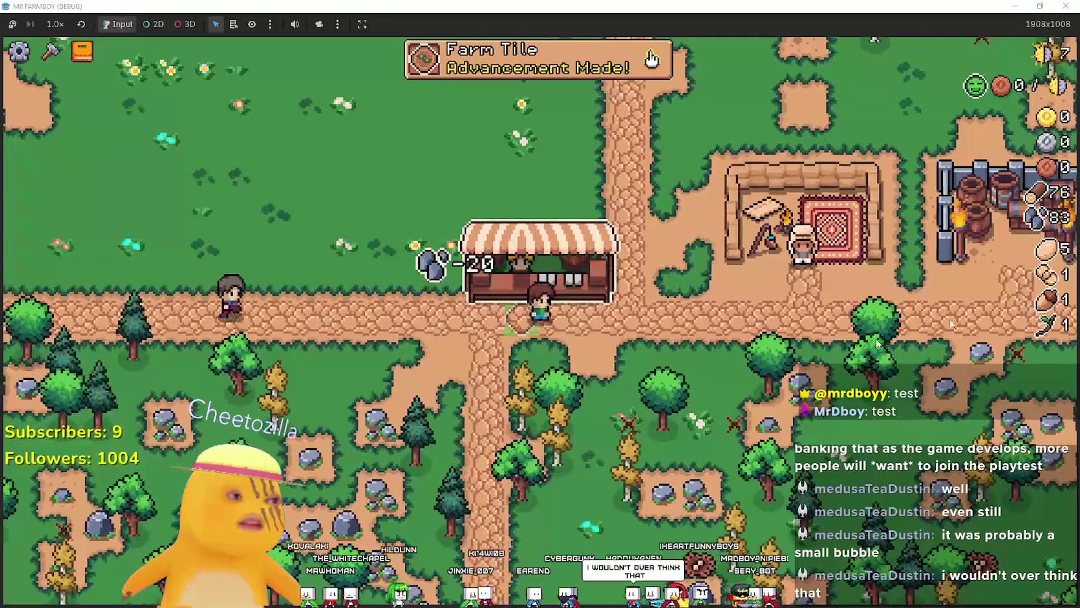
{"action": "key", "text": "w"}
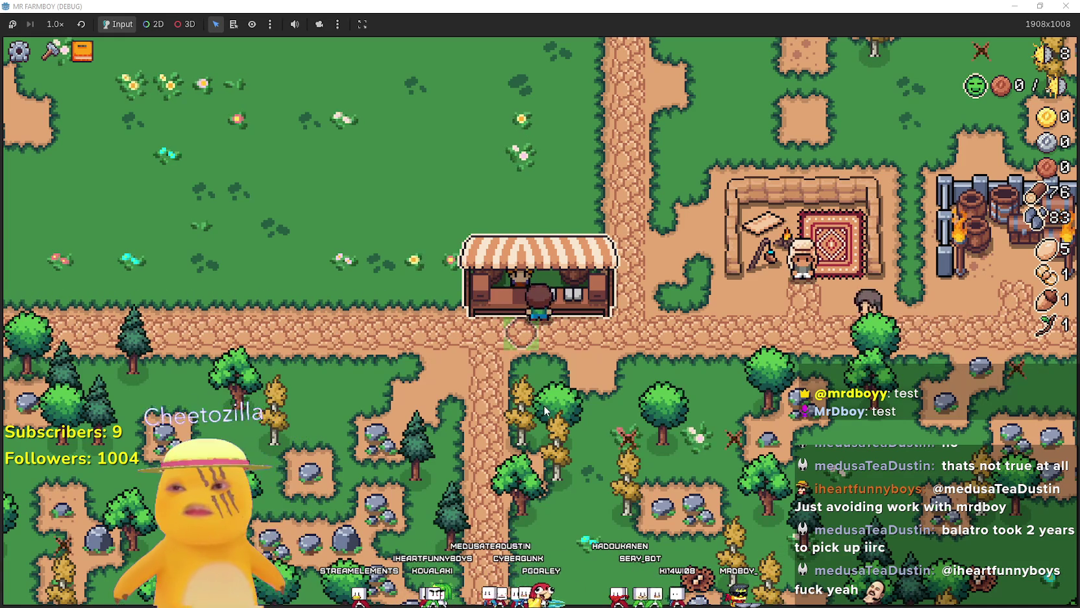
- Sell the Wild Soy stack and the acorn at the market for 110 coins
{"action": "key", "text": "e"}
{"action": "left_click", "coordinate": [556, 247]}
{"action": "left_click", "coordinate": [467, 287]}
{"action": "key", "text": "s"}
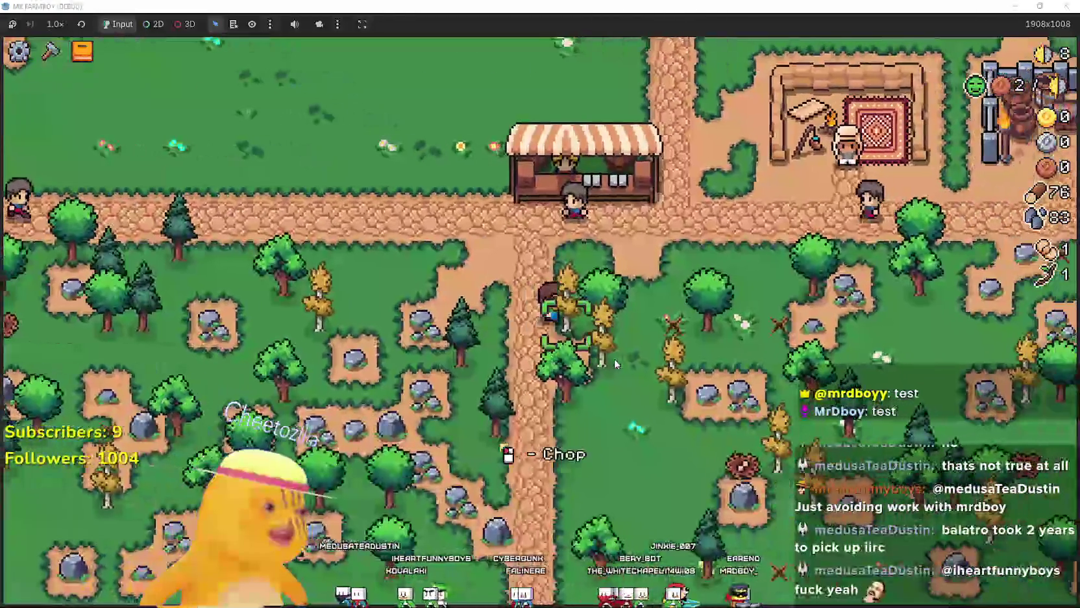
- Chop the trees along the path for wood and an acorn
{"action": "left_click", "coordinate": [615, 359]}
{"action": "key", "text": "a"}
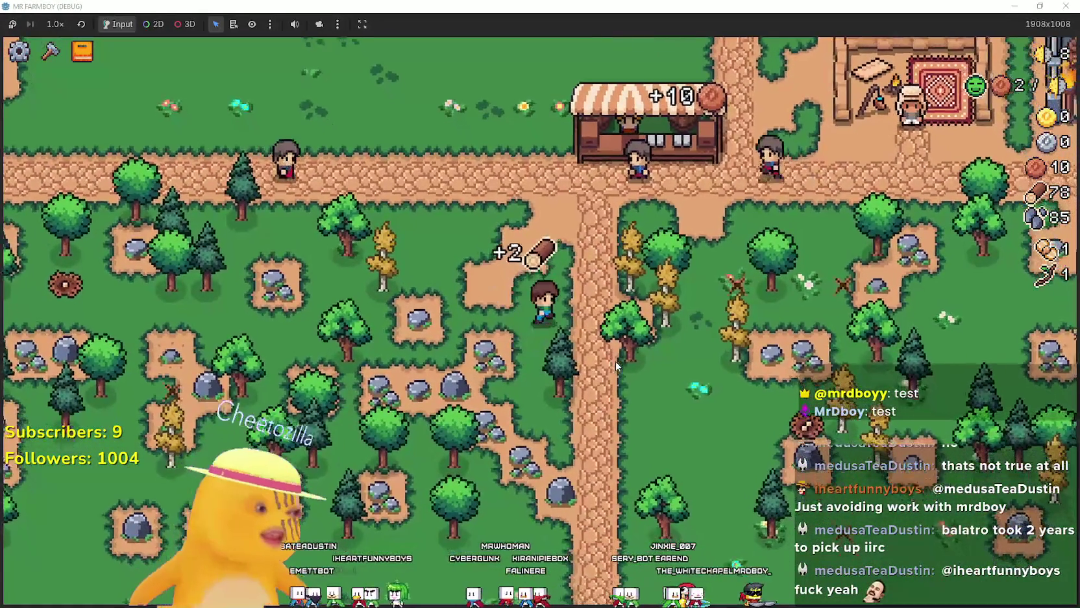
{"action": "key", "text": "d"}
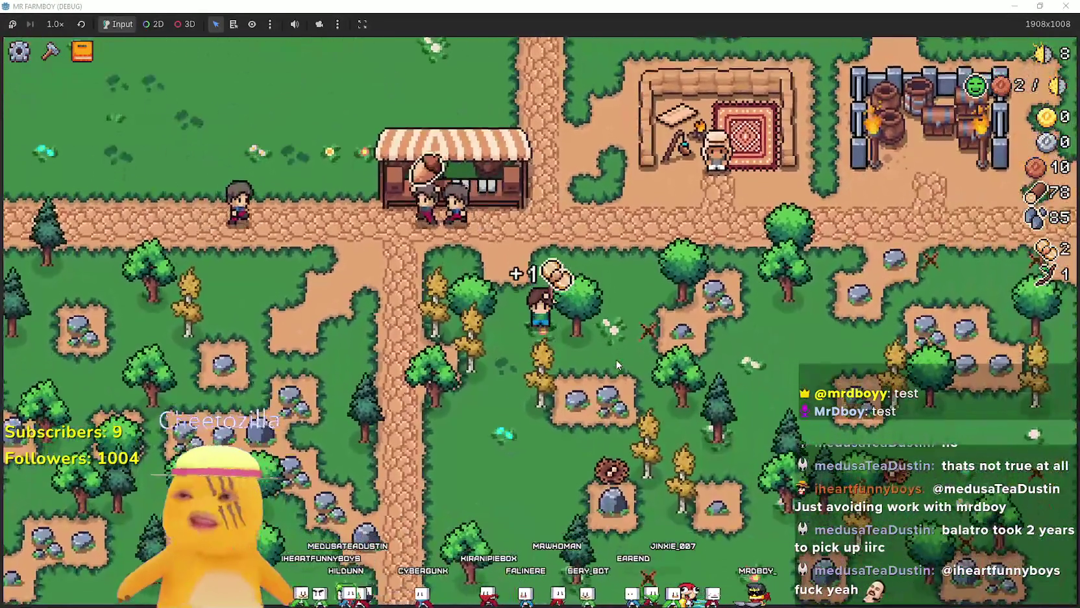
{"action": "left_click", "coordinate": [616, 359]}
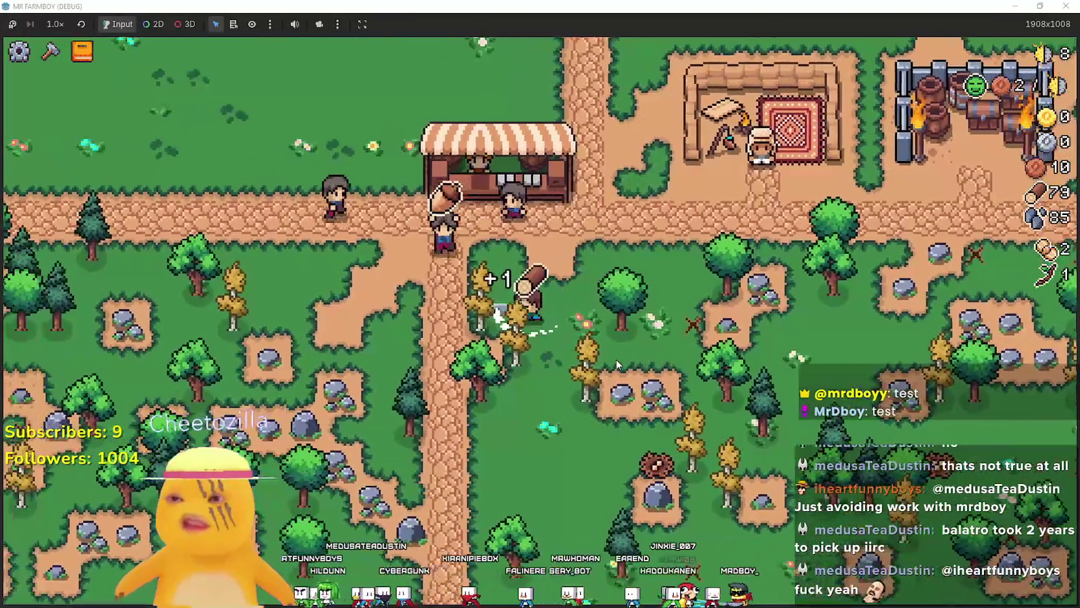
{"action": "key", "text": "a"}
{"action": "left_click", "coordinate": [617, 359]}
{"action": "key", "text": "s"}
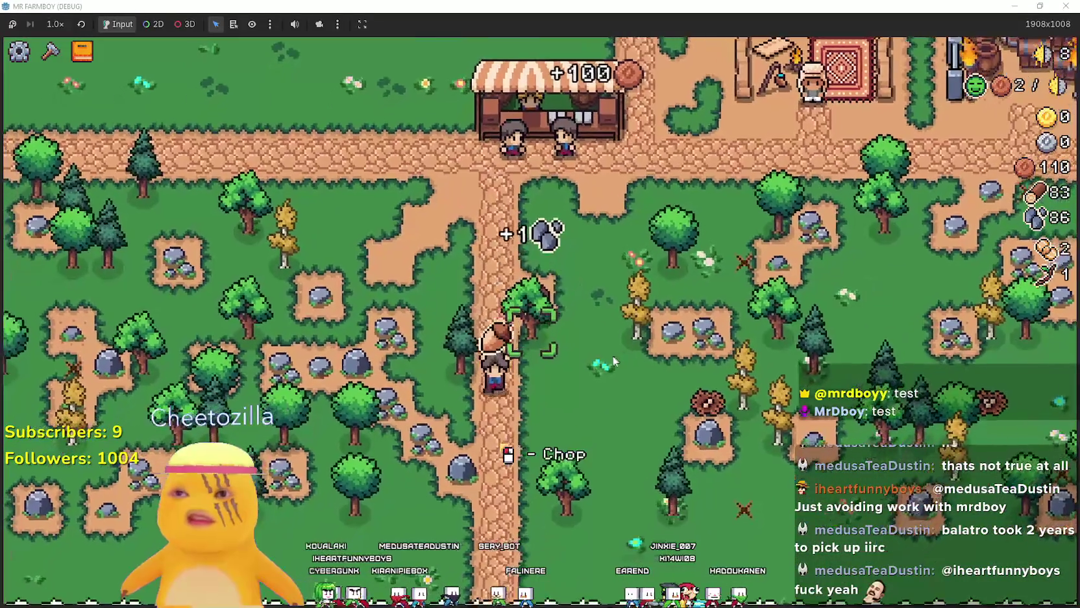
{"action": "key", "text": "d"}
{"action": "key", "text": "w"}
{"action": "left_click", "coordinate": [565, 352]}
- Mine the rock patch and clear the stump and nearby rock for stone and wood
{"action": "key", "text": "d"}
{"action": "left_click", "coordinate": [565, 353]}
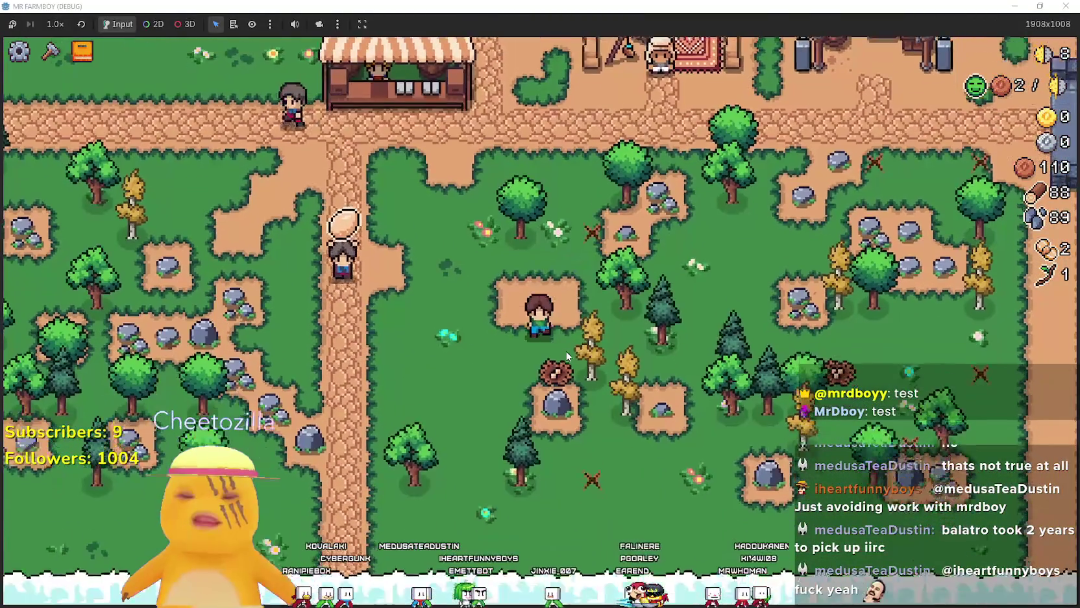
{"action": "key", "text": "s"}
{"action": "left_click", "coordinate": [566, 352]}
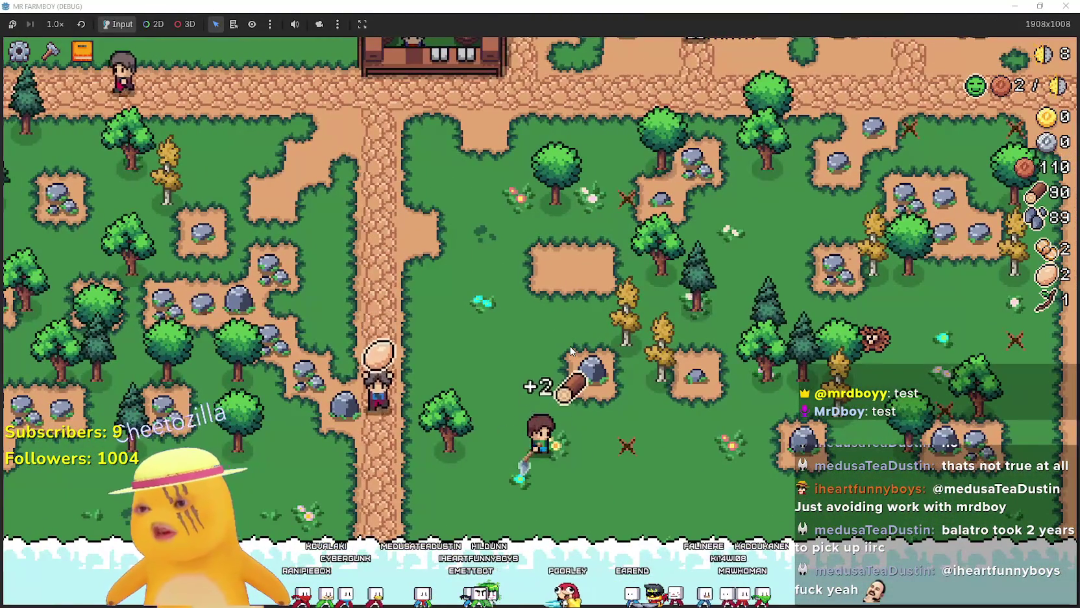
{"action": "left_click", "coordinate": [572, 351]}
{"action": "key", "text": "d"}
{"action": "key", "text": "w"}
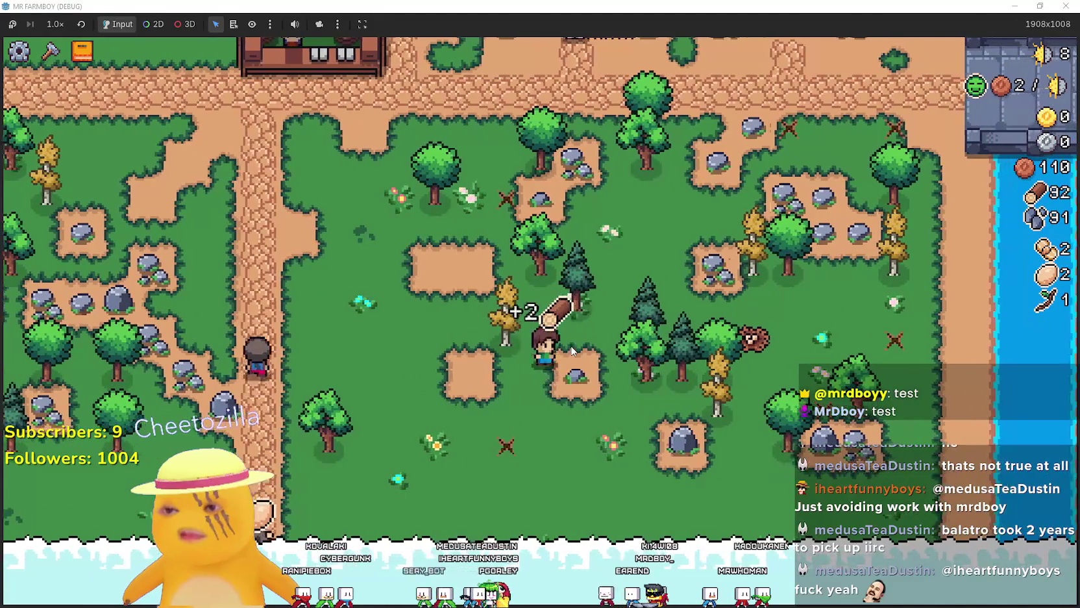
{"action": "left_click", "coordinate": [571, 350]}
- Chop the yellow tree and more trees and rocks, reaching 101 wood and 95 stone, then open crafting
{"action": "key", "text": "a"}
{"action": "key", "text": "w"}
{"action": "key", "text": "d"}
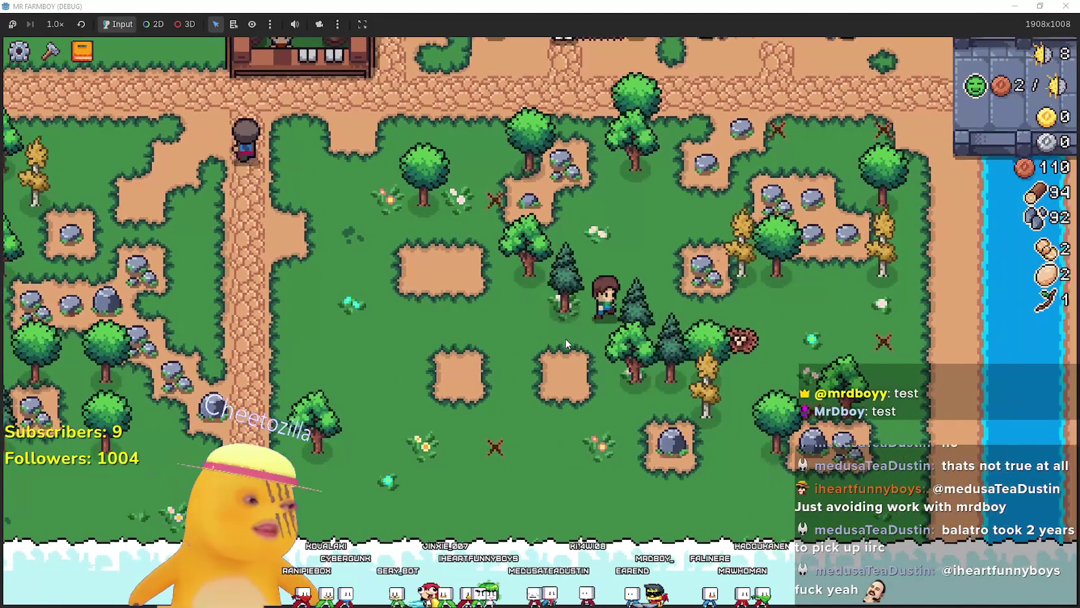
{"action": "key", "text": "d"}
{"action": "key", "text": "w"}
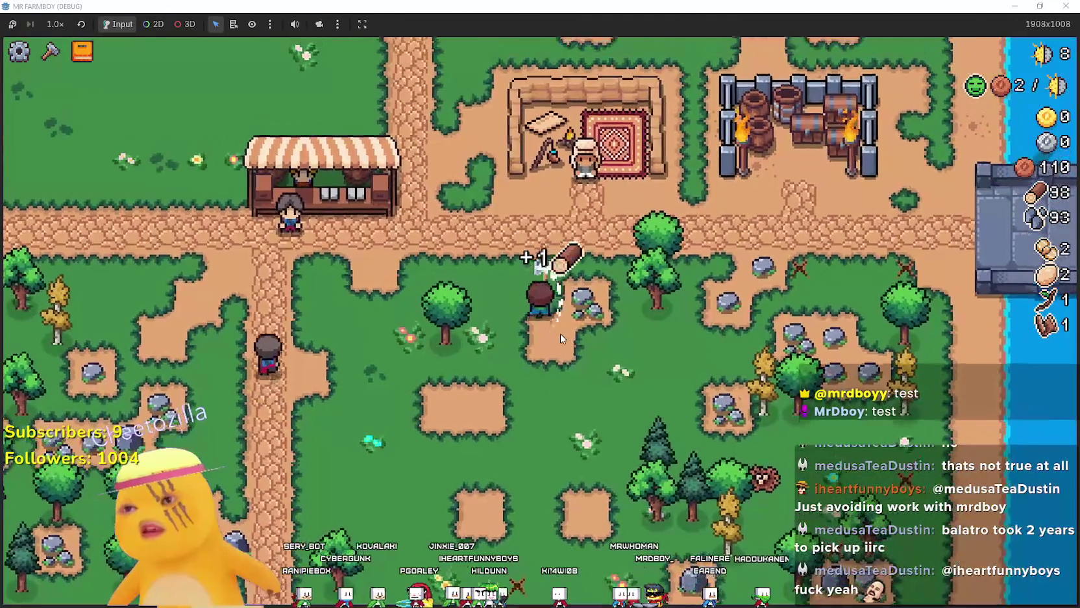
{"action": "key", "text": "d"}
{"action": "key", "text": "a"}
{"action": "key", "text": "d"}
{"action": "key", "text": "c"}
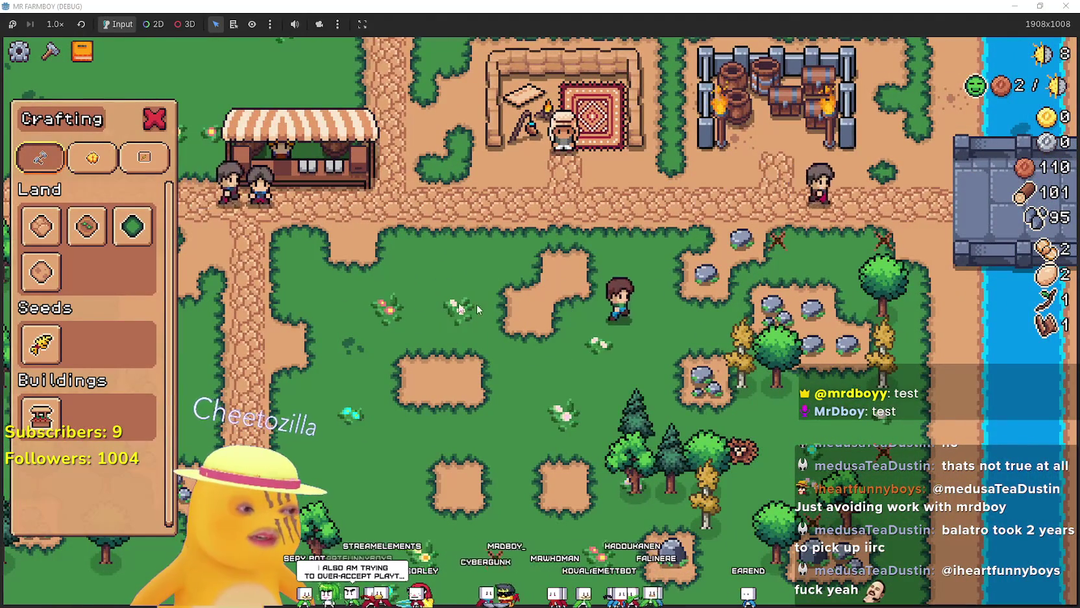
- Select the Grass Tile for placement and walk across the meadow toward the pines
{"action": "key", "text": "a"}
{"action": "left_click", "coordinate": [132, 226]}
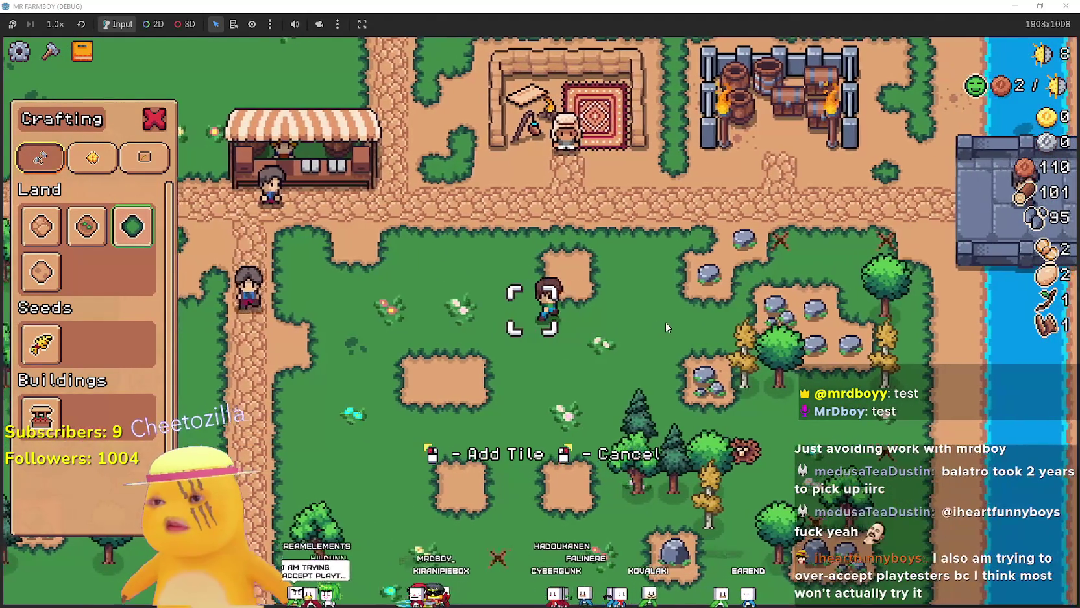
{"action": "key", "text": "w"}
{"action": "key", "text": "a"}
{"action": "key", "text": "a"}
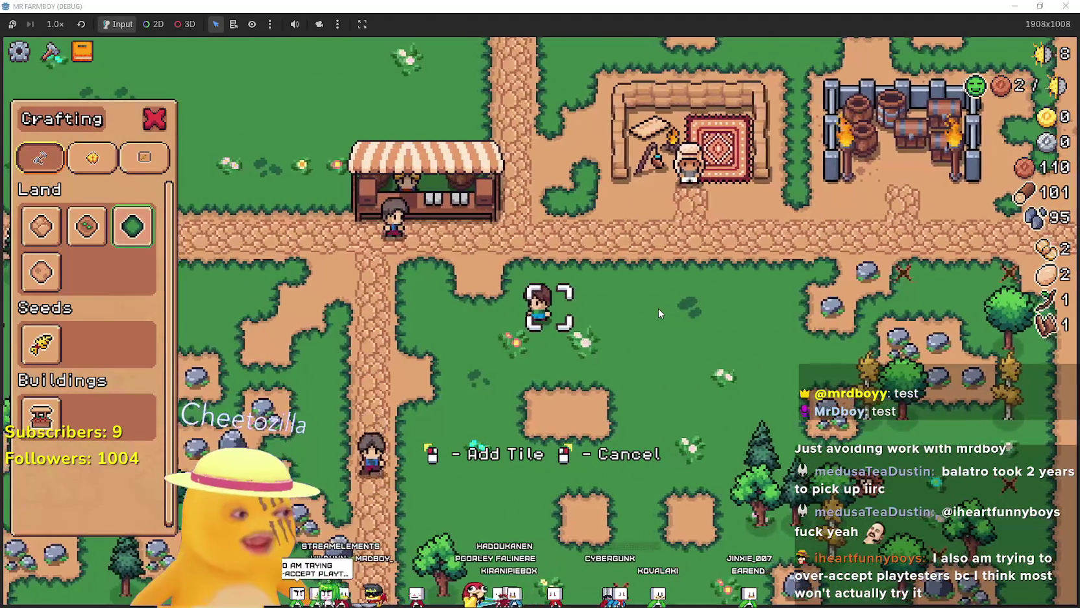
{"action": "key", "text": "w"}
{"action": "key", "text": "a"}
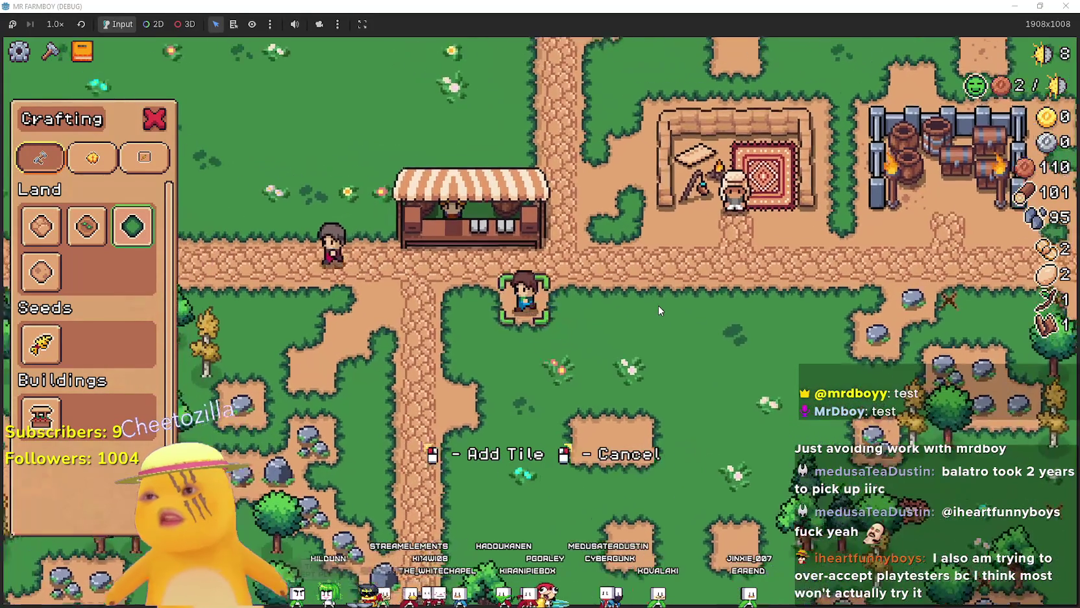
{"action": "key", "text": "s"}
{"action": "key", "text": "s"}
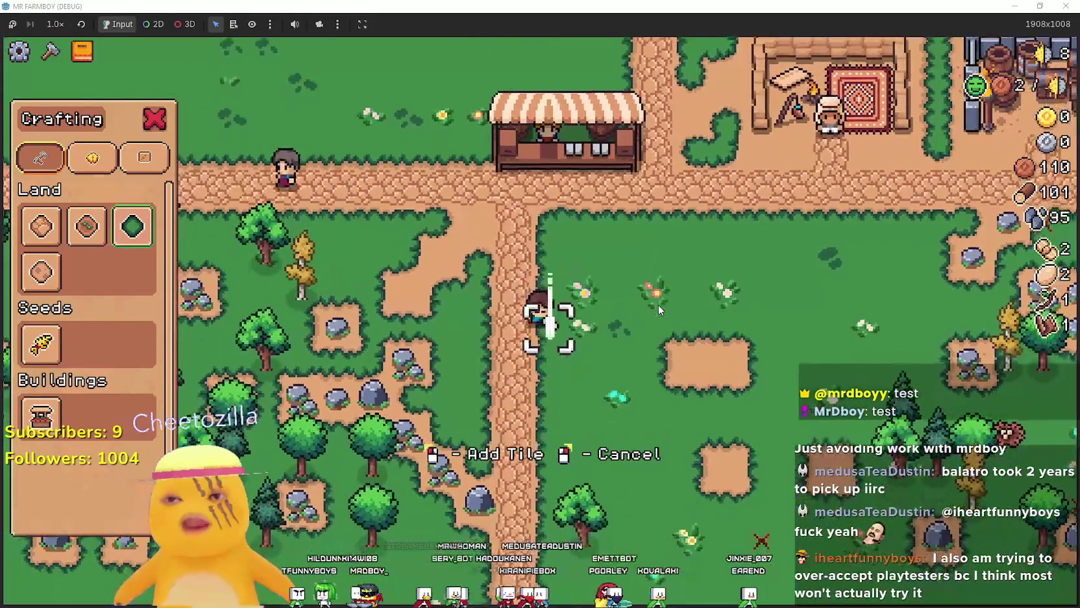
{"action": "key", "text": "d"}
{"action": "key", "text": "s"}
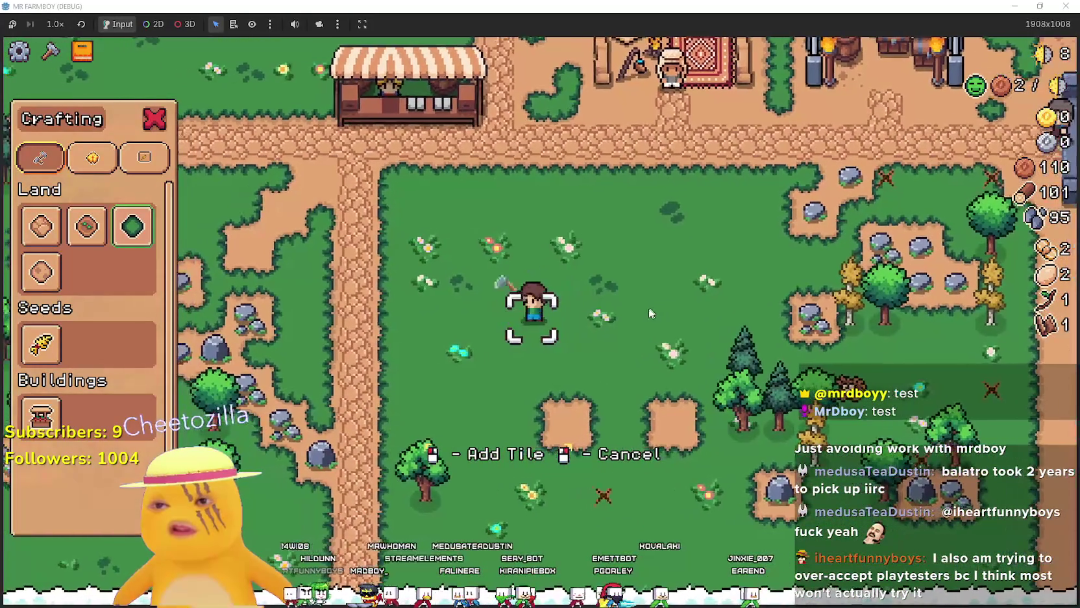
{"action": "key", "text": "d"}
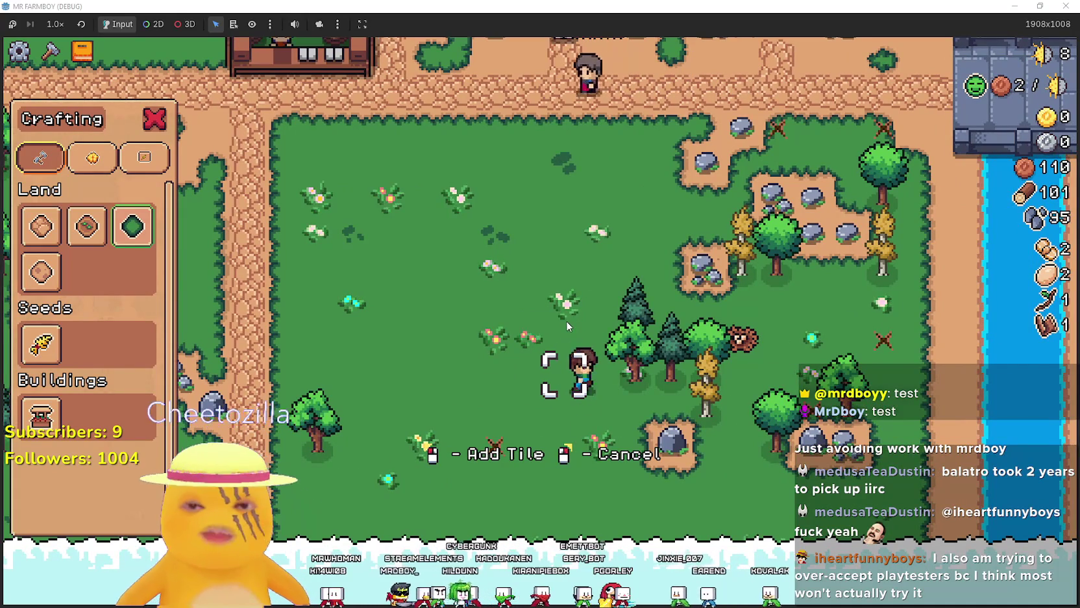
- Chop the pines, cancel tile placement and close crafting, then fell another pine
{"action": "key", "text": "s"}
{"action": "key", "text": "d"}
{"action": "key", "text": "d"}
{"action": "key", "text": "w"}
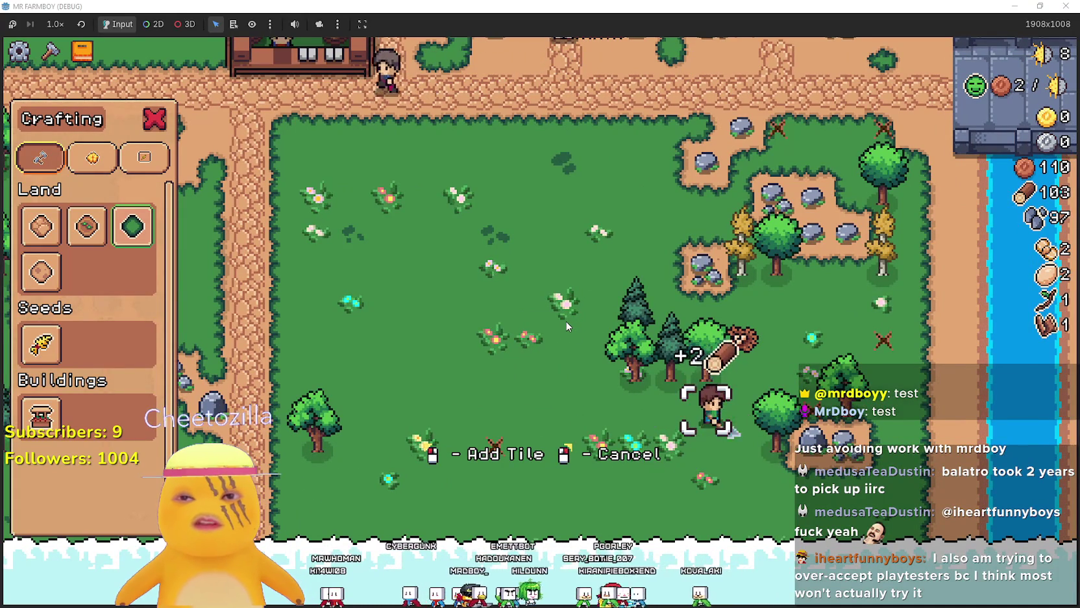
{"action": "key", "text": "a"}
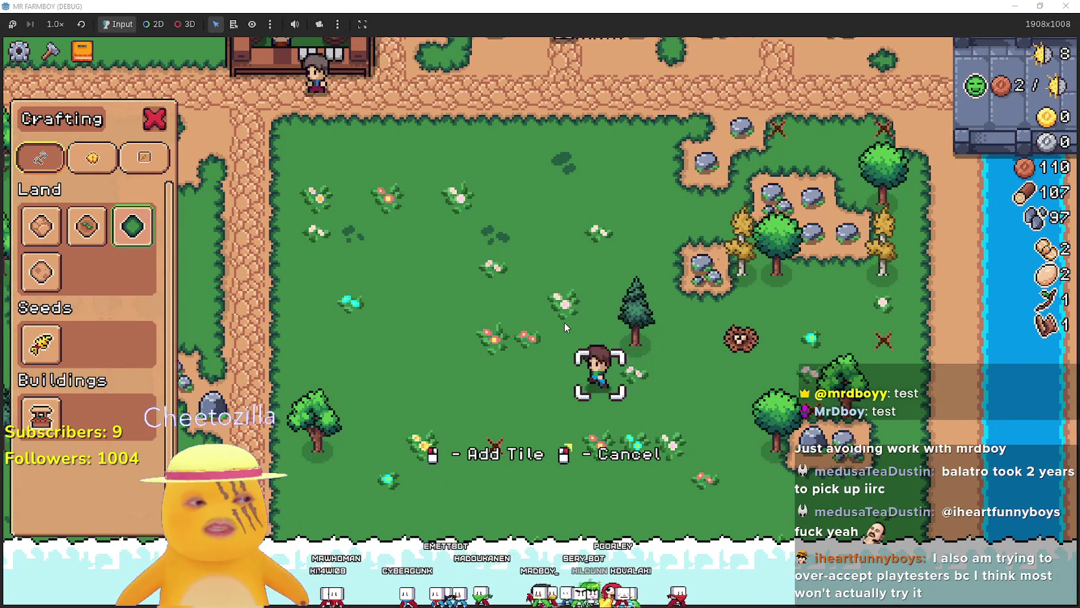
{"action": "key", "text": "c"}
{"action": "key", "text": "d"}
{"action": "key", "text": "w"}
{"action": "key", "text": "w"}
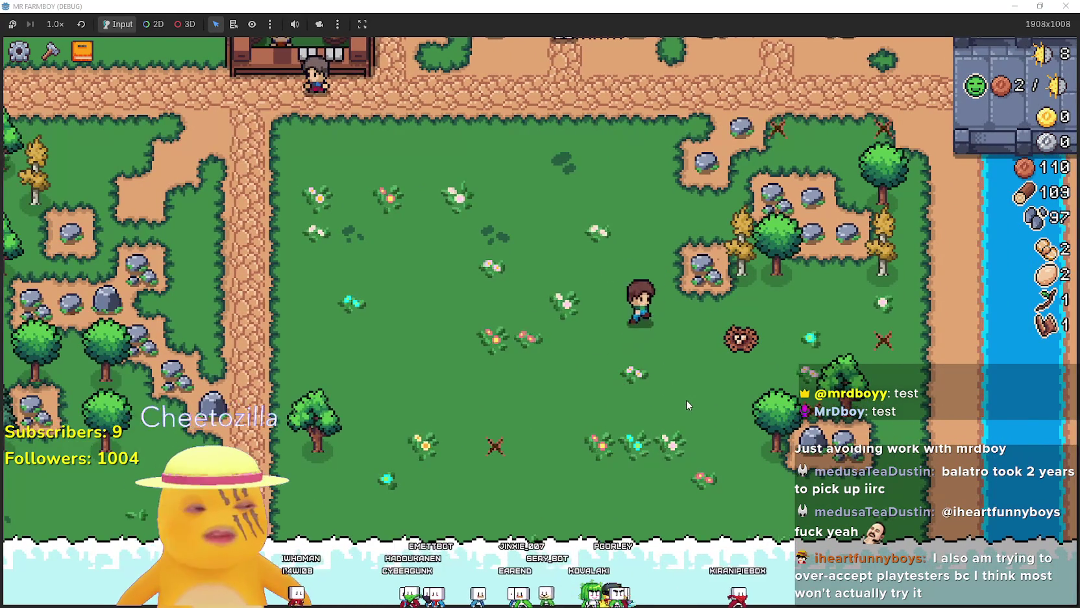
{"action": "key", "text": "d"}
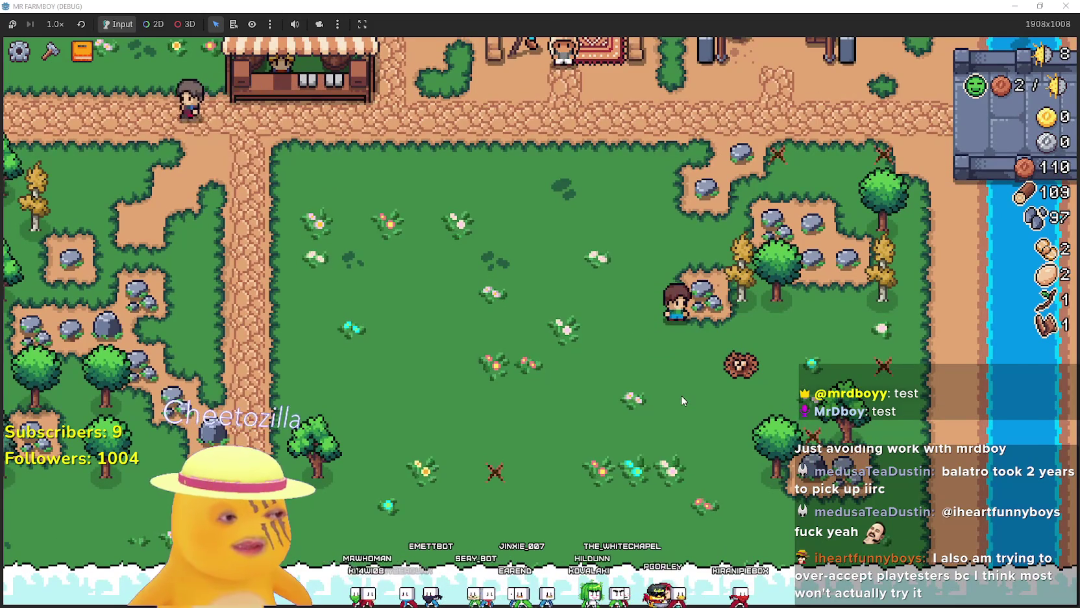
- Mine the eastern rocks, fell the tree by the river, and collect the dropped feather
{"action": "key", "text": "d"}
{"action": "key", "text": "s"}
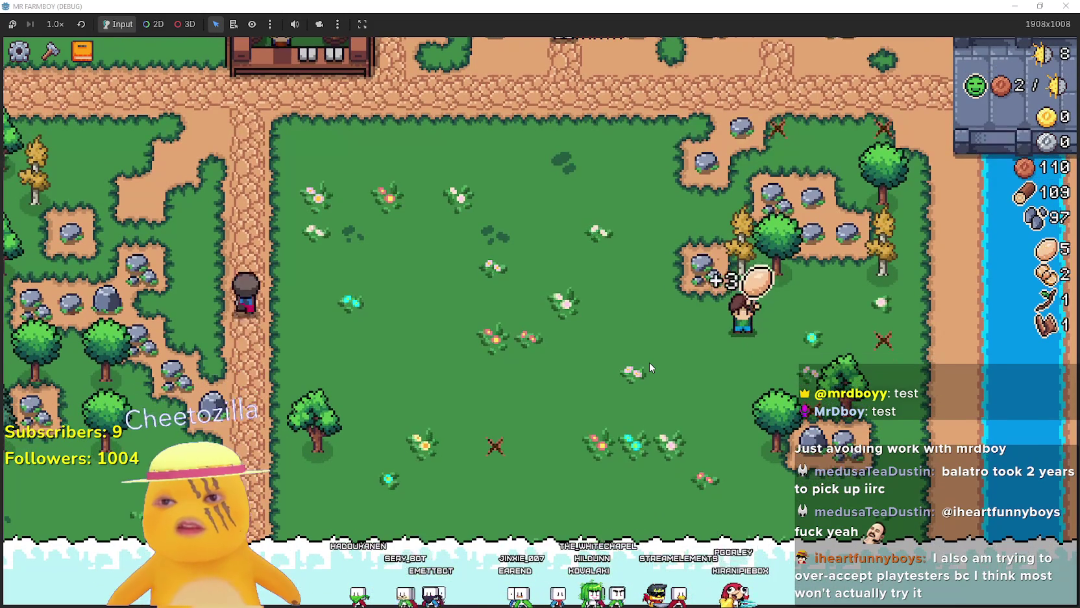
{"action": "key", "text": "d"}
{"action": "key", "text": "a"}
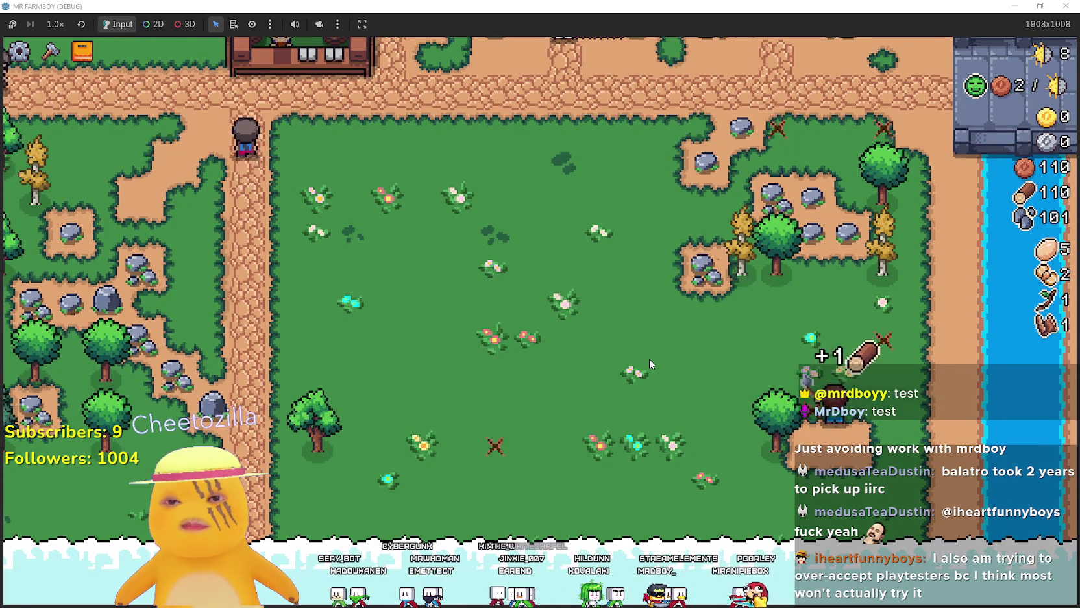
{"action": "key", "text": "w"}
{"action": "key", "text": "d"}
{"action": "key", "text": "w"}
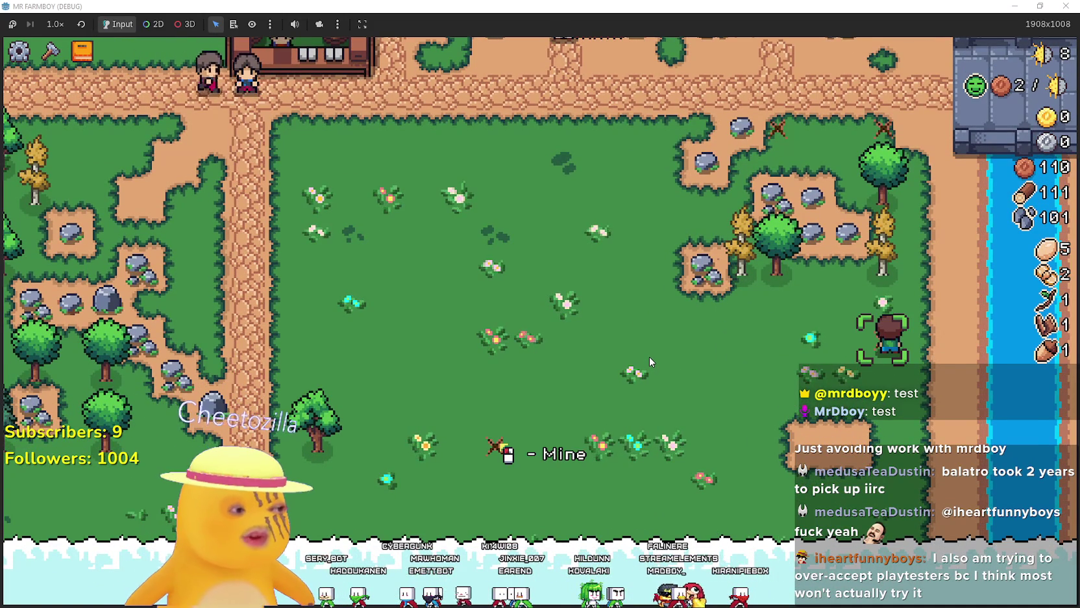
- Fell another tree up-left and mine the rocks to its right
{"action": "key", "text": "w"}
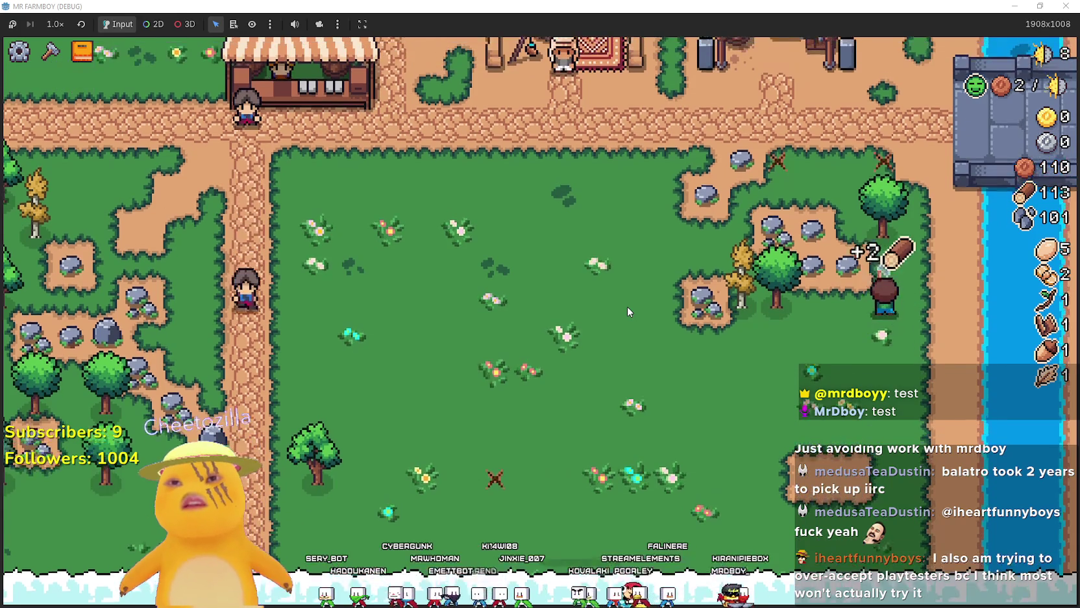
{"action": "key", "text": "a"}
{"action": "key", "text": "s"}
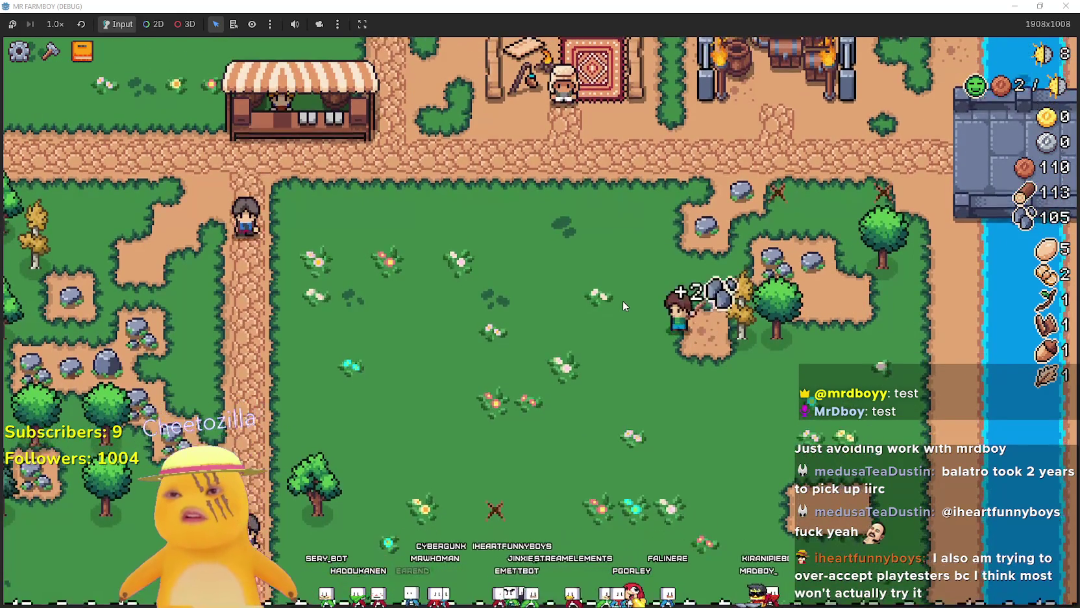
{"action": "key", "text": "d"}
{"action": "key", "text": "w"}
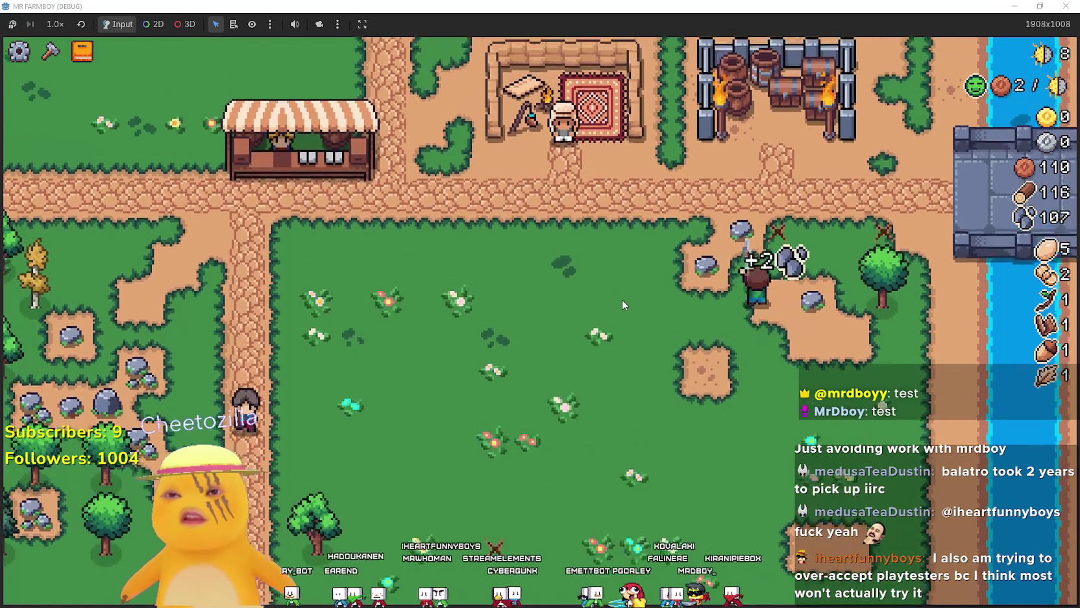
{"action": "key", "text": "d"}
- Pick up the dropped item and break the last rock, reaching 117 wood and 110 stone
{"action": "key", "text": "w"}
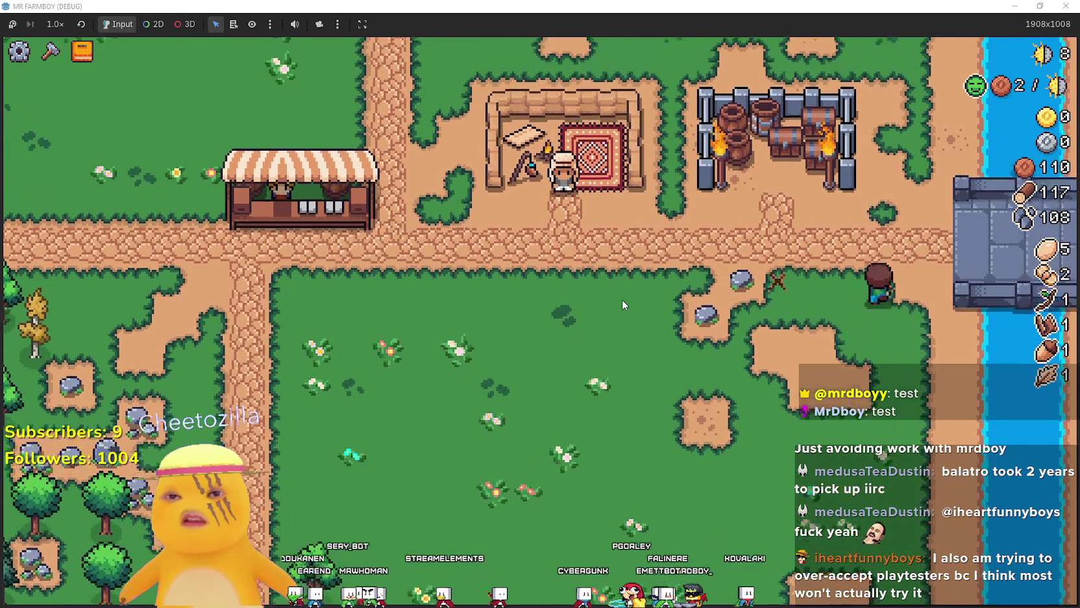
{"action": "key", "text": "a"}
{"action": "key", "text": "a"}
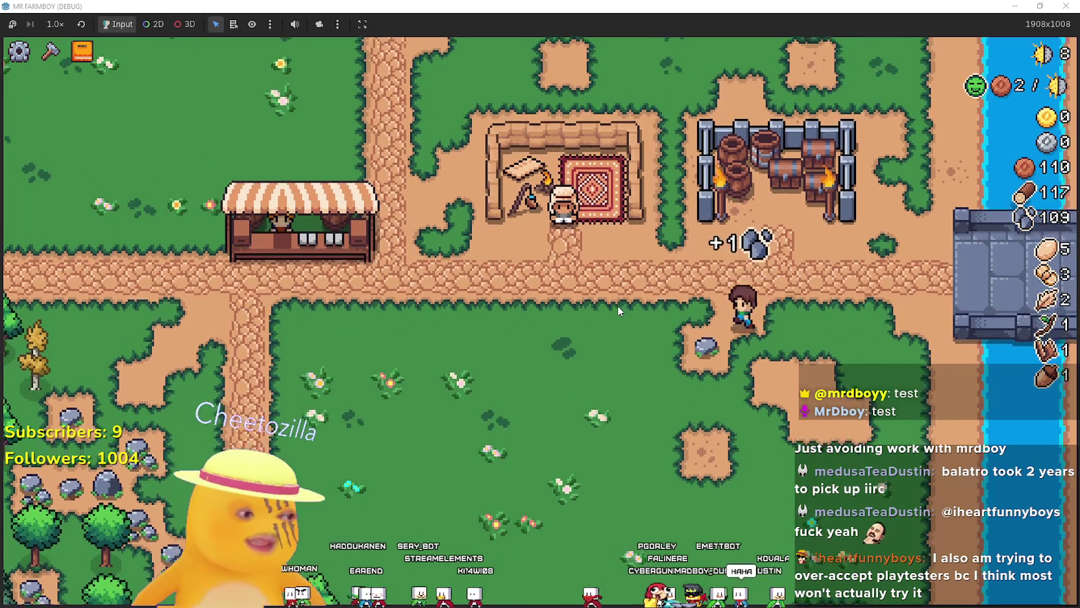
{"action": "key", "text": "s"}
{"action": "key", "text": "a"}
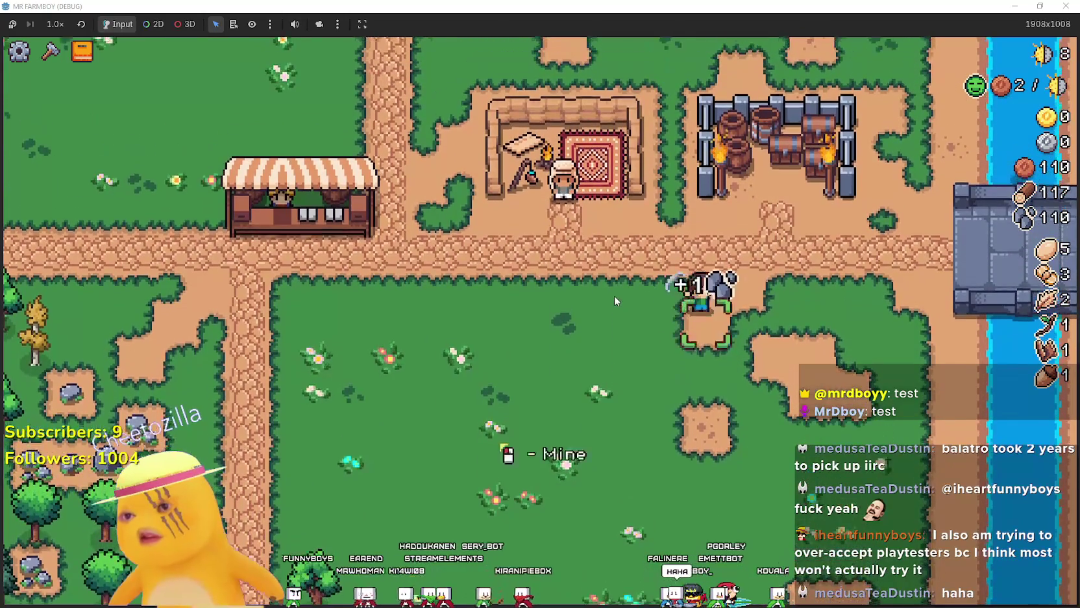
{"action": "key", "text": "c"}
{"action": "key", "text": "d"}
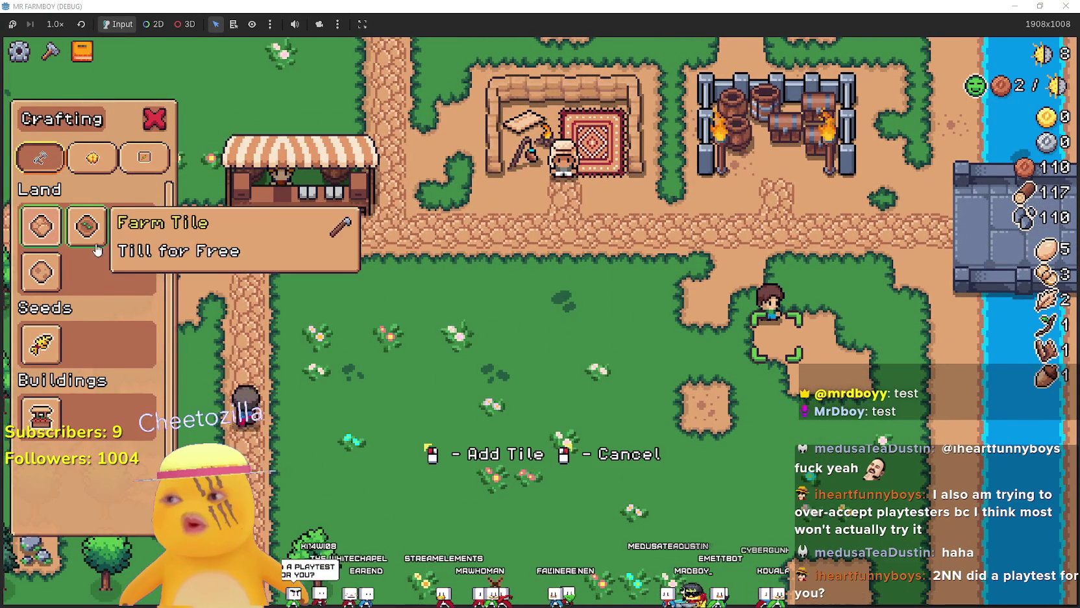
- Turn the dirt patch back into a Grass Tile, then cancel tile placement
{"action": "key", "text": "s"}
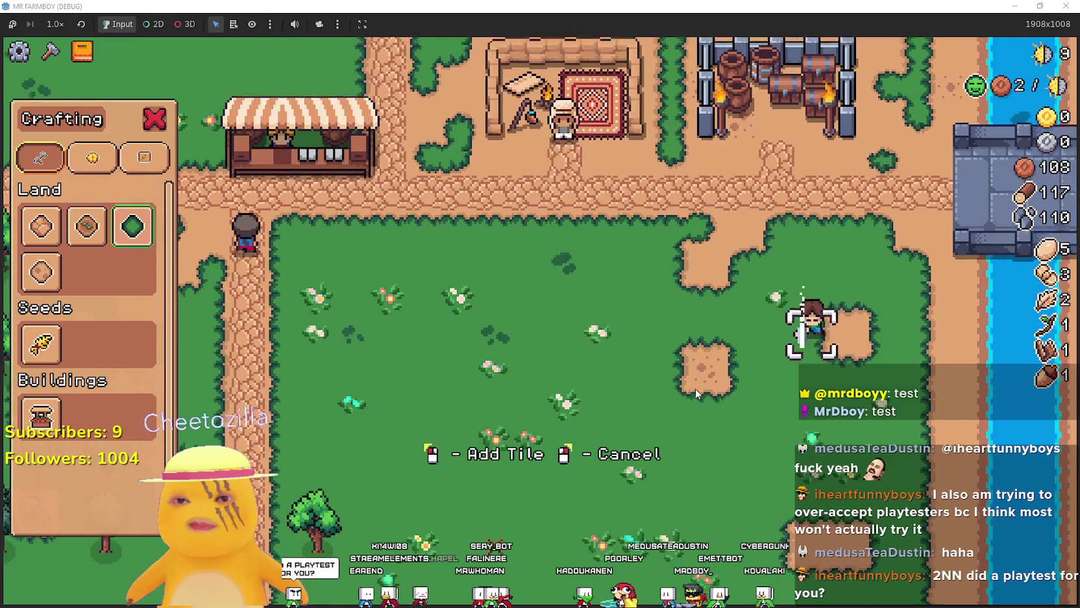
{"action": "left_click", "coordinate": [696, 388]}
{"action": "key", "text": "a"}
{"action": "key", "text": "w"}
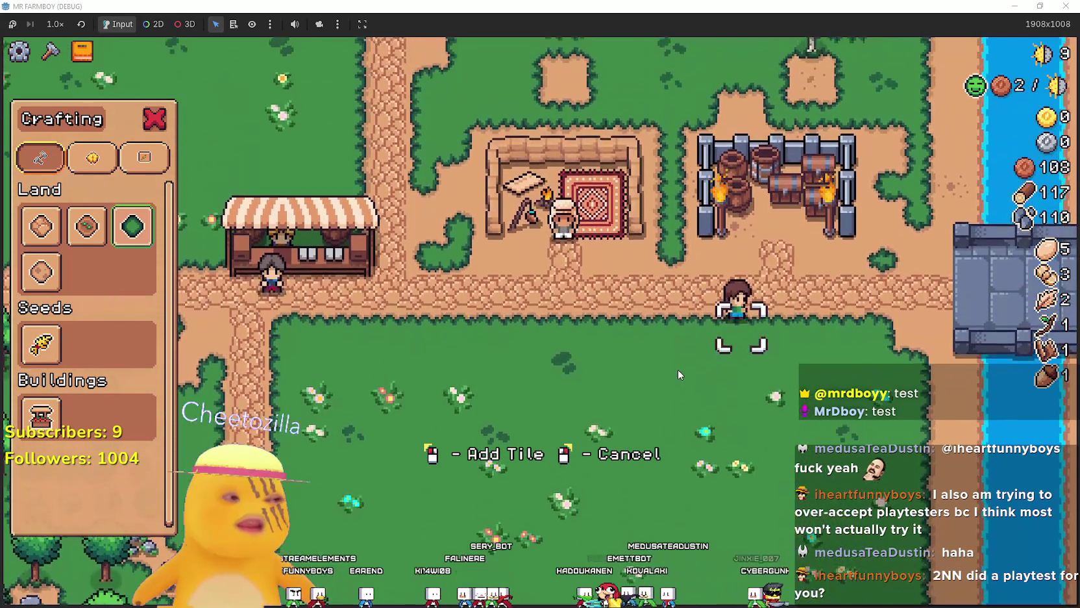
{"action": "key", "text": "d"}
{"action": "key", "text": "s"}
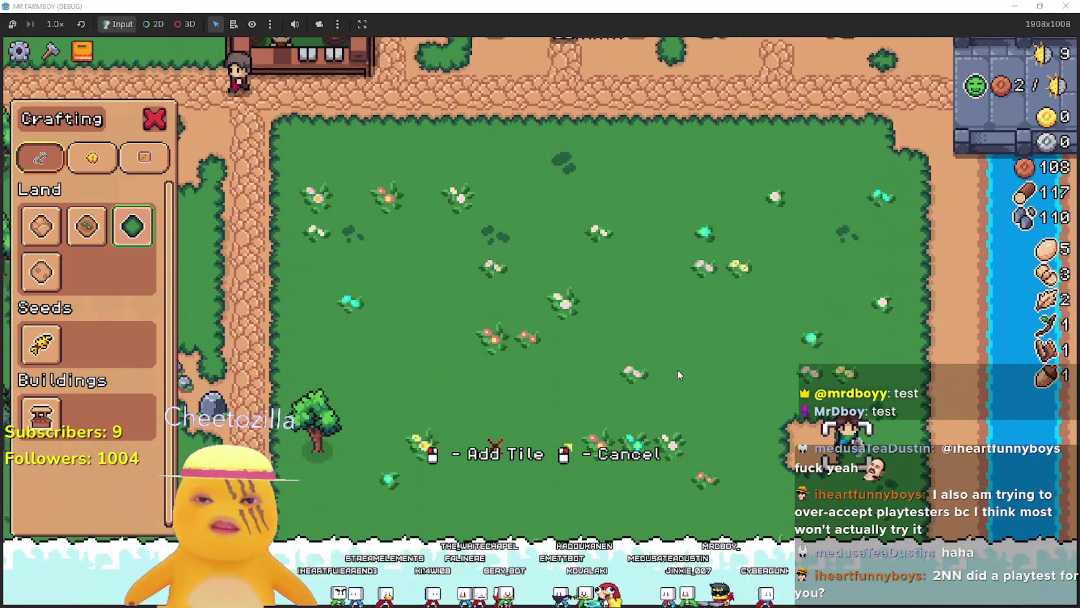
{"action": "key", "text": "w"}
{"action": "key", "text": "a"}
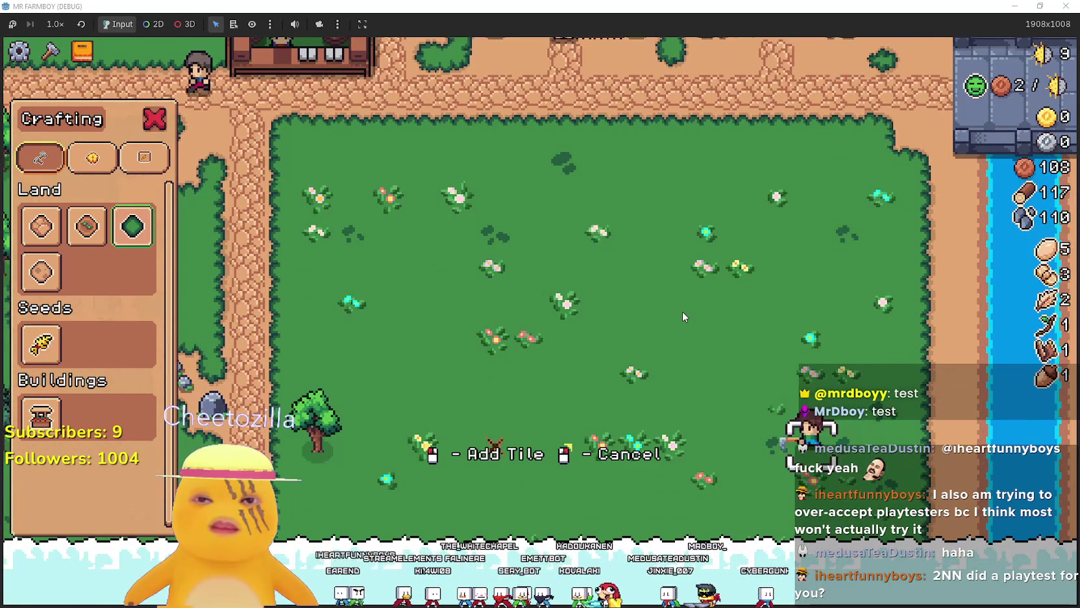
{"action": "key", "text": "a"}
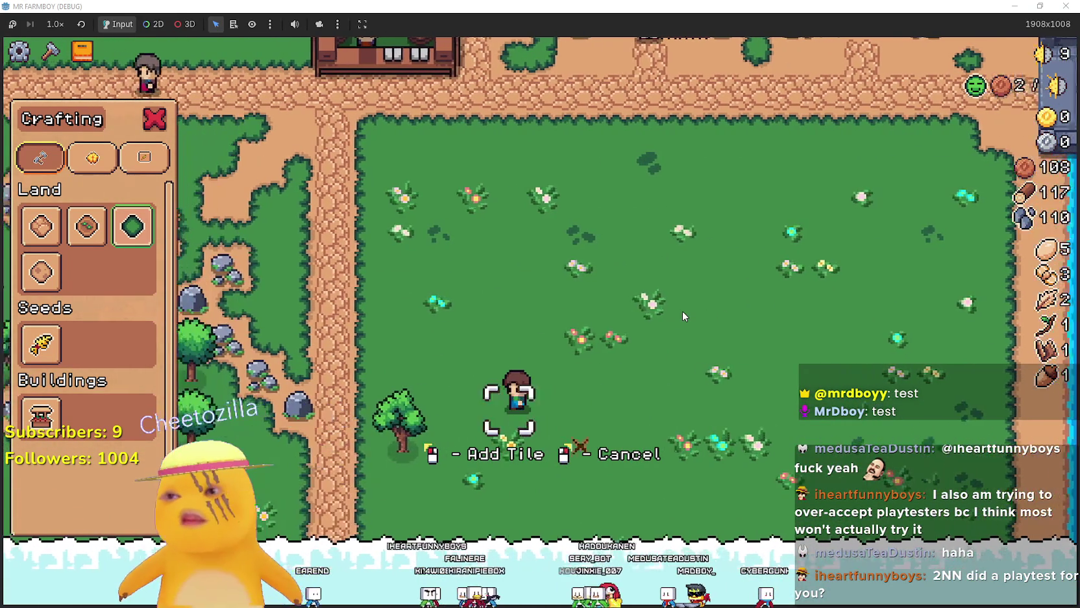
{"action": "right_click", "coordinate": [754, 315]}
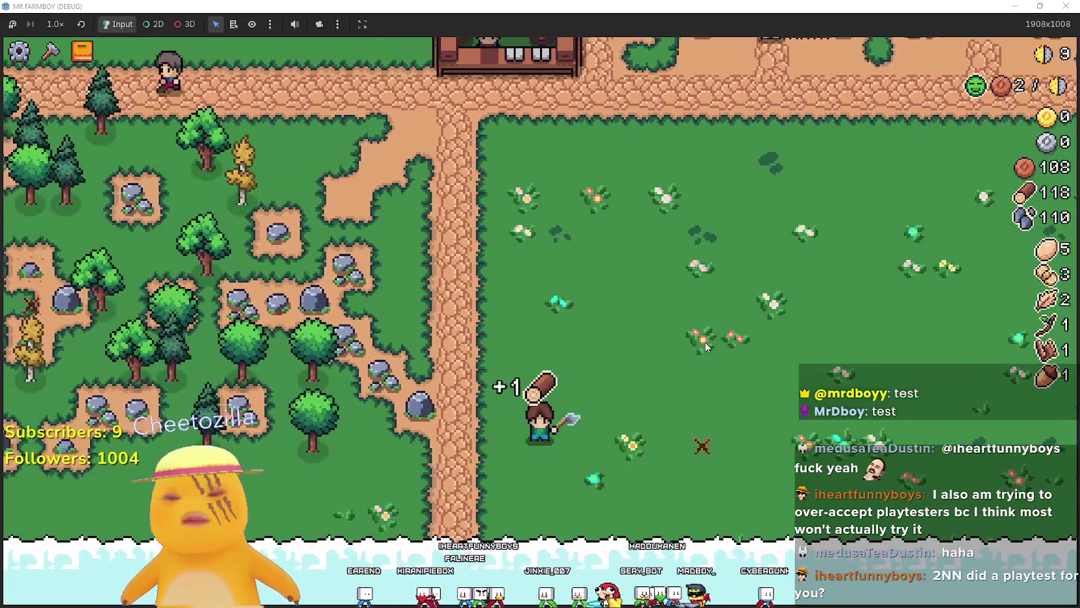
- Walk the farmer across the field and up the path toward the barrels
{"action": "key", "text": "d"}
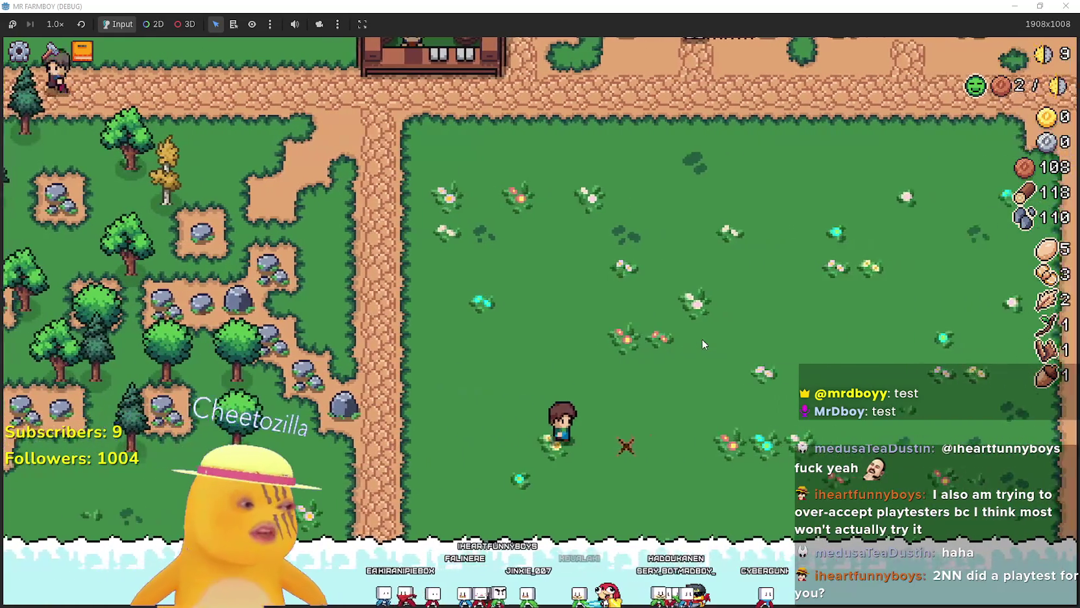
{"action": "key", "text": "w"}
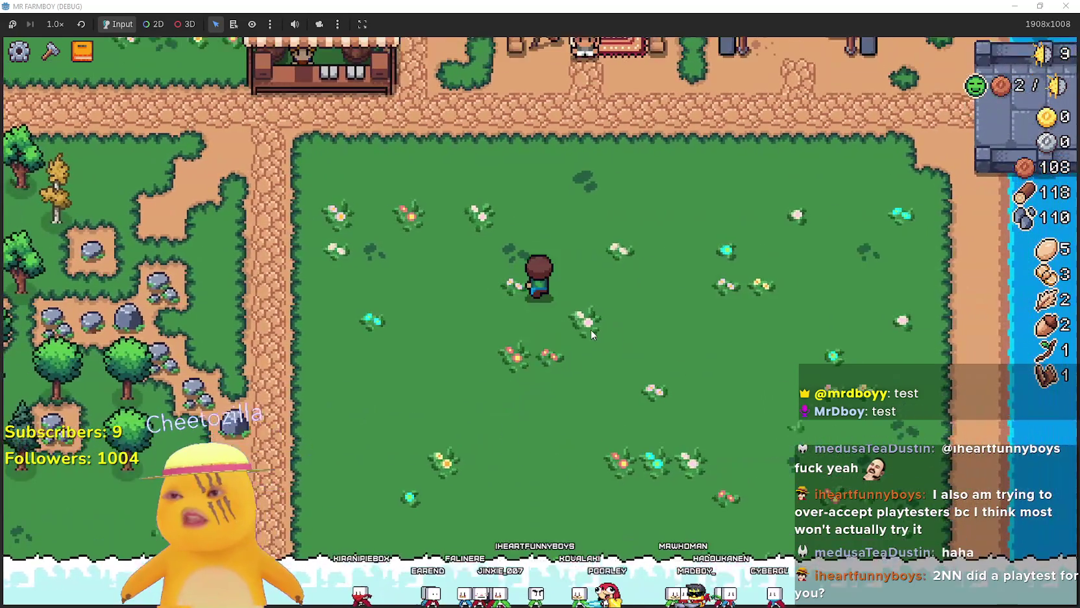
{"action": "key", "text": "w"}
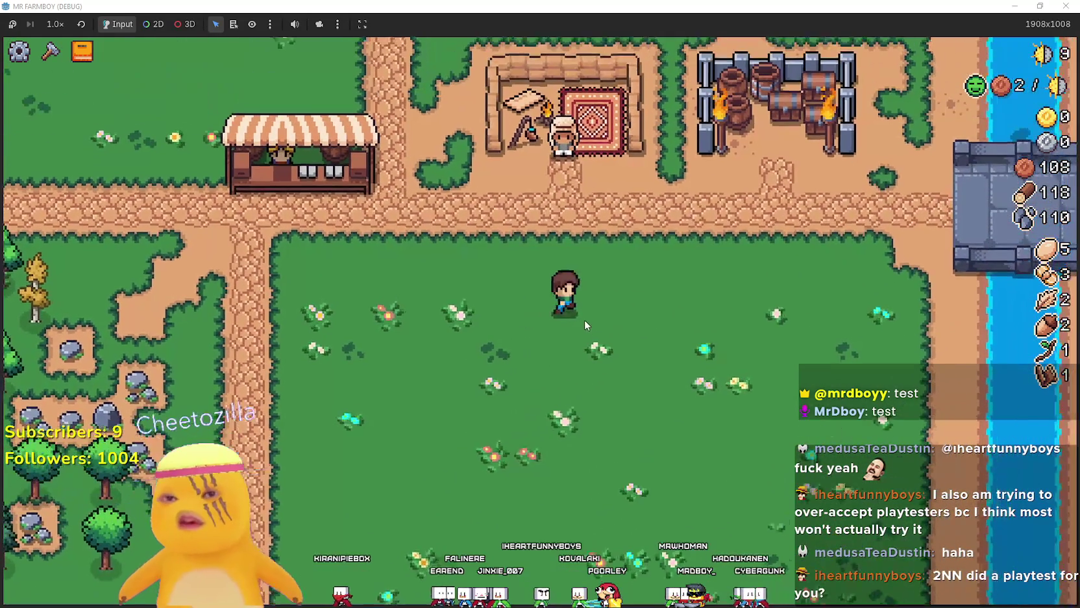
{"action": "key", "text": "d"}
{"action": "key", "text": "c"}
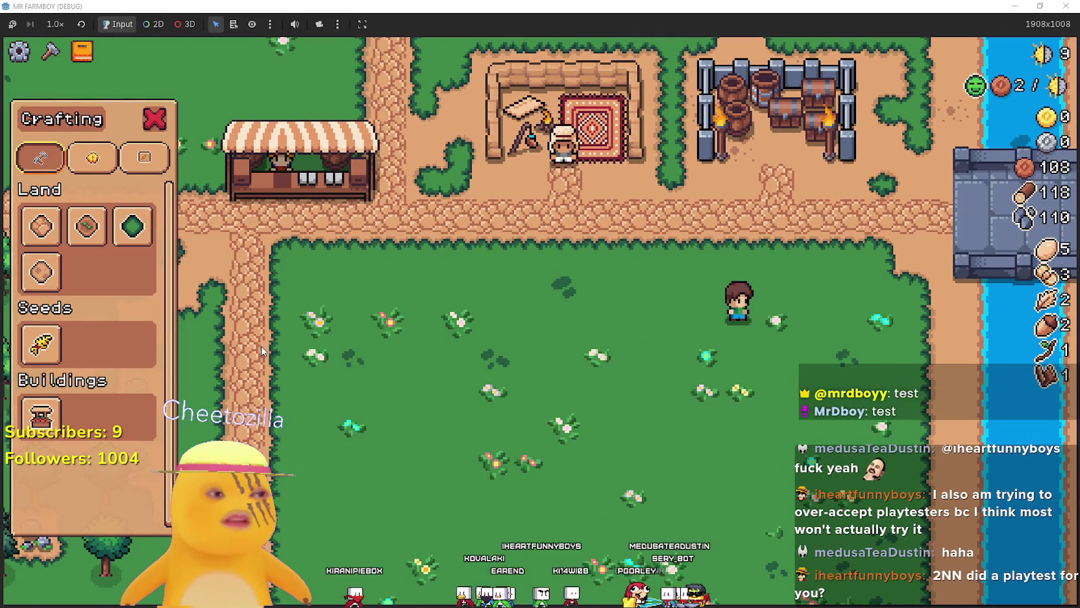
{"action": "key", "text": "a"}
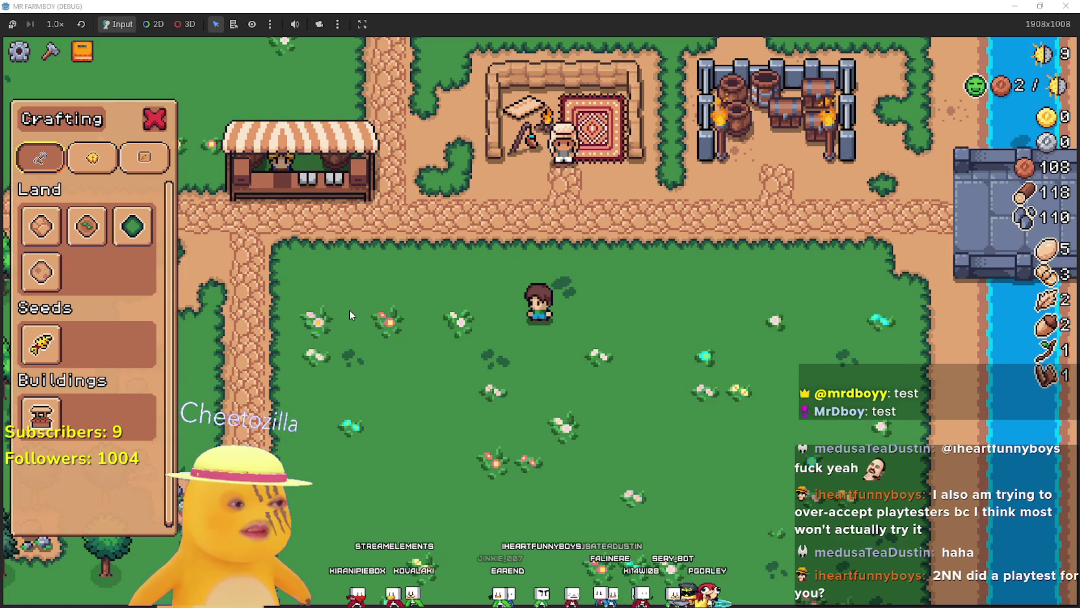
{"action": "key", "text": "d"}
{"action": "key", "text": "d"}
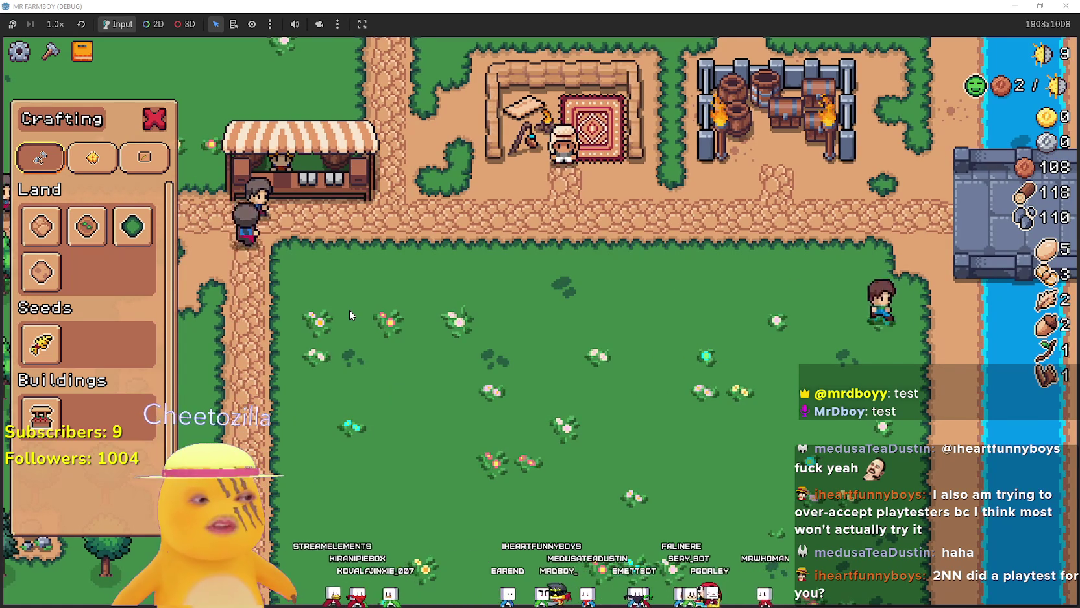
{"action": "key", "text": "a"}
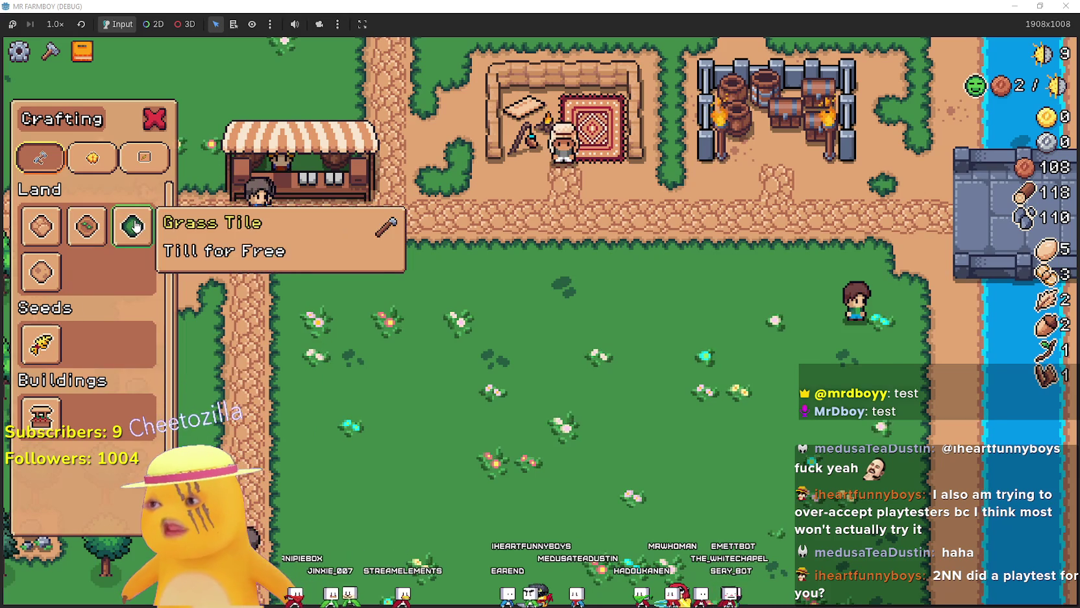
{"action": "key", "text": "w"}
{"action": "key", "text": "d"}
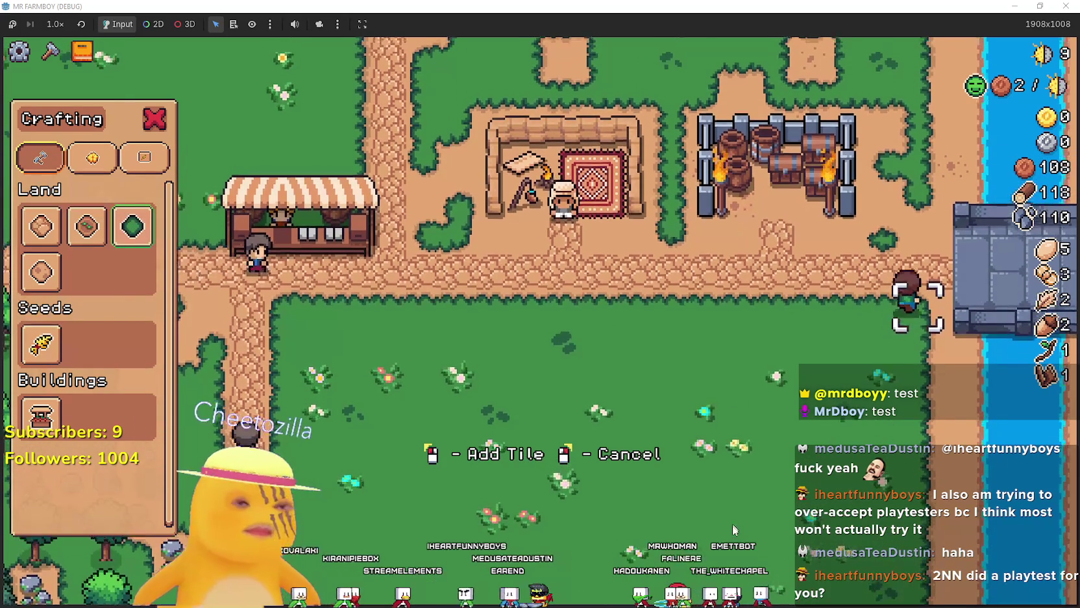
{"action": "key", "text": "w"}
{"action": "key", "text": "a"}
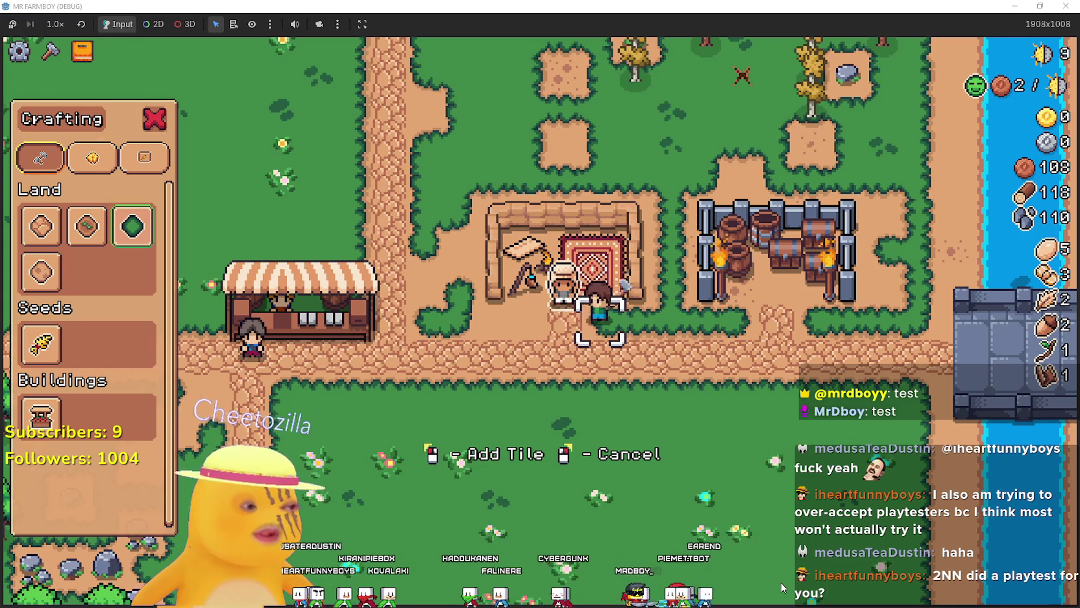
- Cancel tile placement again, walk left past the trader to the market stall, and open the Market
{"action": "key", "text": "a"}
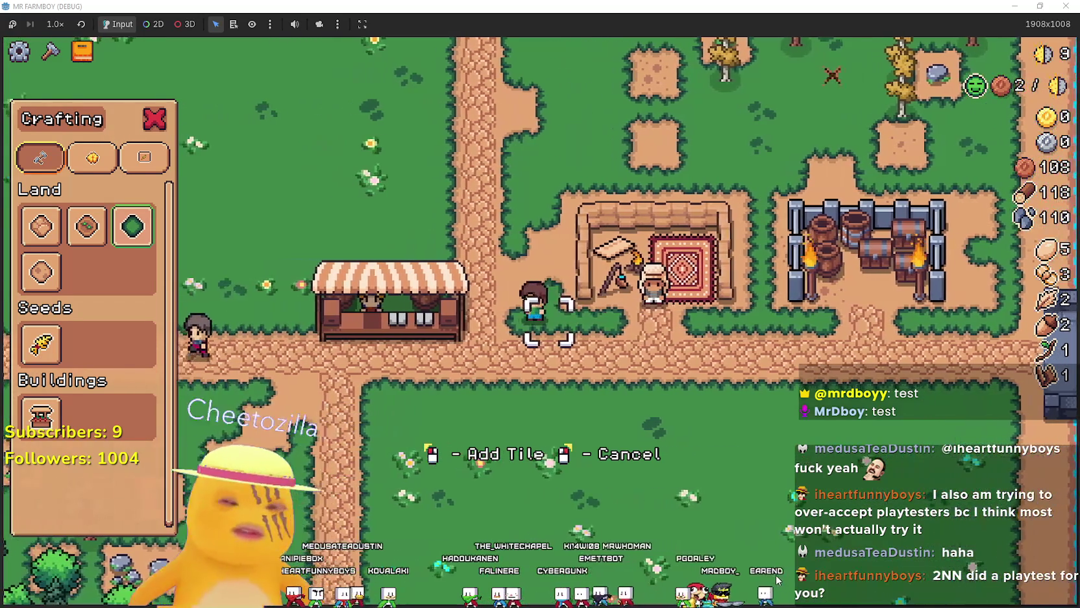
{"action": "key", "text": "w"}
{"action": "key", "text": "d"}
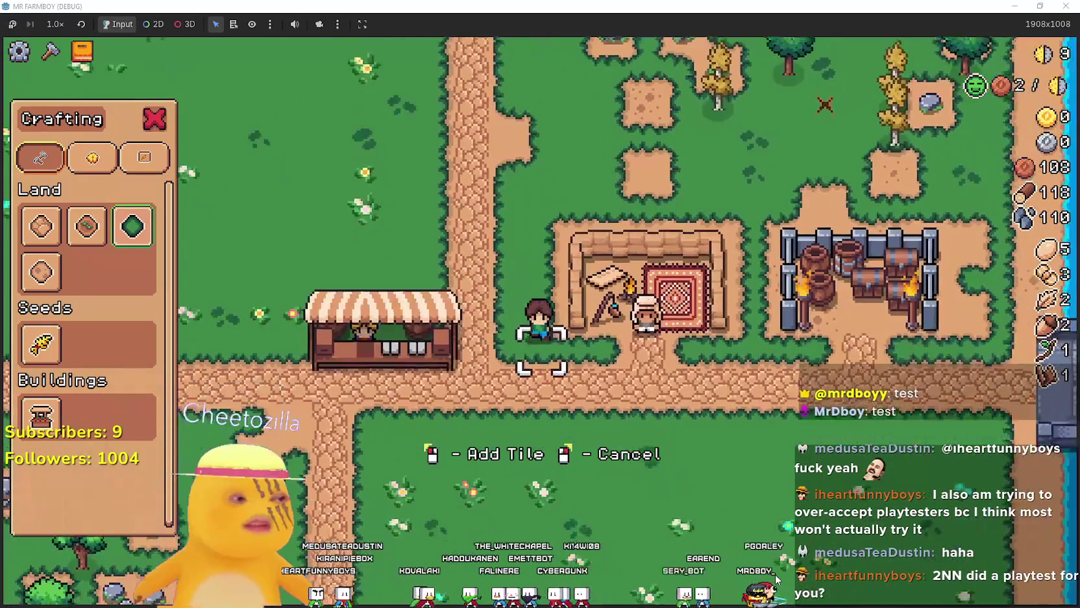
{"action": "right_click", "coordinate": [776, 575]}
{"action": "key", "text": "s"}
{"action": "key", "text": "a"}
{"action": "key", "text": "c"}
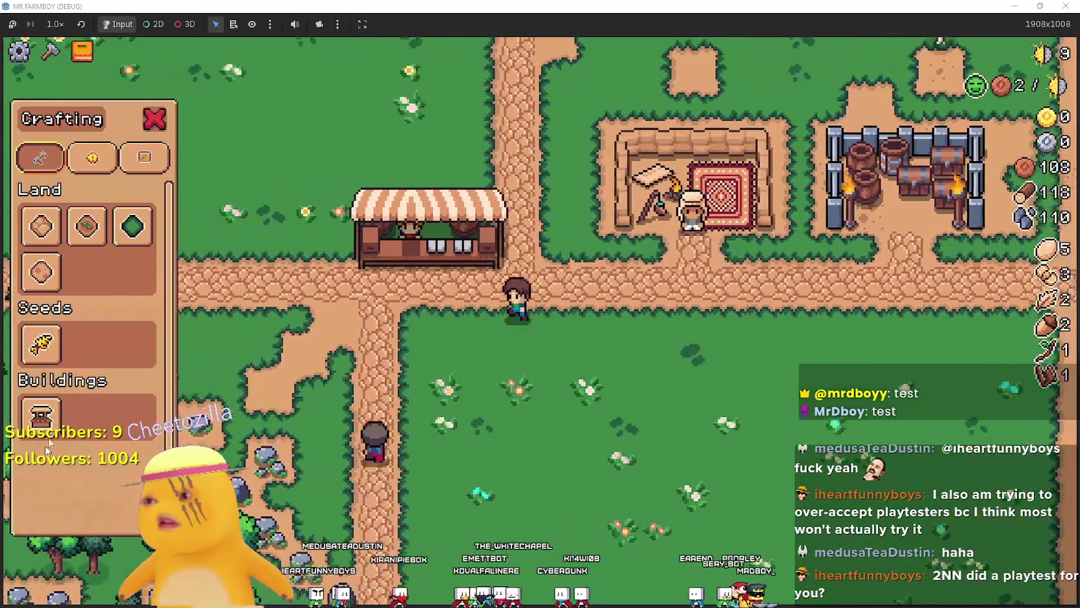
{"action": "key", "text": "d"}
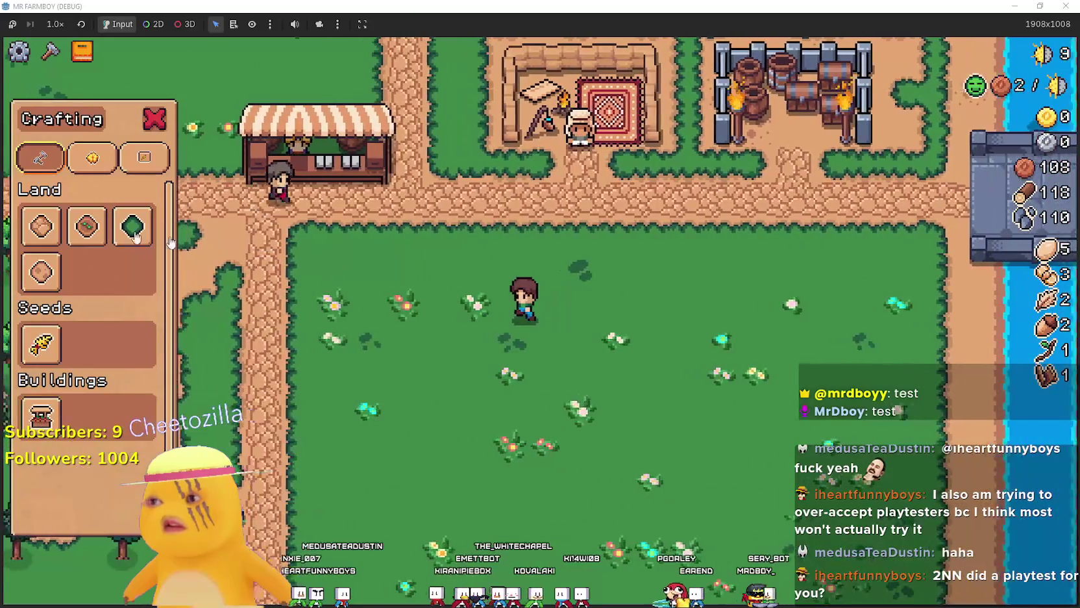
{"action": "key", "text": "c"}
{"action": "key", "text": "a"}
{"action": "key", "text": "e"}
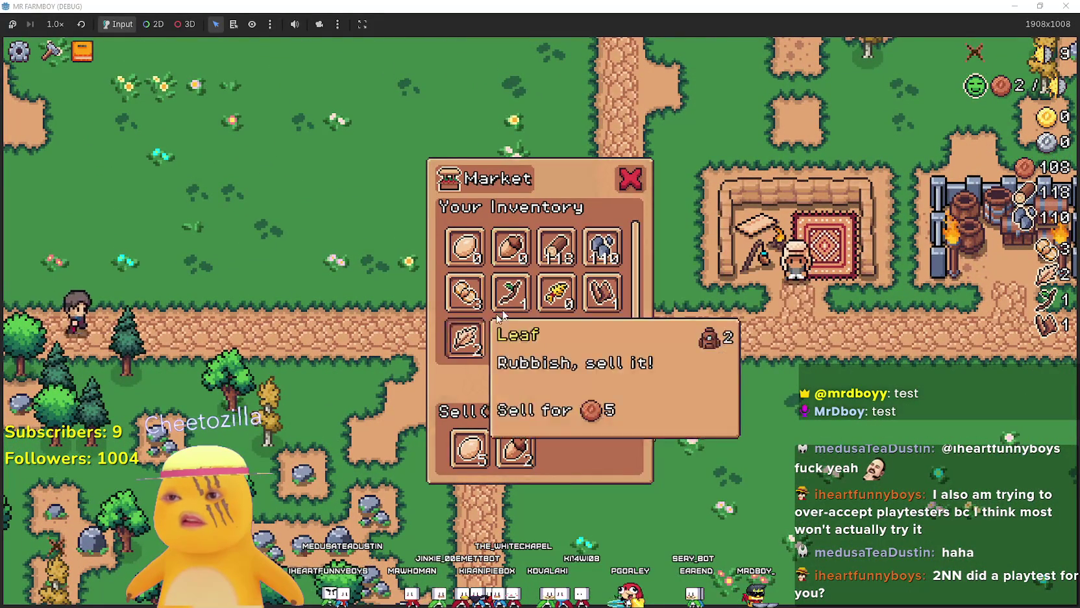
- Close the Market with Wild Soy and acorns in the sell slots and walk away, earning 100 coins (108→208)
{"action": "key", "text": "e"}
{"action": "key", "text": "d"}
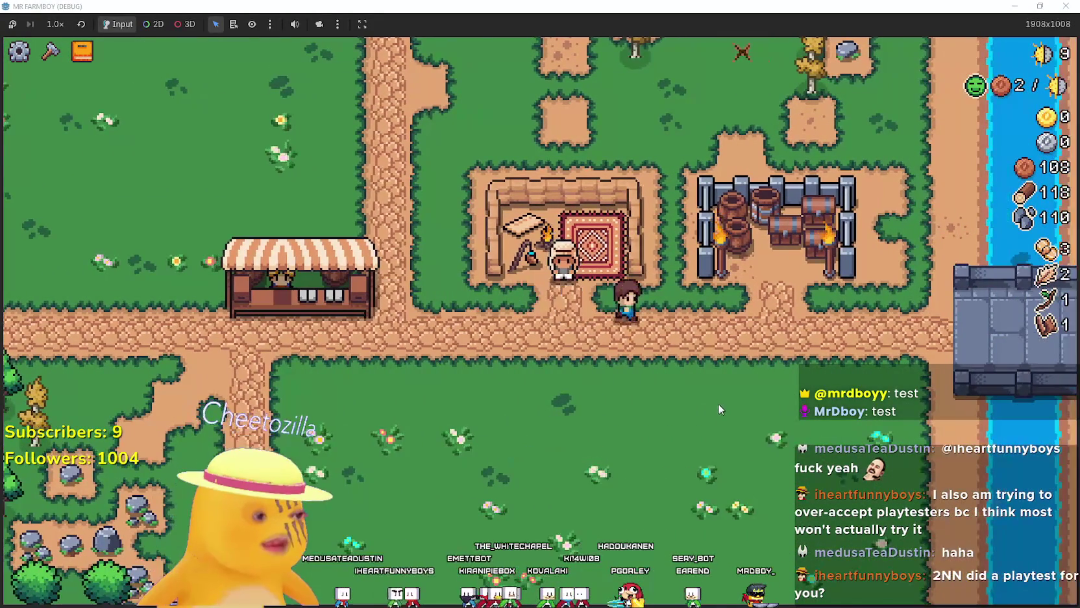
{"action": "key", "text": "s"}
{"action": "key", "text": "a"}
{"action": "key", "text": "a"}
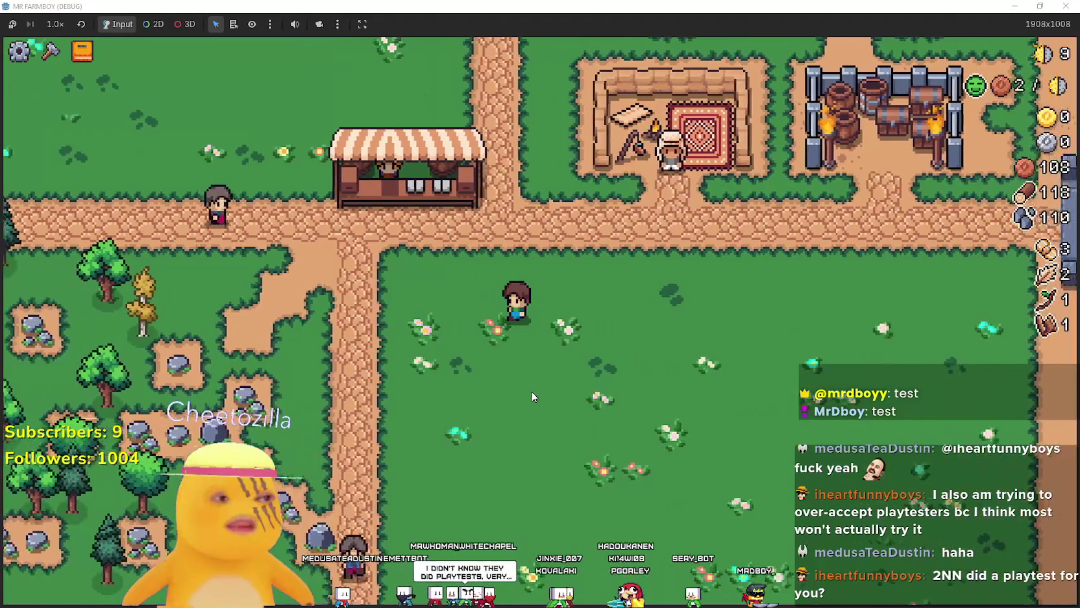
{"action": "key", "text": "d"}
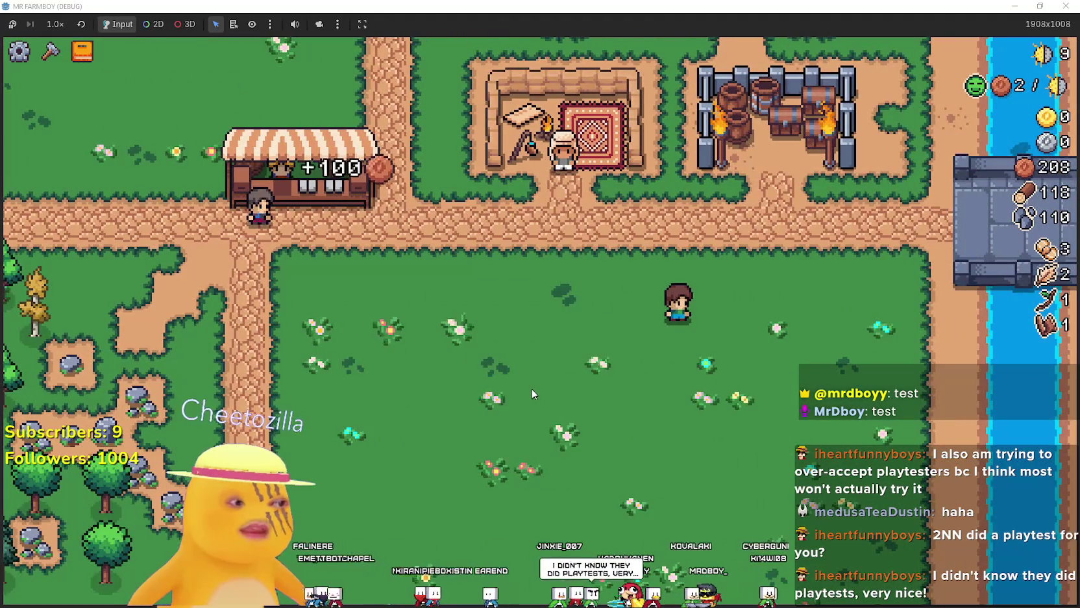
{"action": "key", "text": "w"}
{"action": "key", "text": "a"}
{"action": "key", "text": "w"}
- Select the Grass Tile from crafting while heading north, then cancel the placement
{"action": "key", "text": "c"}
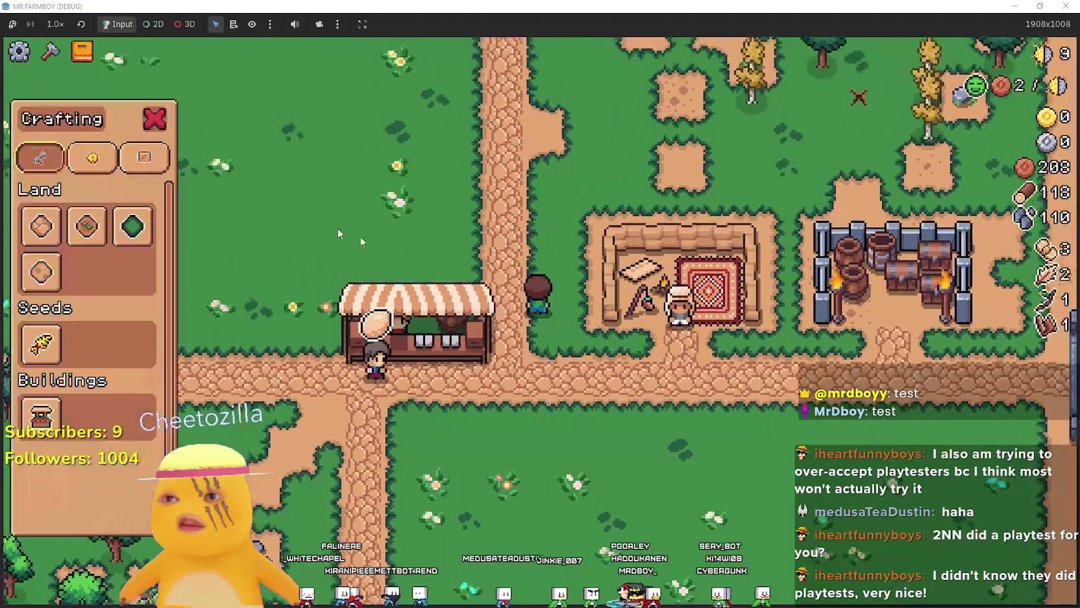
{"action": "left_click", "coordinate": [132, 227]}
{"action": "key", "text": "w"}
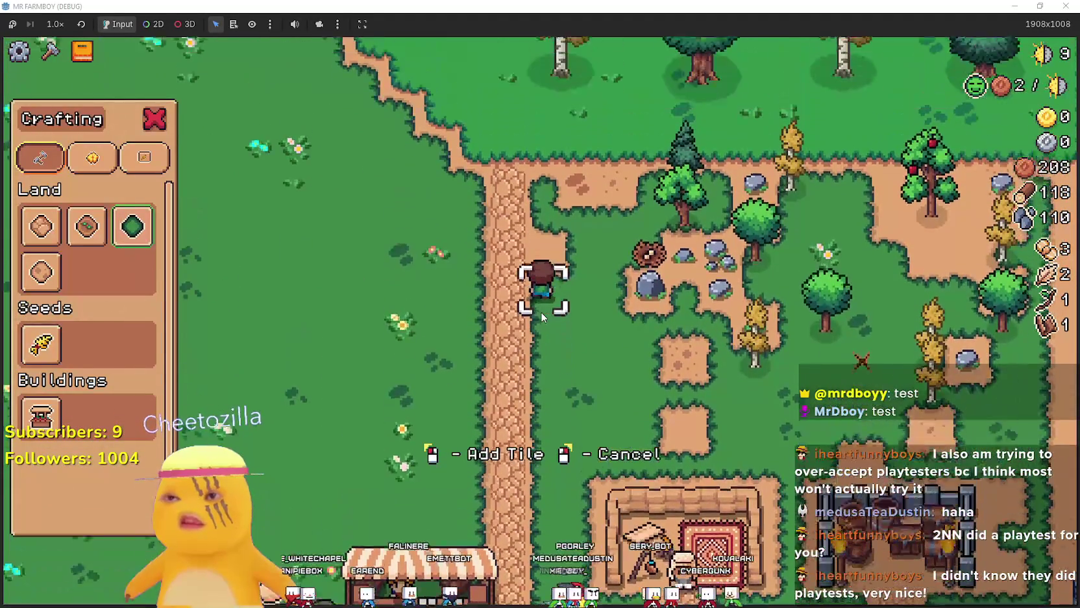
{"action": "key", "text": "d"}
{"action": "right_click", "coordinate": [542, 316]}
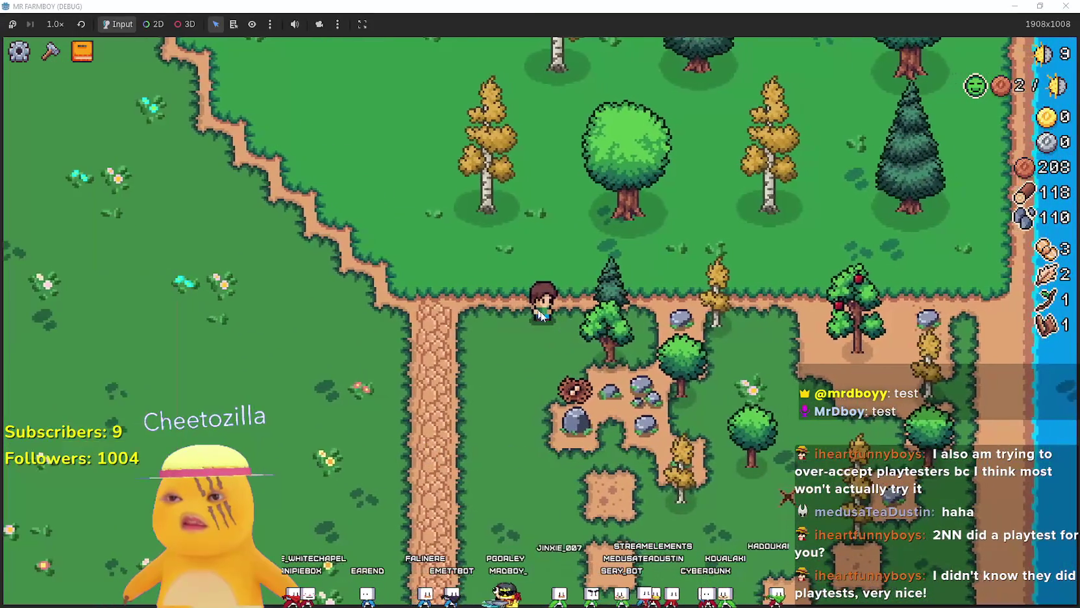
- Mine the nearby rock and chop the trees to the east and south for wood
{"action": "key", "text": "s"}
{"action": "left_click", "coordinate": [712, 379]}
{"action": "key", "text": "d"}
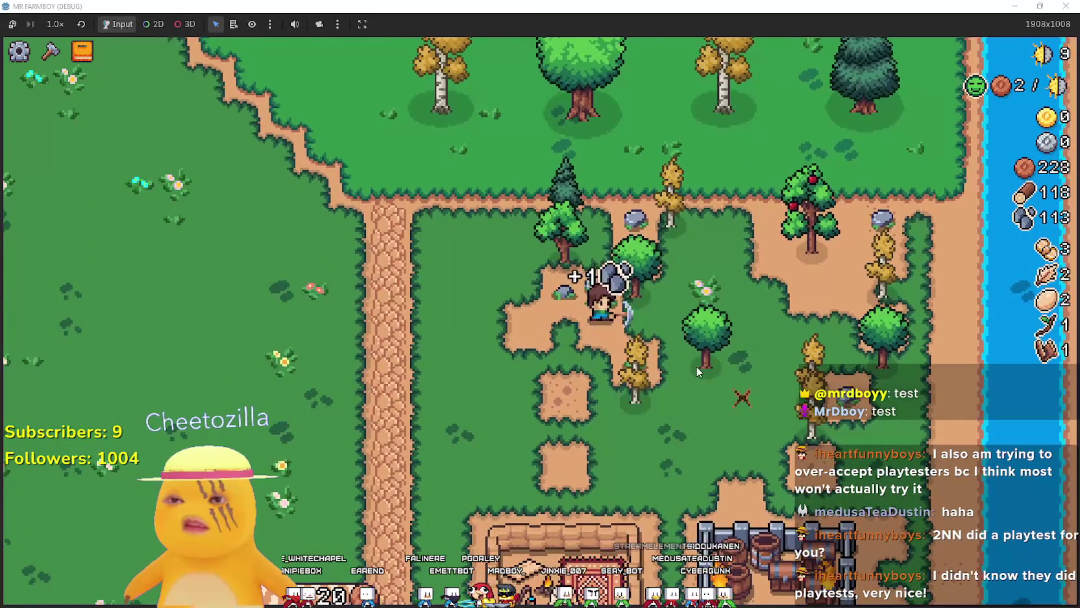
{"action": "key", "text": "s"}
{"action": "key", "text": "d"}
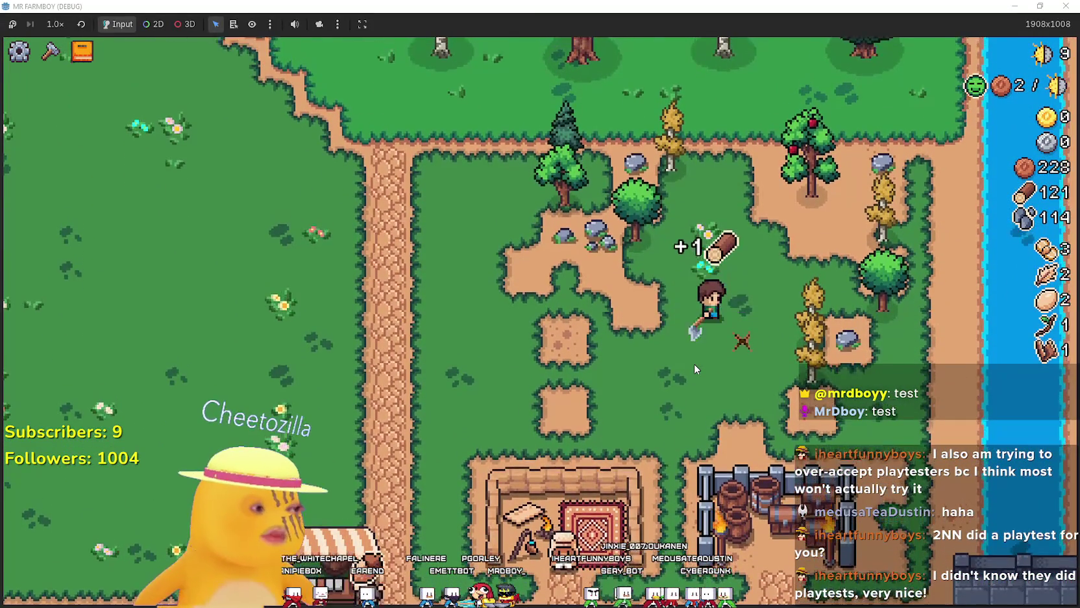
{"action": "key", "text": "s"}
{"action": "key", "text": "w"}
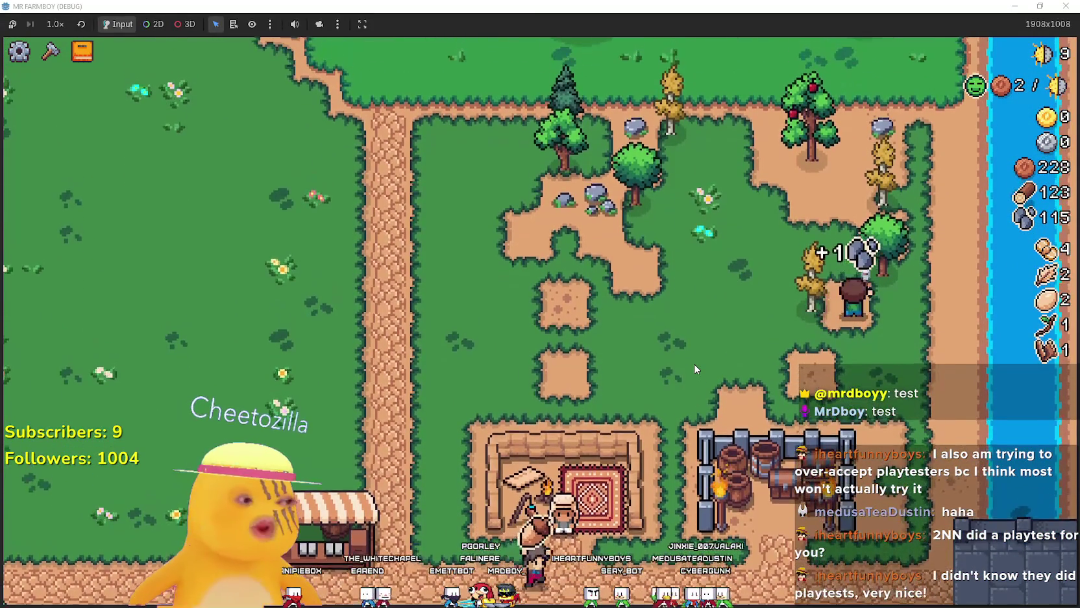
{"action": "key", "text": "d"}
- Mine the grey rocks to the north and chop nearby trees, bringing wood to 134 and stone to 123
{"action": "key", "text": "w"}
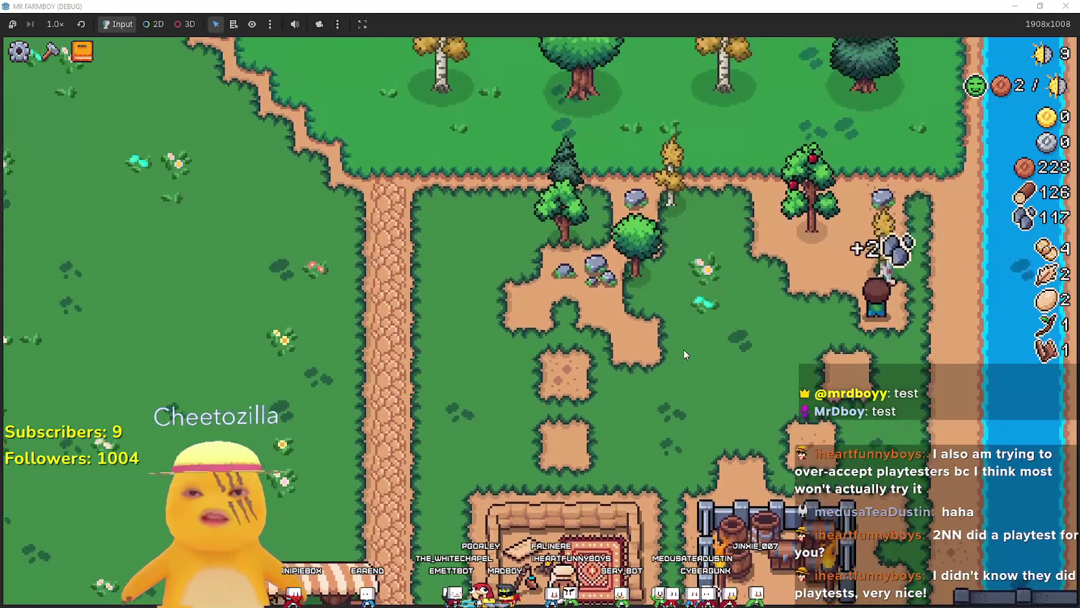
{"action": "key", "text": "a"}
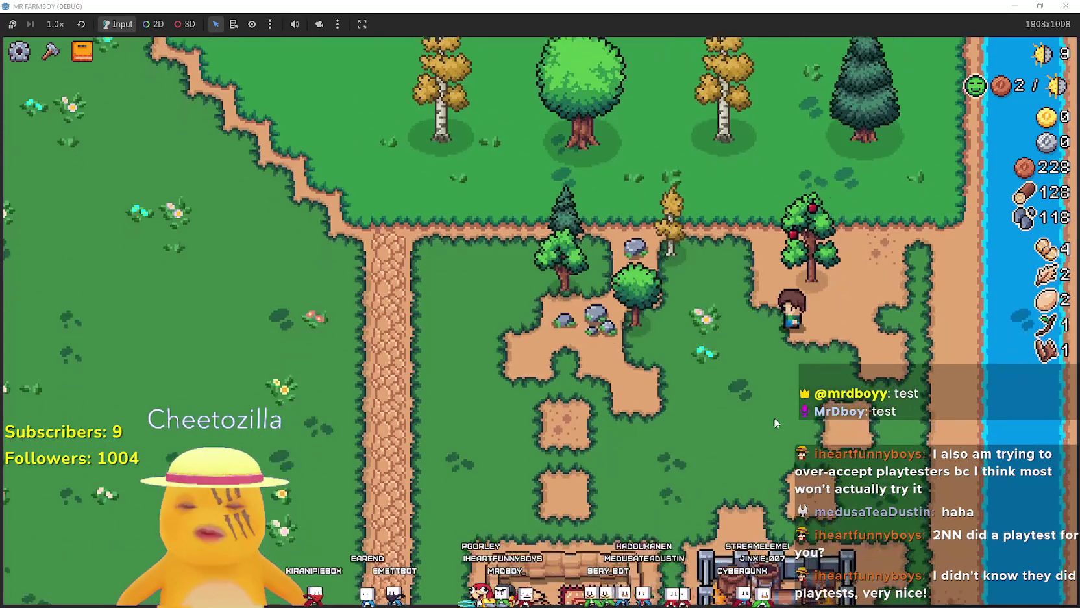
{"action": "key", "text": "w"}
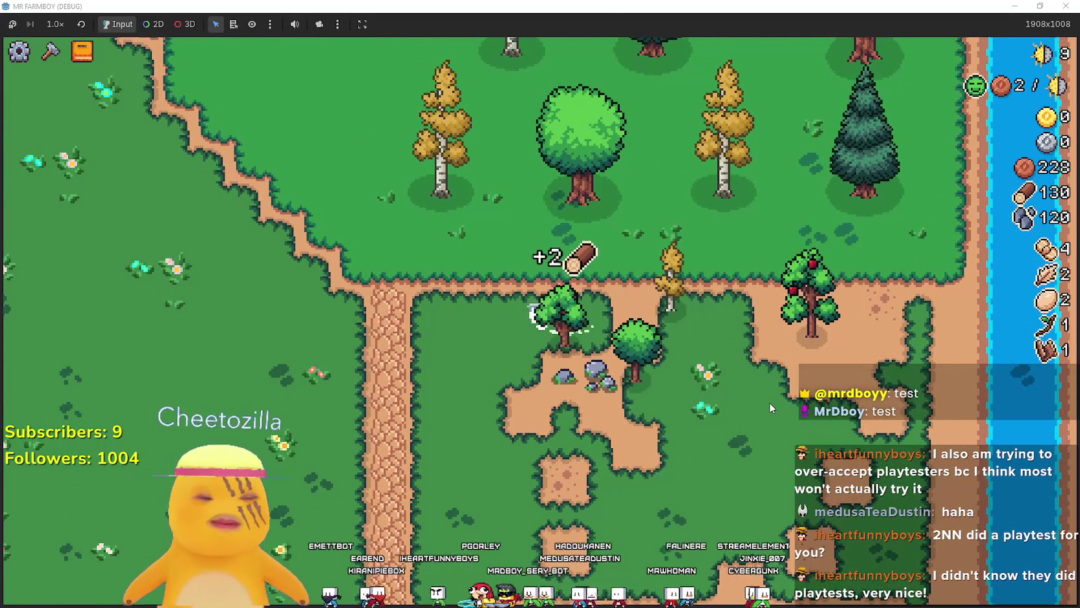
{"action": "key", "text": "s"}
{"action": "key", "text": "s"}
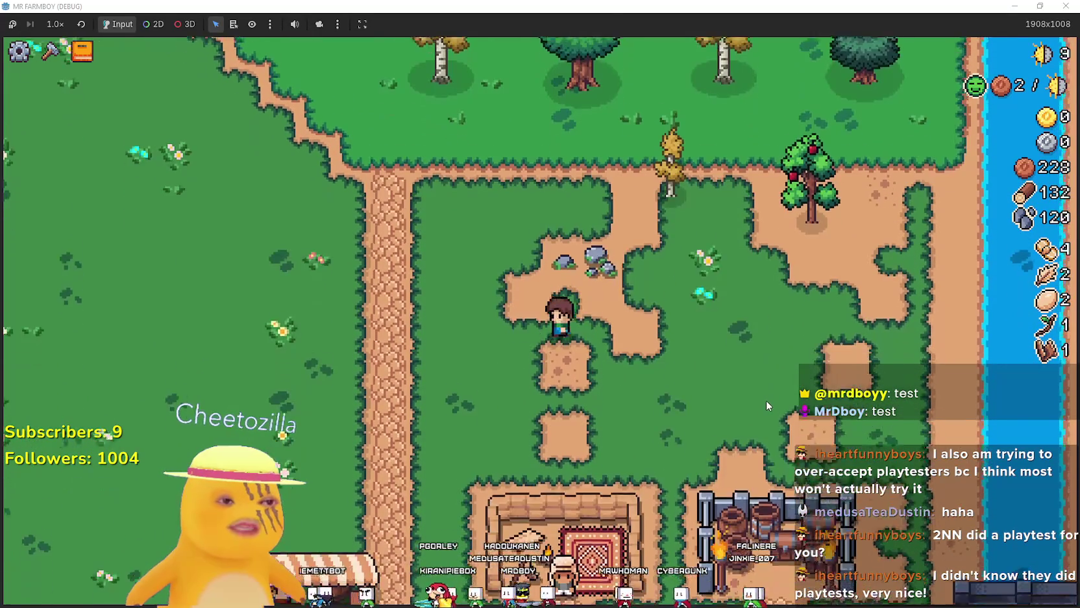
{"action": "key", "text": "d"}
{"action": "key", "text": "w"}
{"action": "key", "text": "w"}
{"action": "key", "text": "d"}
{"action": "key", "text": "s"}
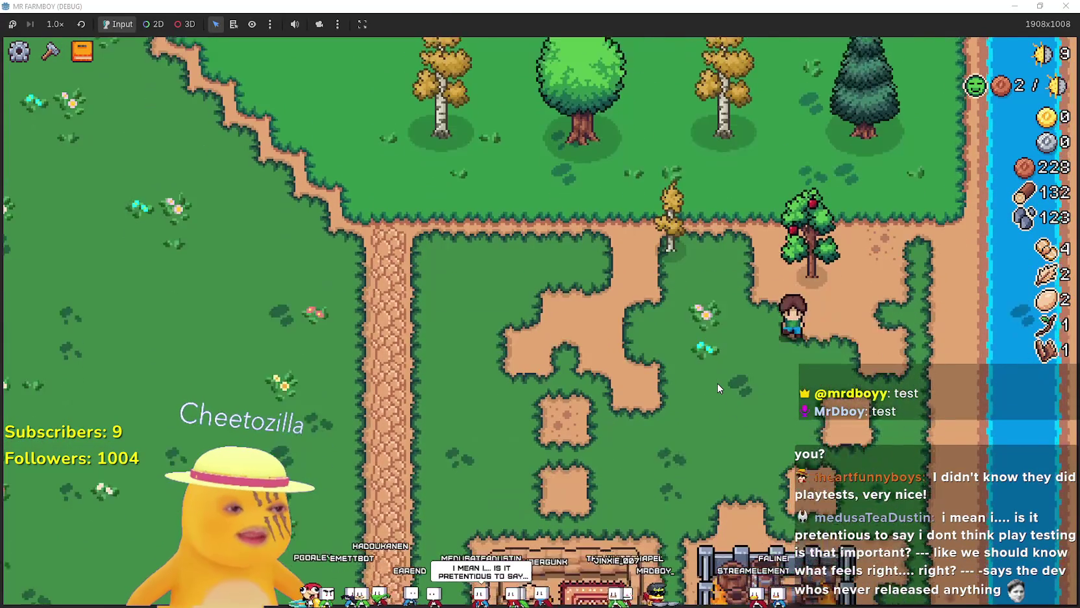
- Walk past the apple tree and chop the sapling for logs
{"action": "key", "text": "a"}
{"action": "key", "text": "d"}
{"action": "key", "text": "w"}
{"action": "key", "text": "w"}
{"action": "key", "text": "a"}
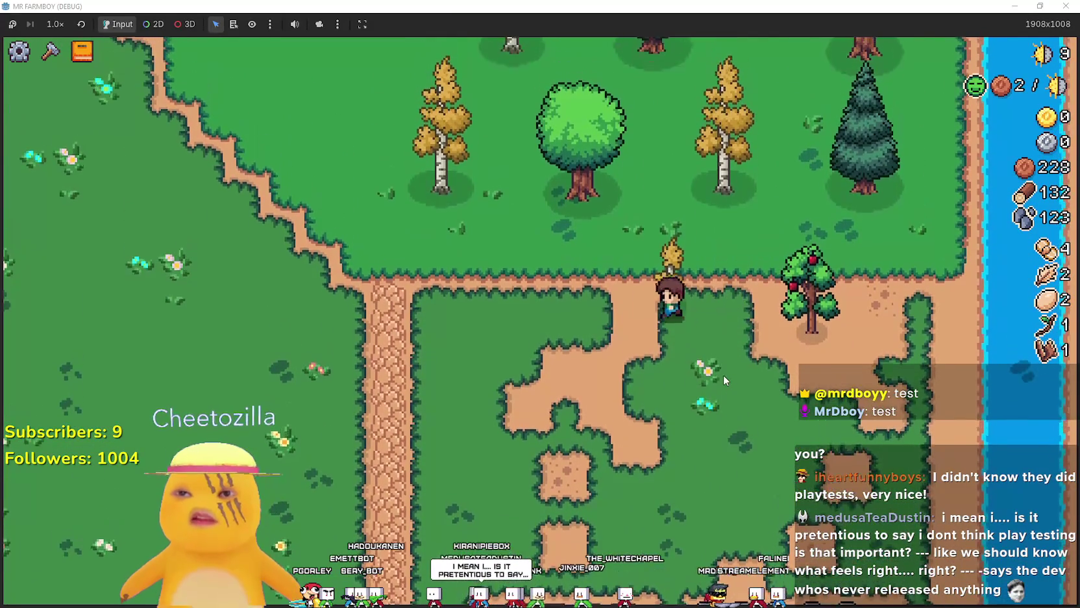
{"action": "key", "text": "d"}
{"action": "key", "text": "s"}
{"action": "key", "text": "a"}
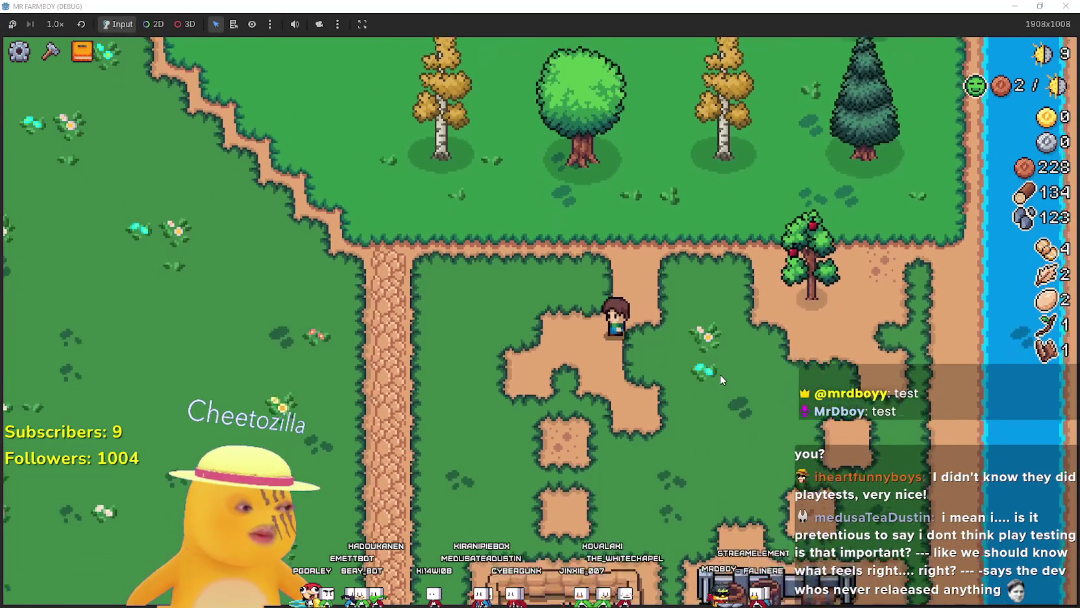
- Walk to the small dirt patch in the field and select the Grass Tile from crafting
{"action": "key", "text": "c"}
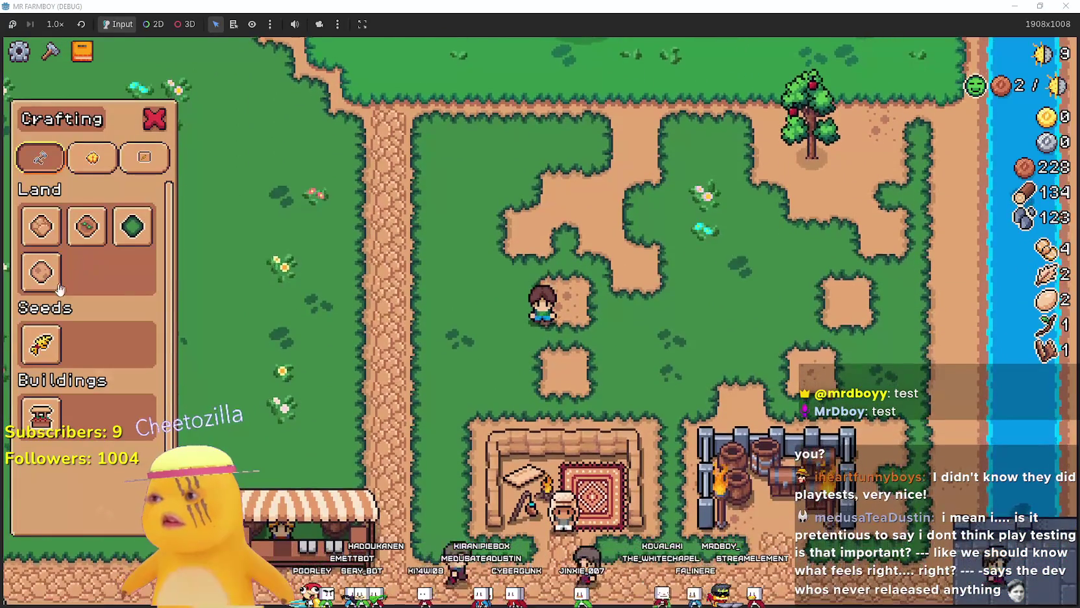
{"action": "key", "text": "d"}
{"action": "key", "text": "c"}
{"action": "key", "text": "a"}
{"action": "key", "text": "s"}
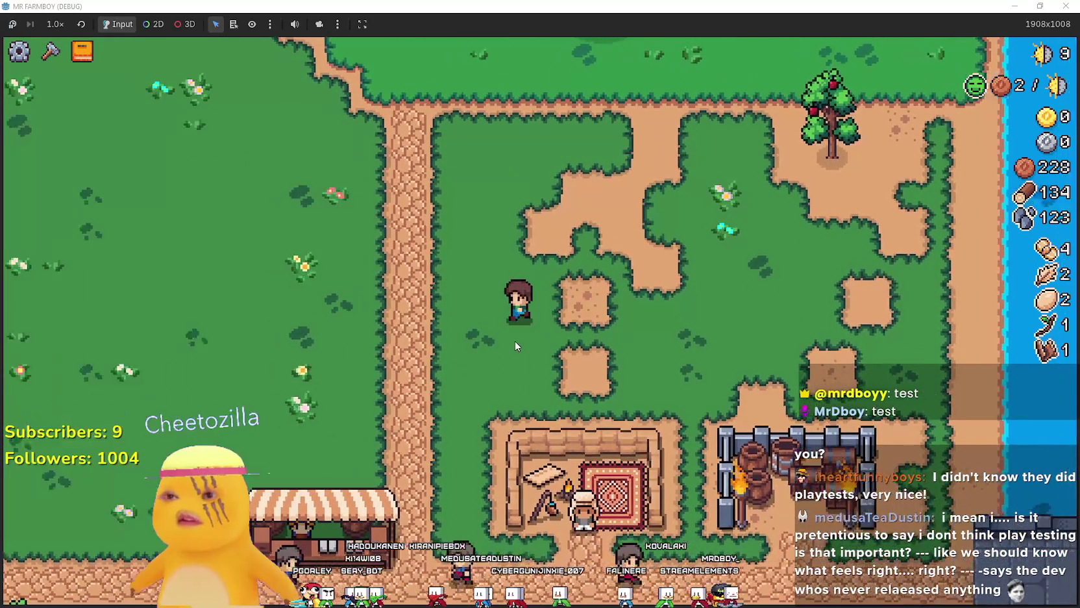
{"action": "key", "text": "c"}
{"action": "key", "text": "w"}
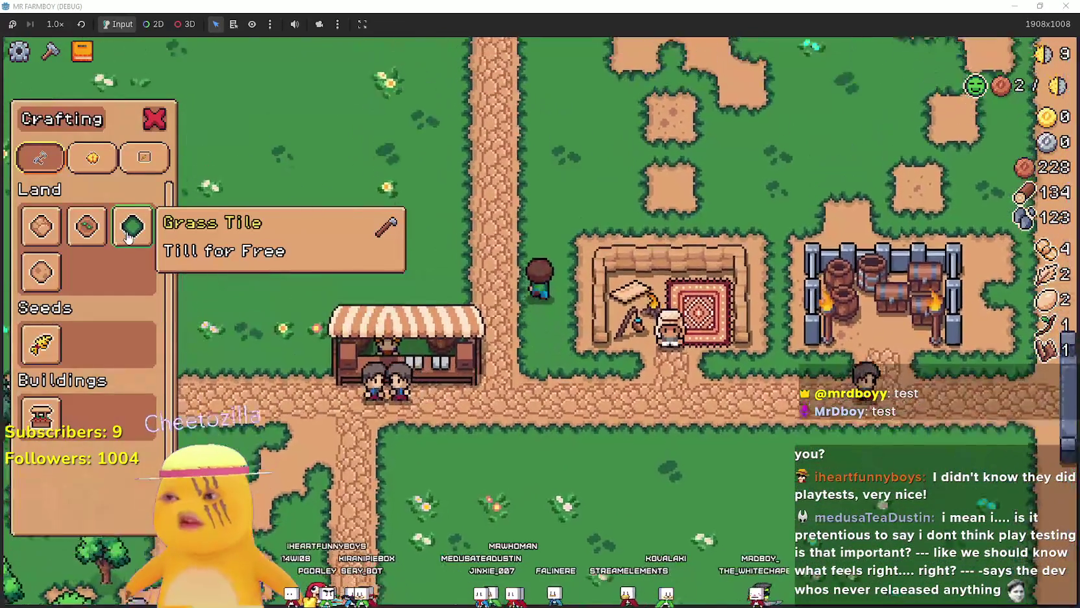
{"action": "key", "text": "d"}
{"action": "key", "text": "w"}
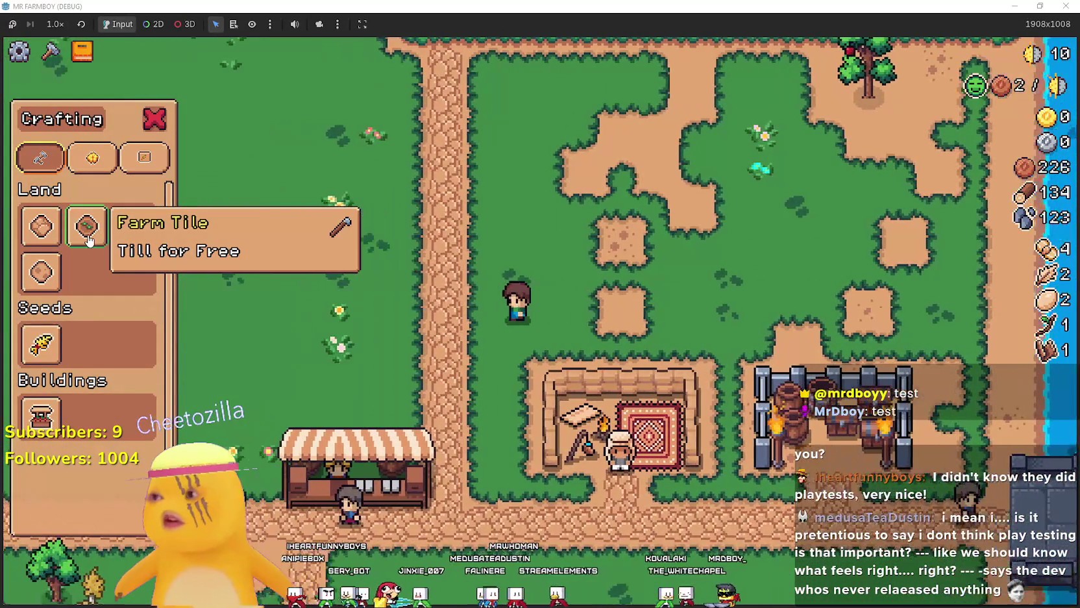
{"action": "left_click", "coordinate": [133, 227]}
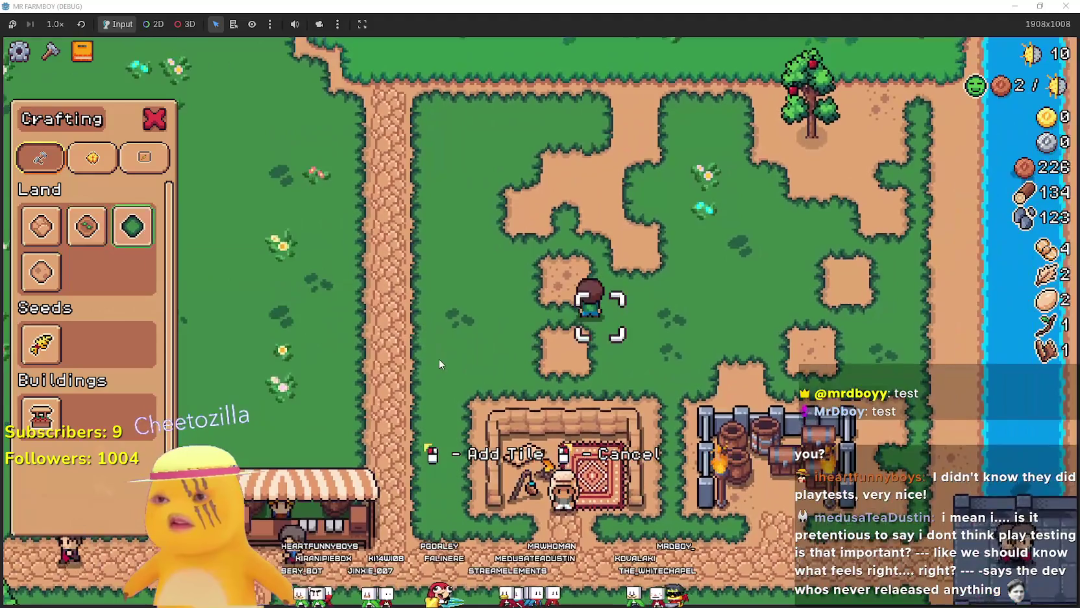
- Cover the scattered dirt patches, including the one under the frame, with grass tiles
{"action": "key", "text": "w"}
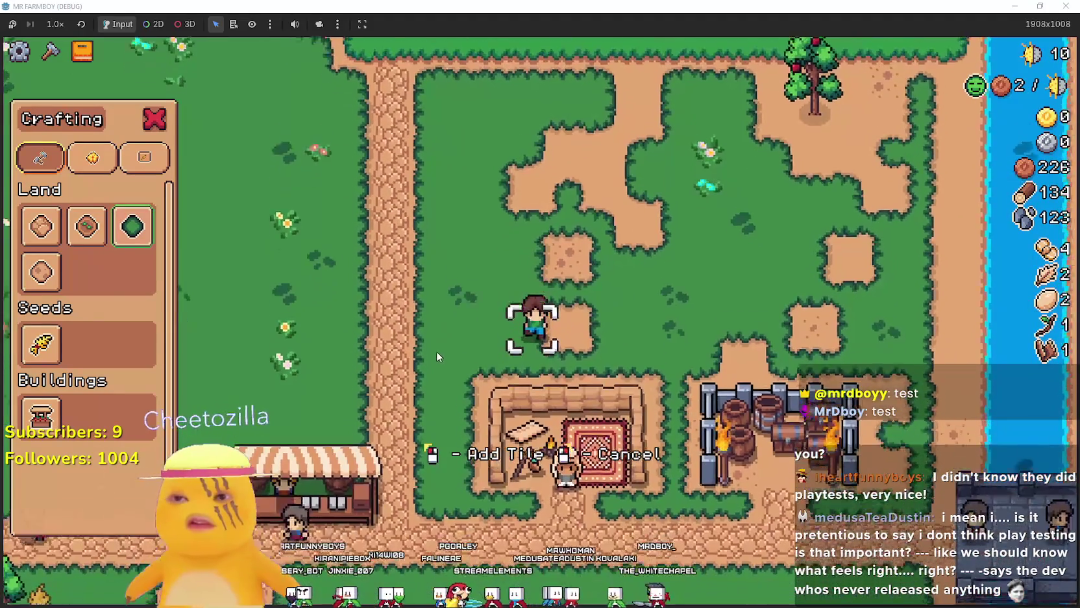
{"action": "key", "text": "s"}
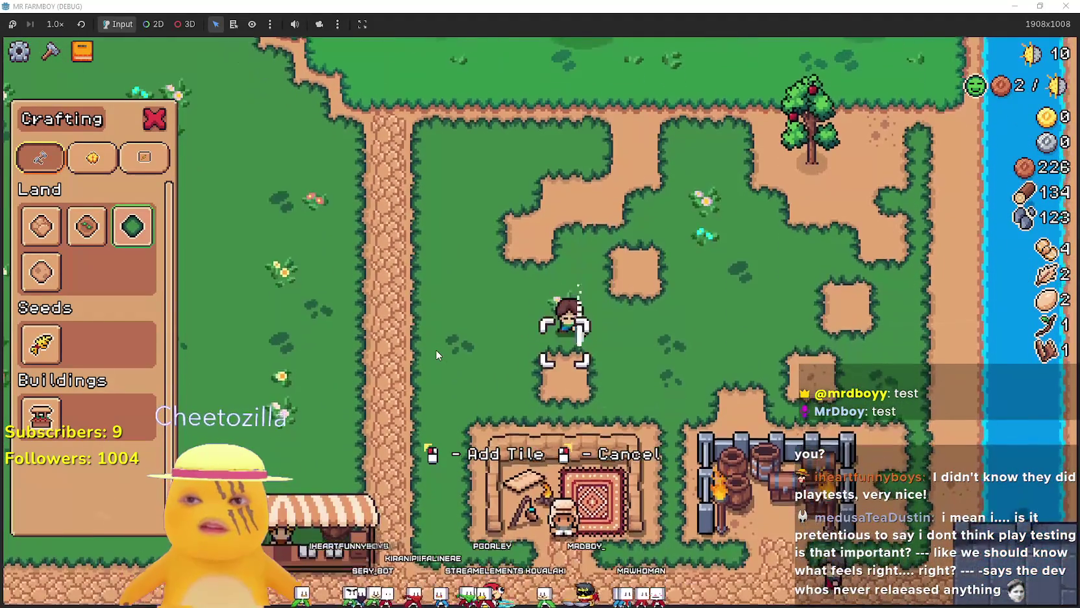
{"action": "left_click", "coordinate": [436, 349]}
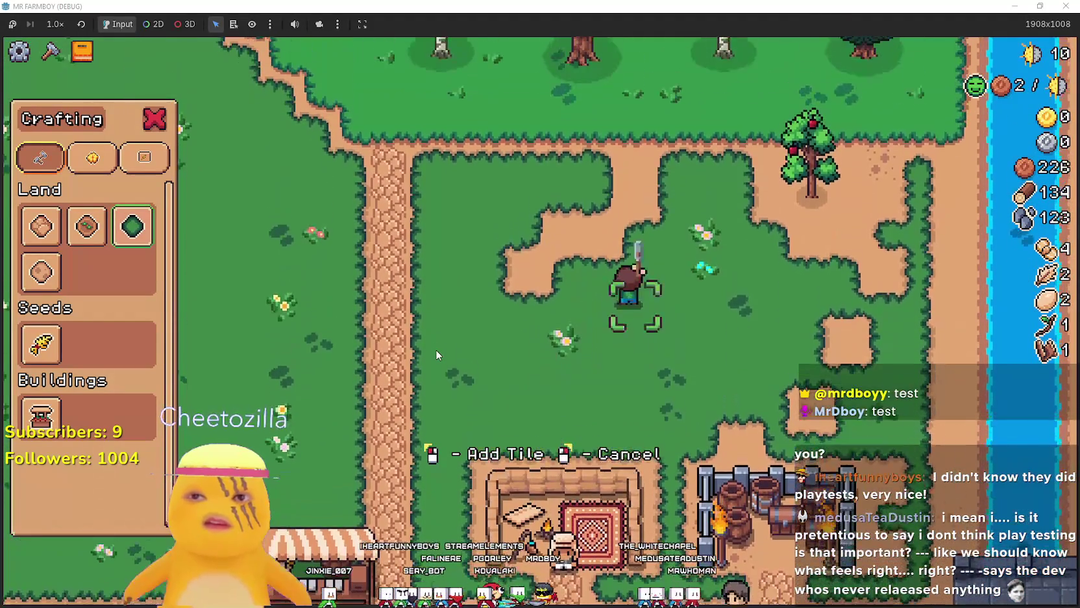
{"action": "key", "text": "w"}
{"action": "key", "text": "a"}
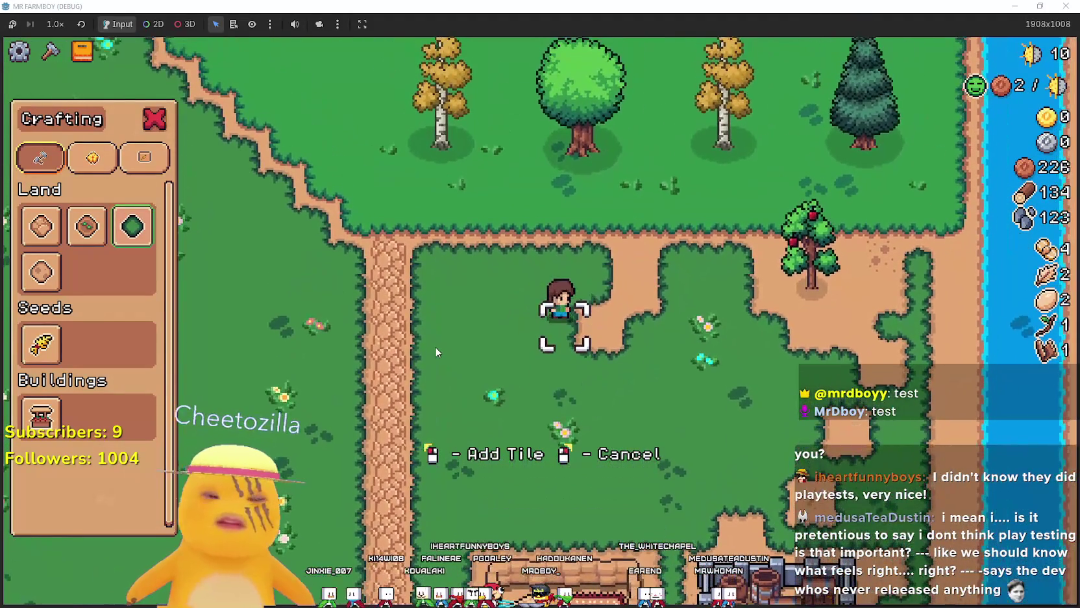
{"action": "left_click", "coordinate": [435, 351]}
{"action": "key", "text": "d"}
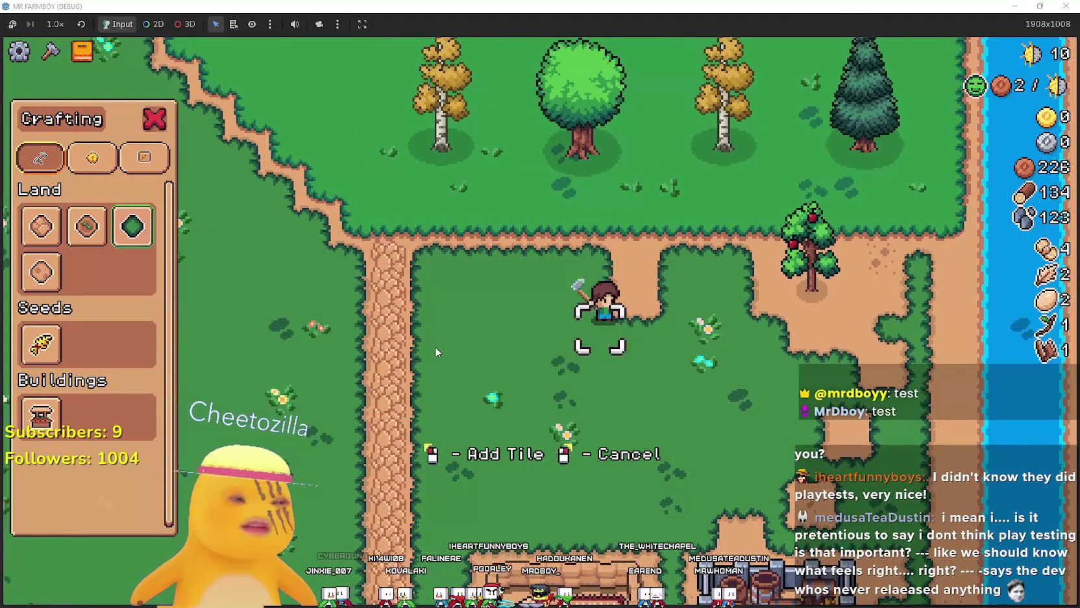
{"action": "key", "text": "w"}
{"action": "key", "text": "d"}
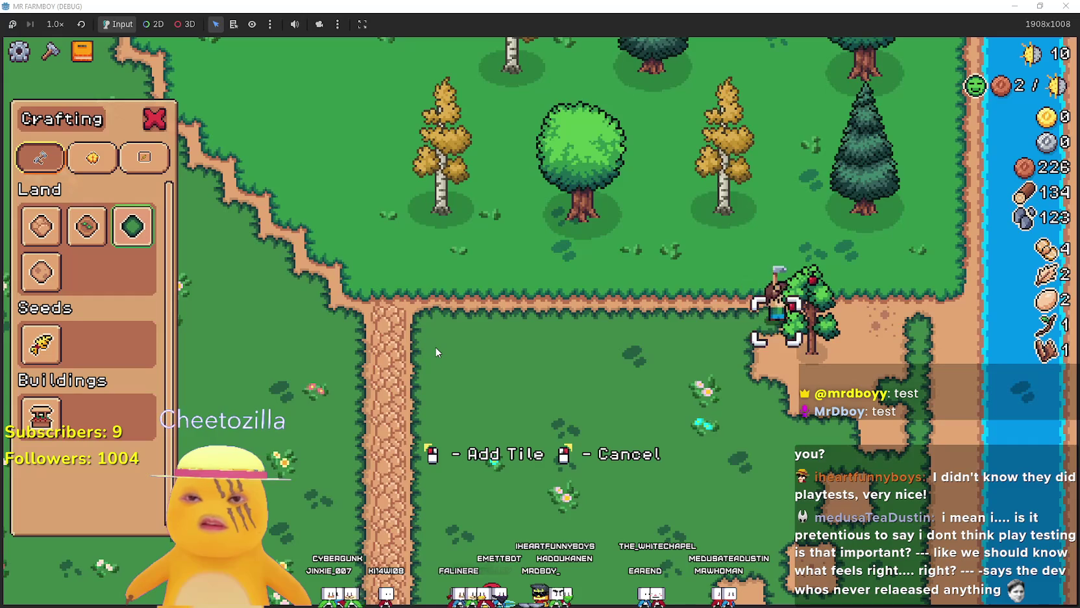
{"action": "key", "text": "s"}
{"action": "key", "text": "s"}
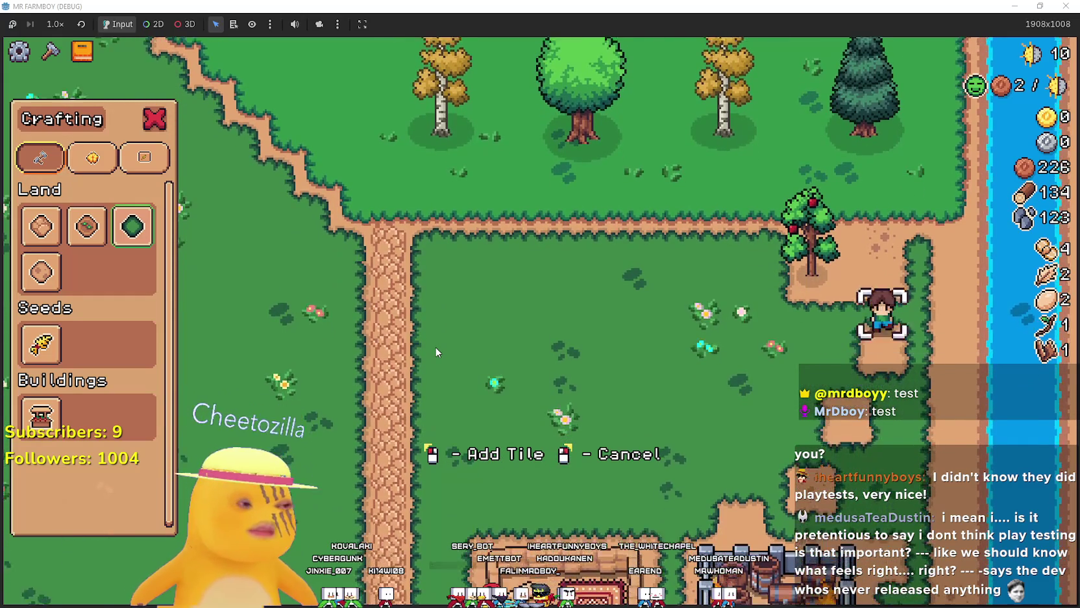
- Walk back south-west toward the market and cancel tile placement, closing crafting
{"action": "key", "text": "a"}
{"action": "key", "text": "w"}
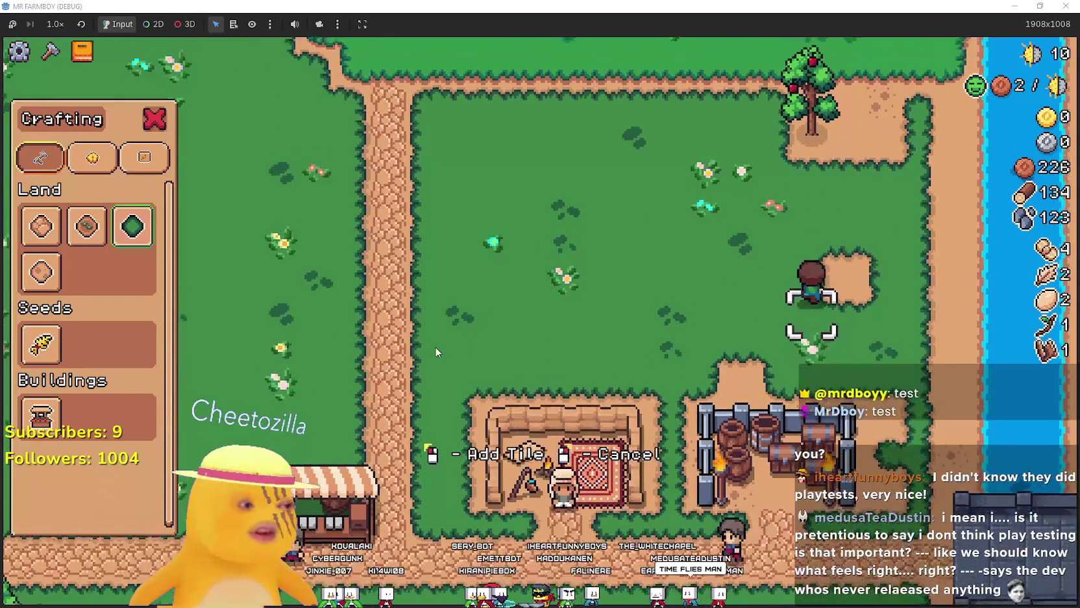
{"action": "key", "text": "a"}
{"action": "key", "text": "s"}
{"action": "key", "text": "d"}
{"action": "key", "text": "w"}
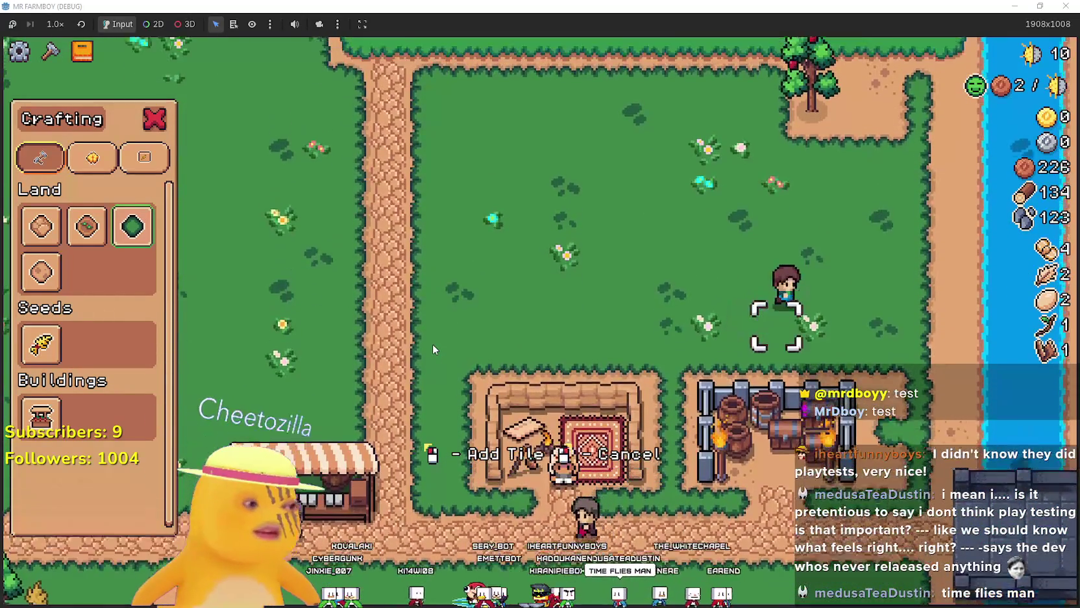
{"action": "key", "text": "w"}
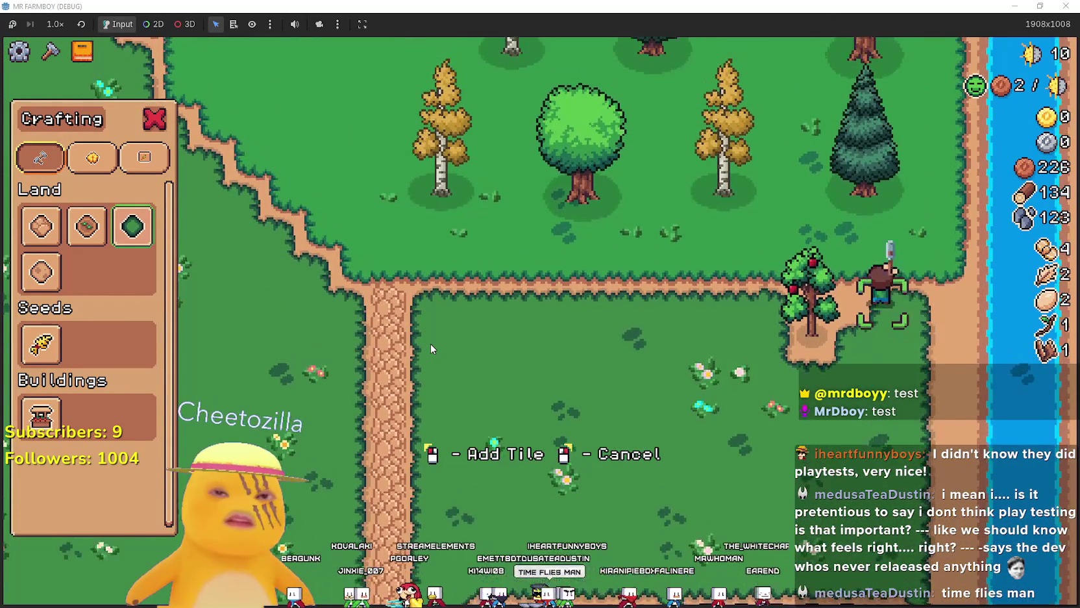
{"action": "key", "text": "a"}
{"action": "key", "text": "s"}
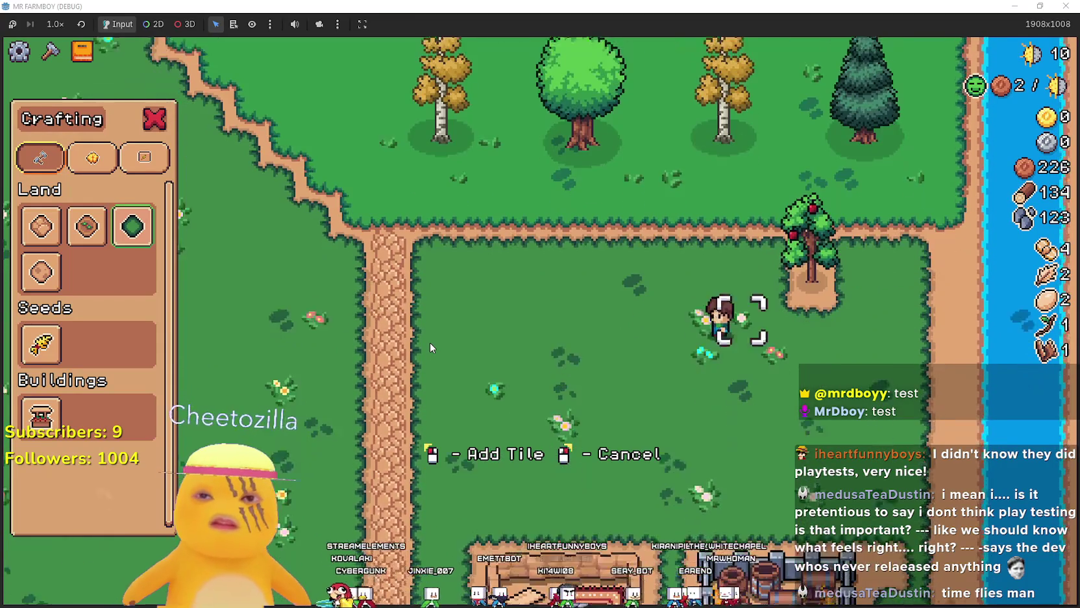
{"action": "right_click", "coordinate": [430, 342]}
- Walk to the market stall, open the Market to check inventory, and close it
{"action": "key", "text": "a"}
{"action": "key", "text": "s"}
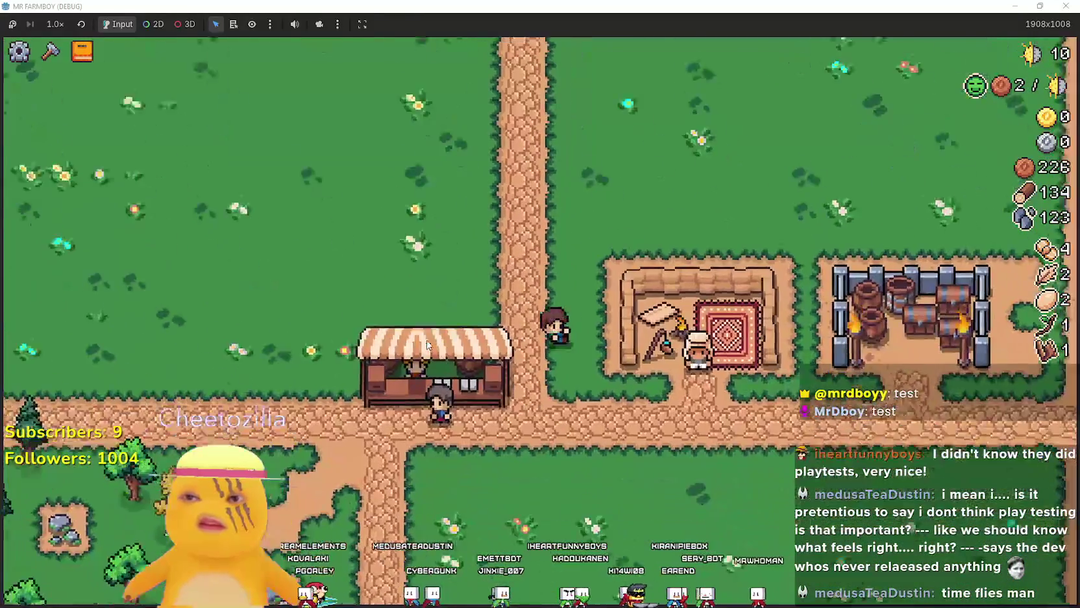
{"action": "key", "text": "a"}
{"action": "key", "text": "e"}
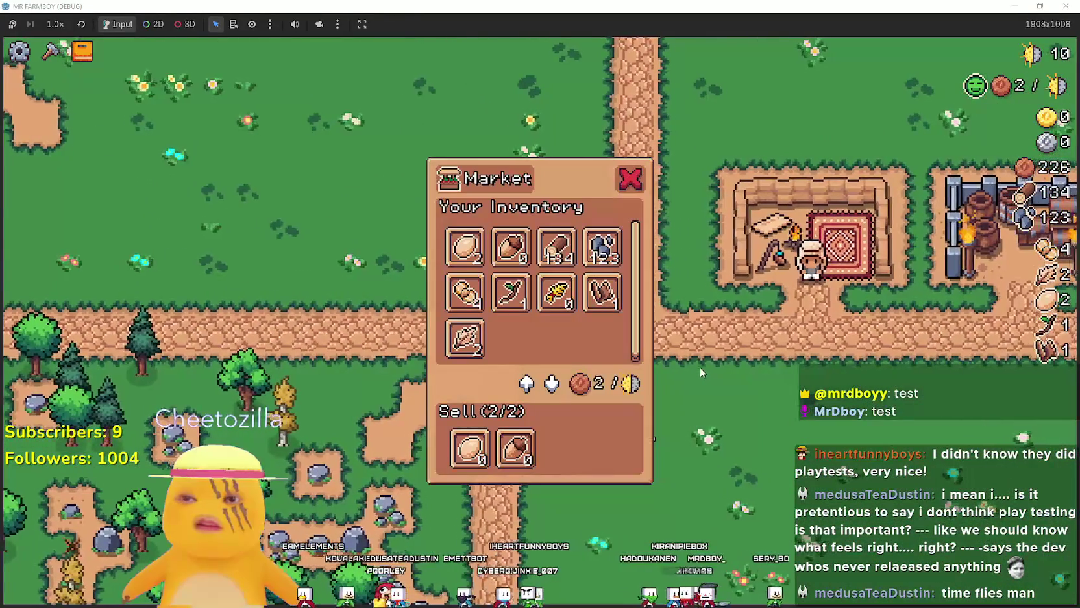
{"action": "key", "text": "Escape"}
- Walk off the path toward the forest and select the Grass Tile from crafting
{"action": "key", "text": "d"}
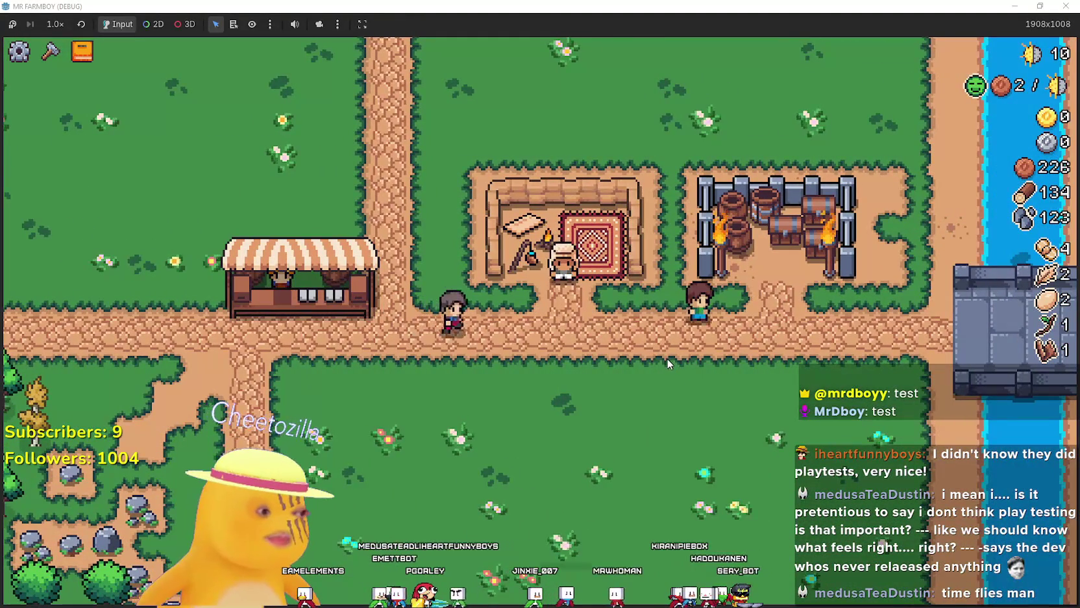
{"action": "key", "text": "s"}
{"action": "key", "text": "a"}
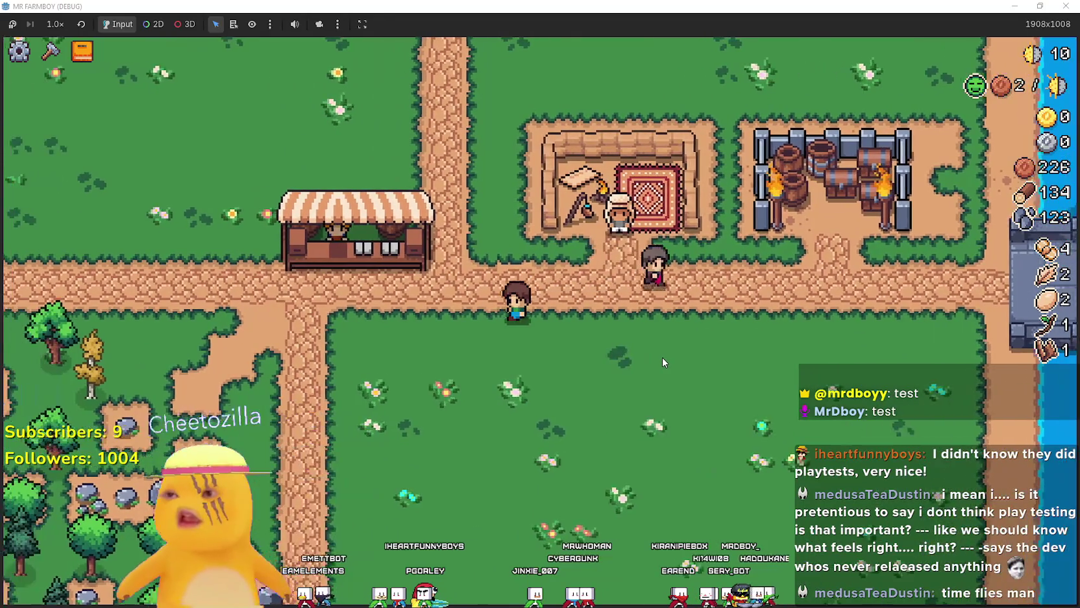
{"action": "key", "text": "c"}
{"action": "key", "text": "s"}
{"action": "left_click", "coordinate": [131, 238]}
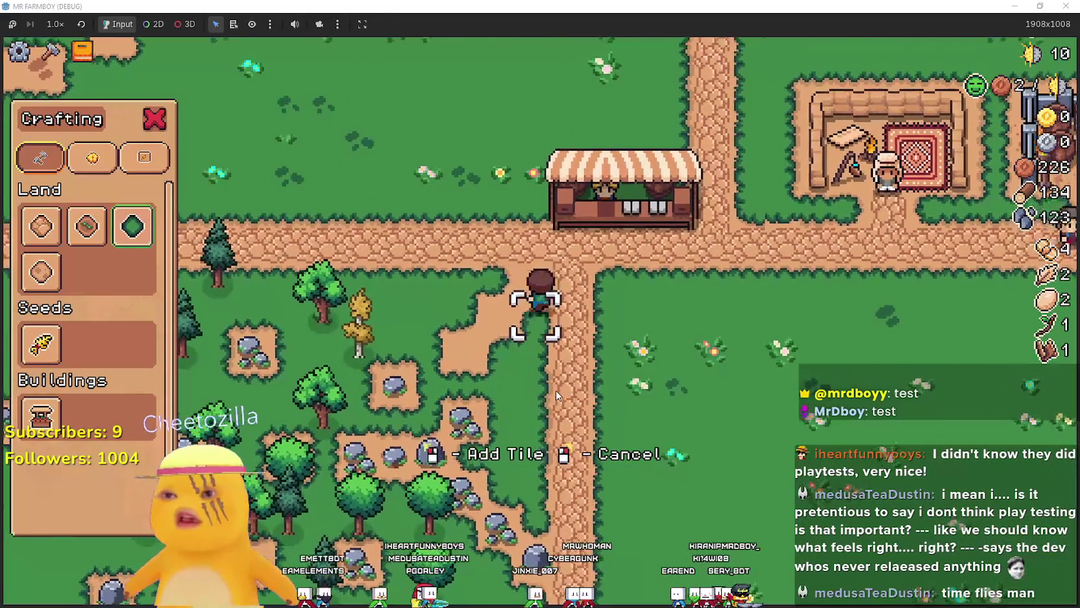
- Cancel tile placement and head west into the forest, mining a rock along the way
{"action": "key", "text": "a"}
{"action": "right_click", "coordinate": [554, 389]}
{"action": "key", "text": "a"}
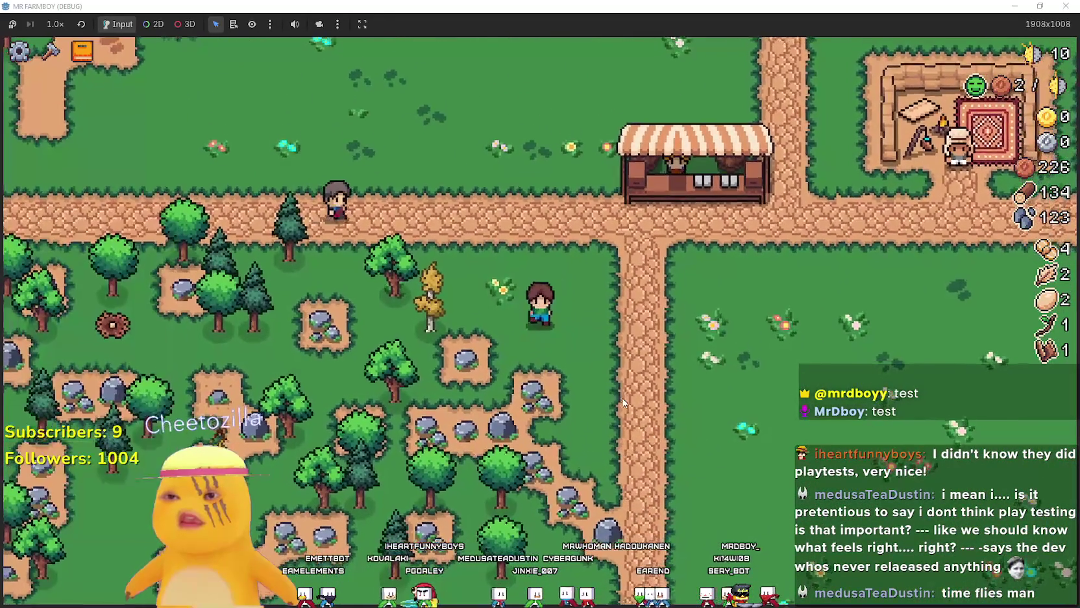
{"action": "key", "text": "w"}
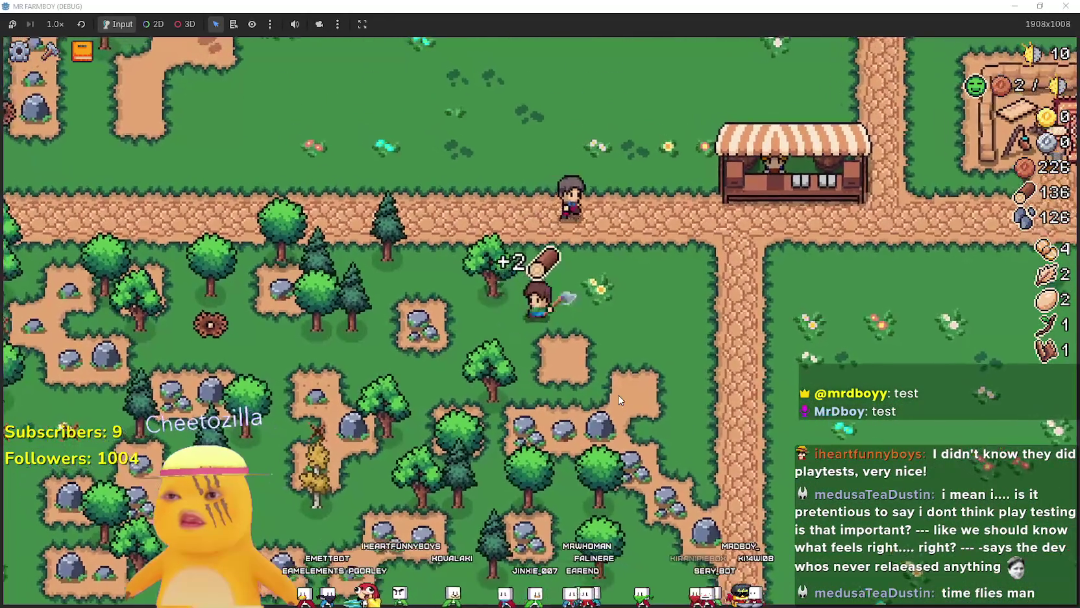
{"action": "key", "text": "c"}
{"action": "key", "text": "s"}
{"action": "key", "text": "a"}
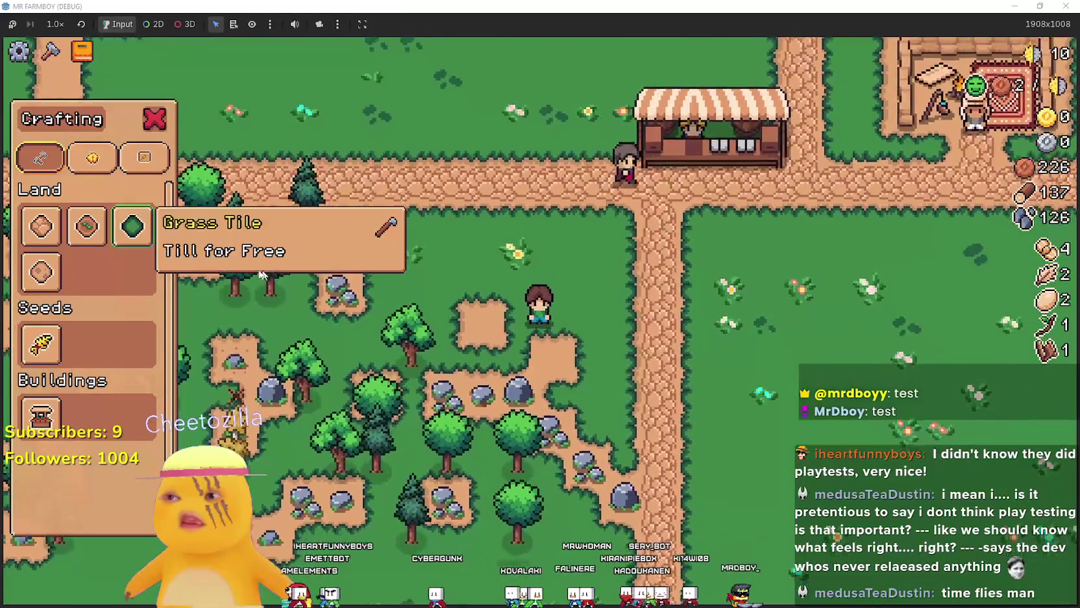
- Mine the rocks westward until stone and wood both reach 137, then cancel tile placement
{"action": "left_click", "coordinate": [132, 231]}
{"action": "key", "text": "d"}
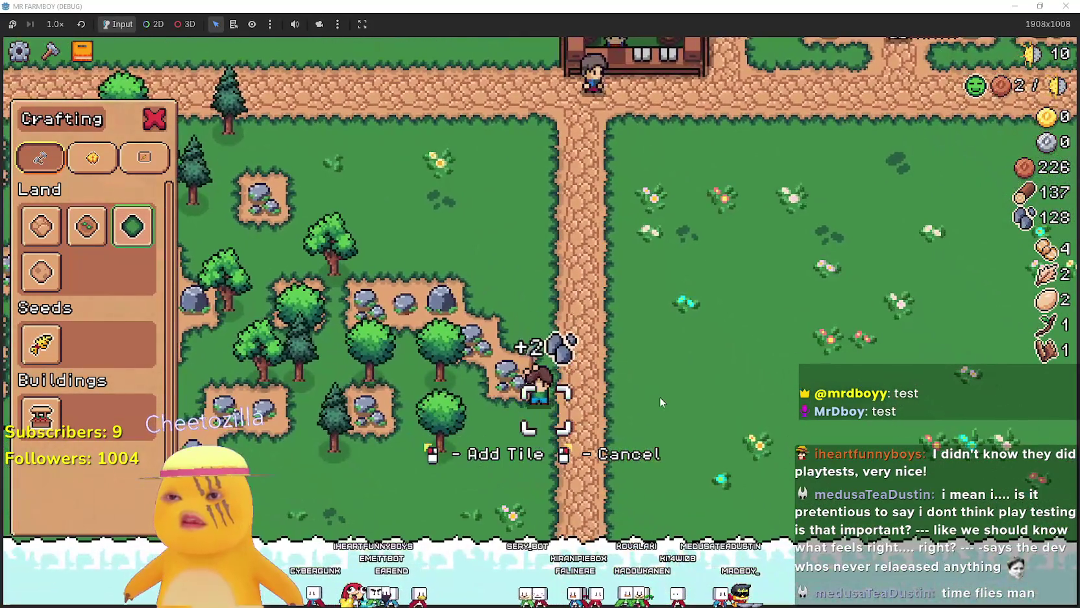
{"action": "key", "text": "a"}
{"action": "key", "text": "w"}
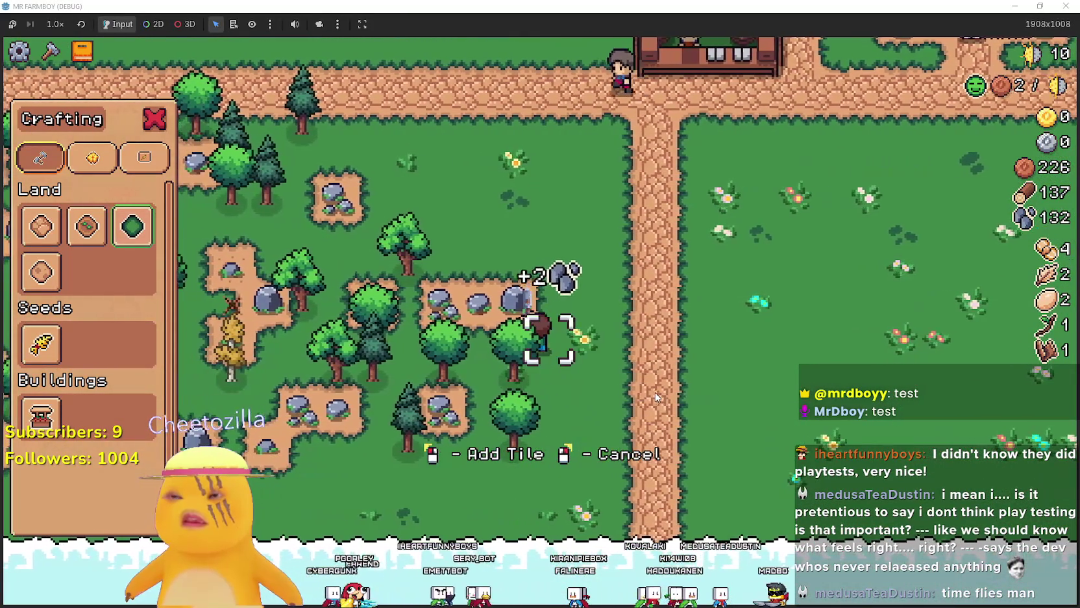
{"action": "key", "text": "a"}
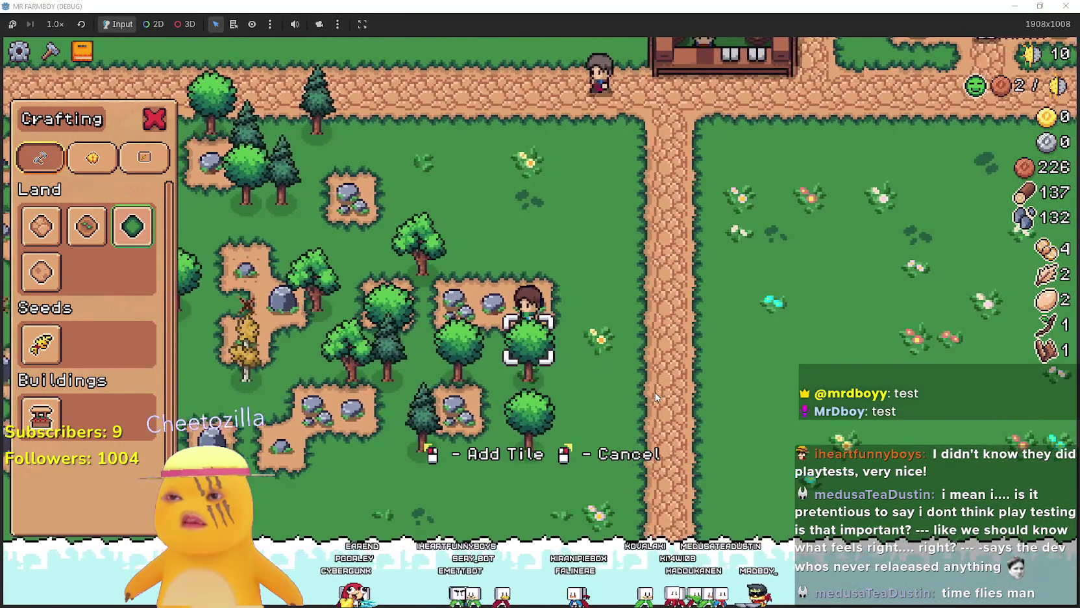
{"action": "key", "text": "a"}
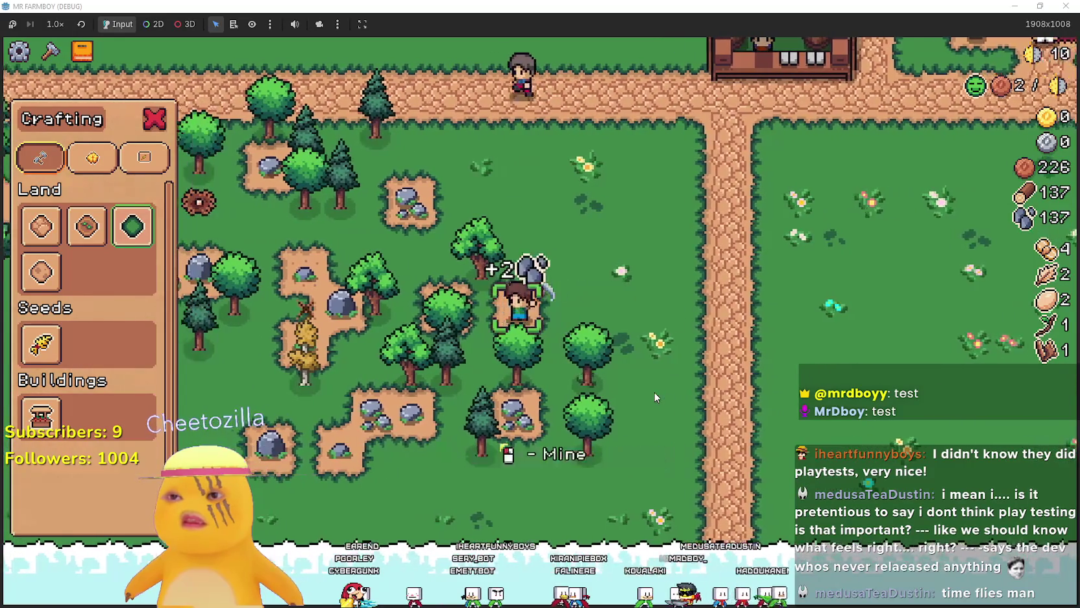
{"action": "right_click", "coordinate": [654, 393]}
{"action": "key", "text": "d"}
{"action": "key", "text": "d"}
{"action": "key", "text": "w"}
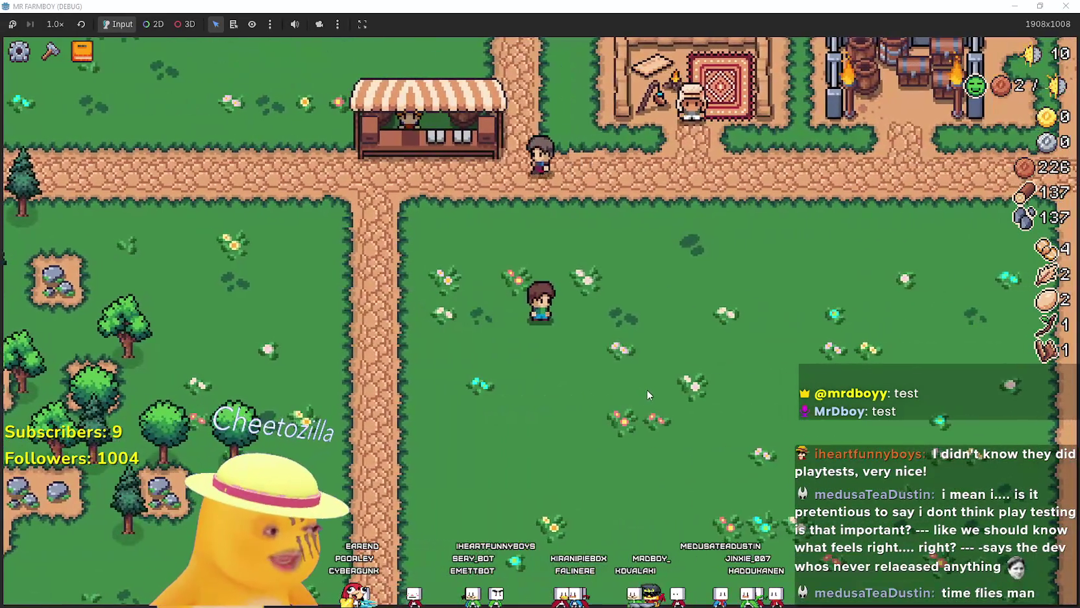
{"action": "key", "text": "d"}
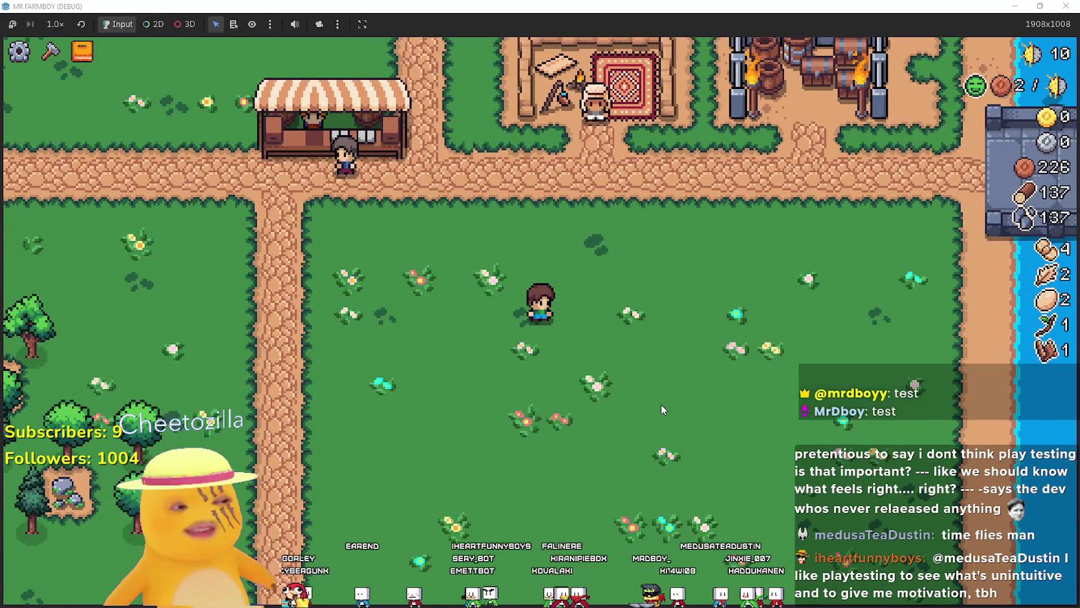
- Walk the farmer along the path and back into the grass field below the market stall
{"action": "key", "text": "w"}
{"action": "key", "text": "a"}
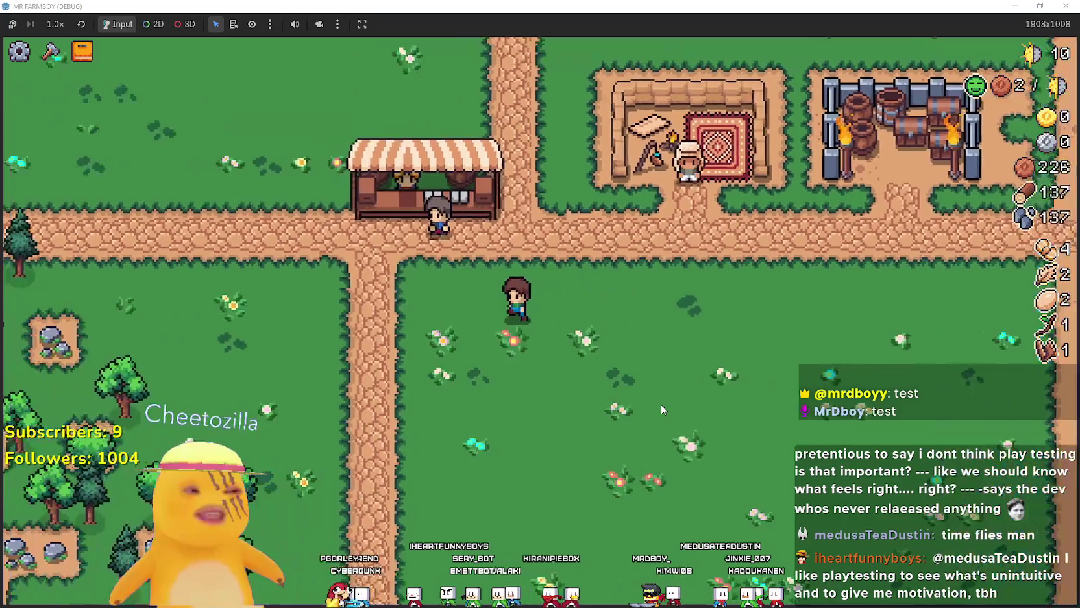
{"action": "key", "text": "a"}
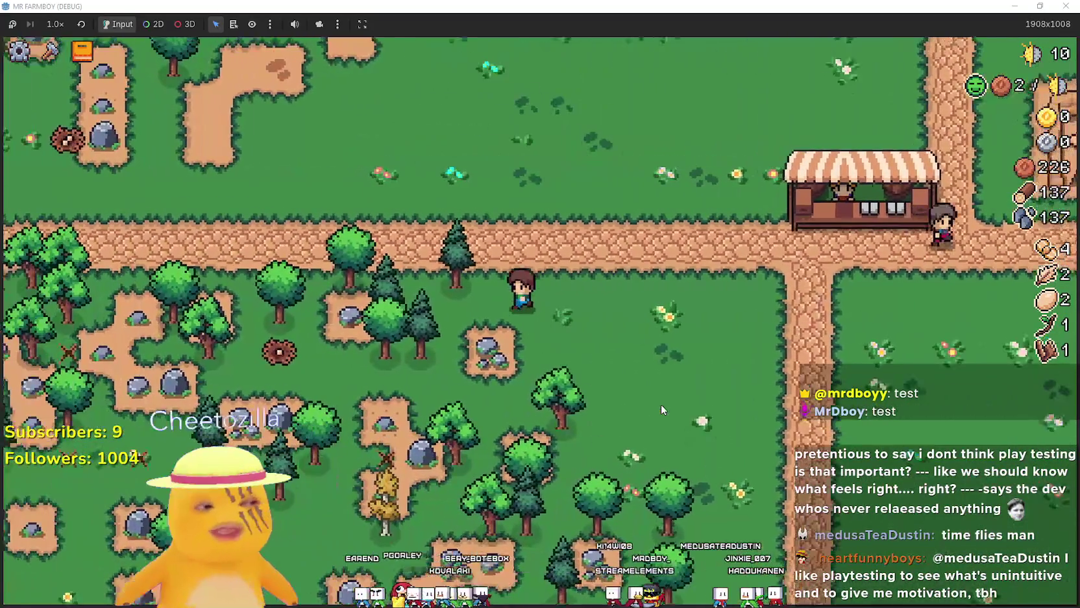
{"action": "key", "text": "w"}
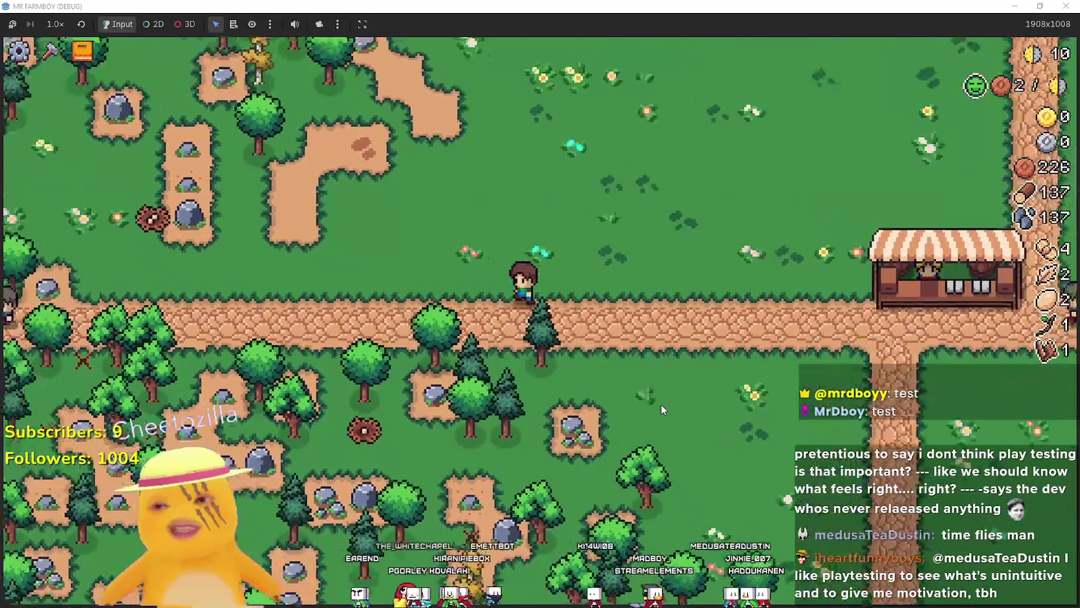
{"action": "key", "text": "d"}
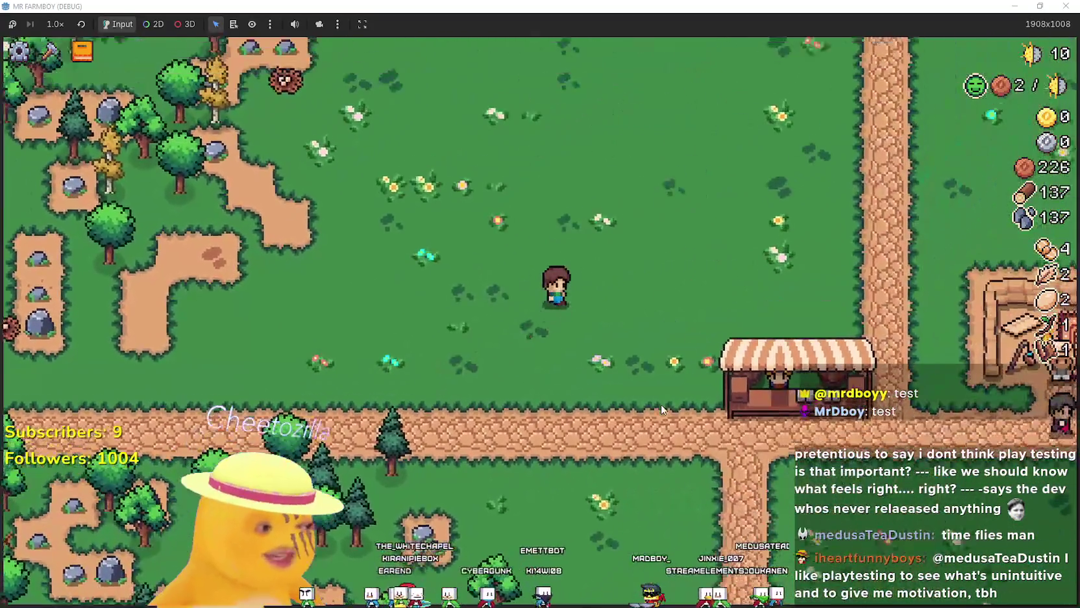
{"action": "key", "text": "d"}
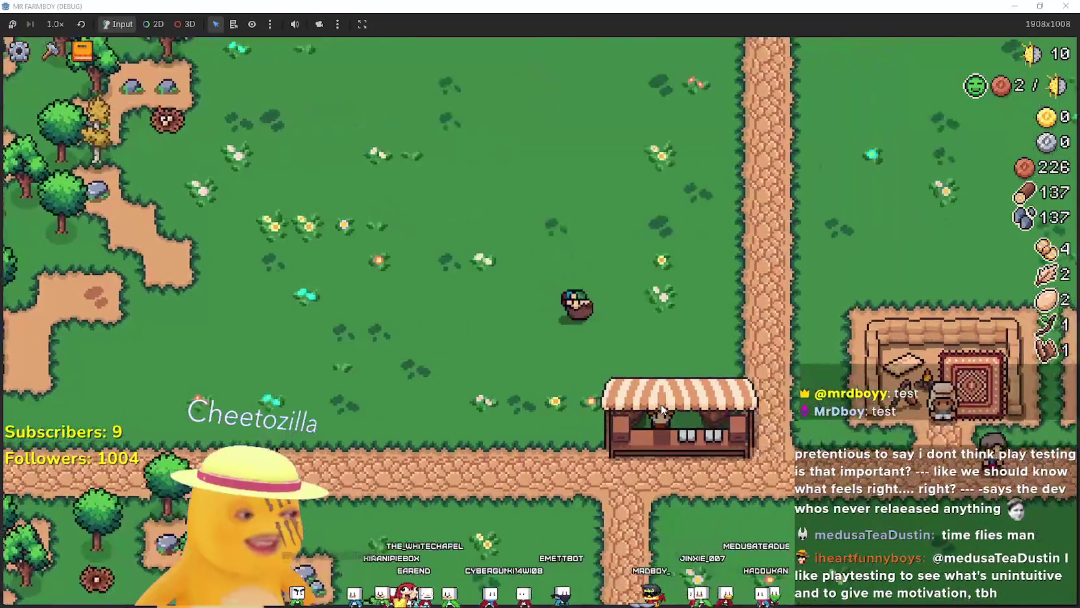
{"action": "key", "text": "s"}
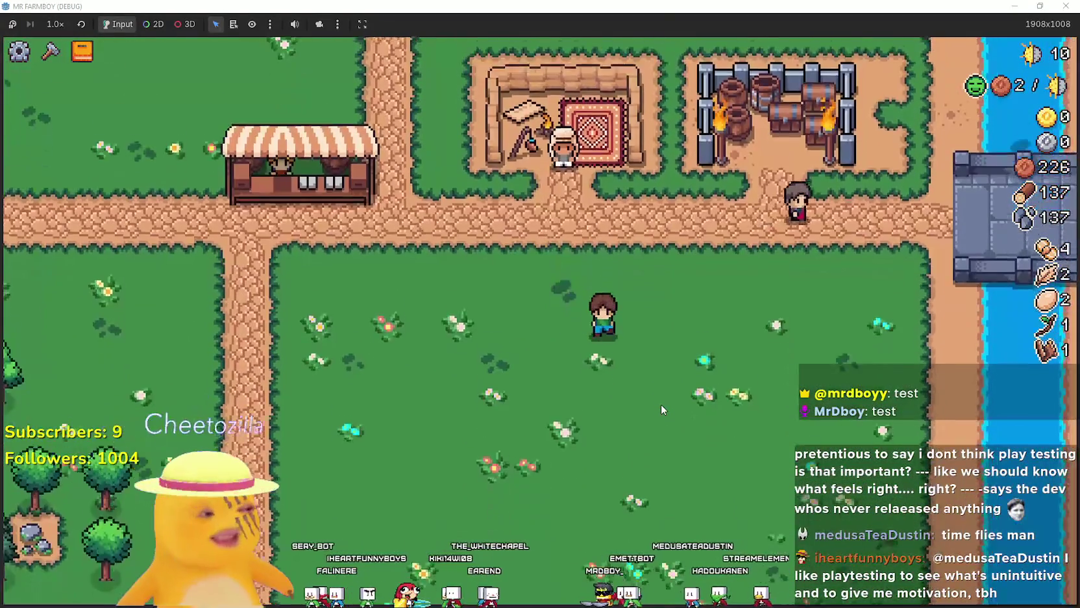
{"action": "key", "text": "a"}
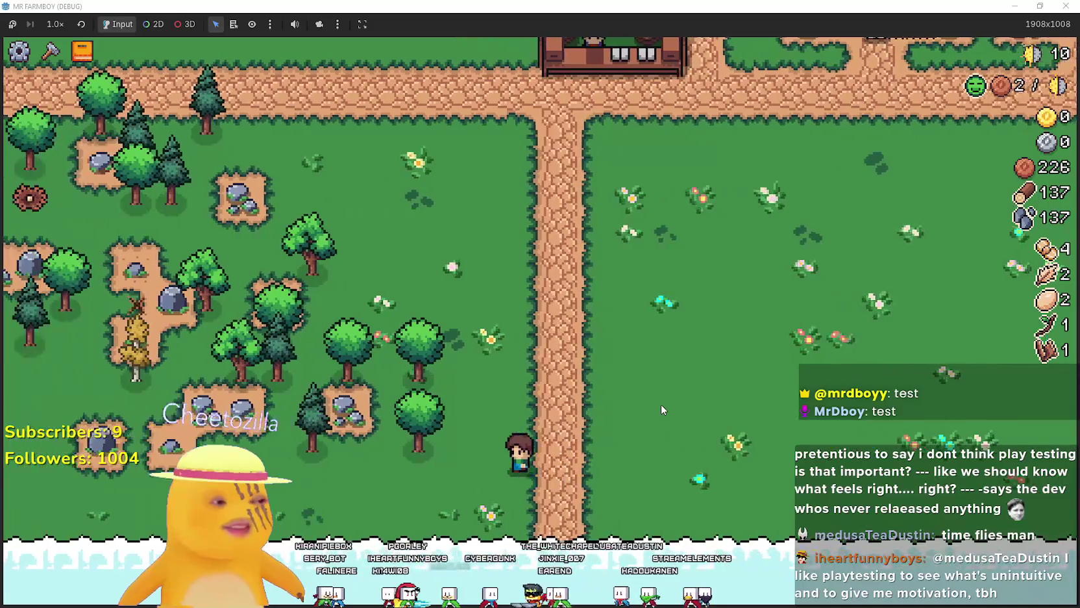
{"action": "key", "text": "w"}
{"action": "key", "text": "d"}
- Bring up the crafting options and settle the farmer on the grass just below the path
{"action": "key", "text": "c"}
{"action": "key", "text": "d"}
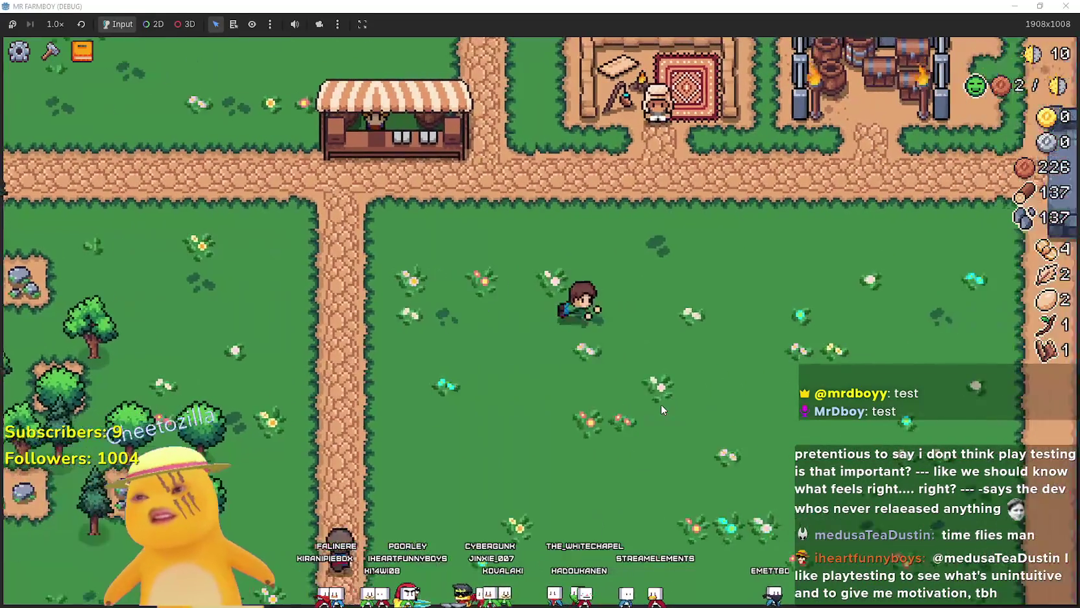
{"action": "key", "text": "w"}
{"action": "key", "text": "a"}
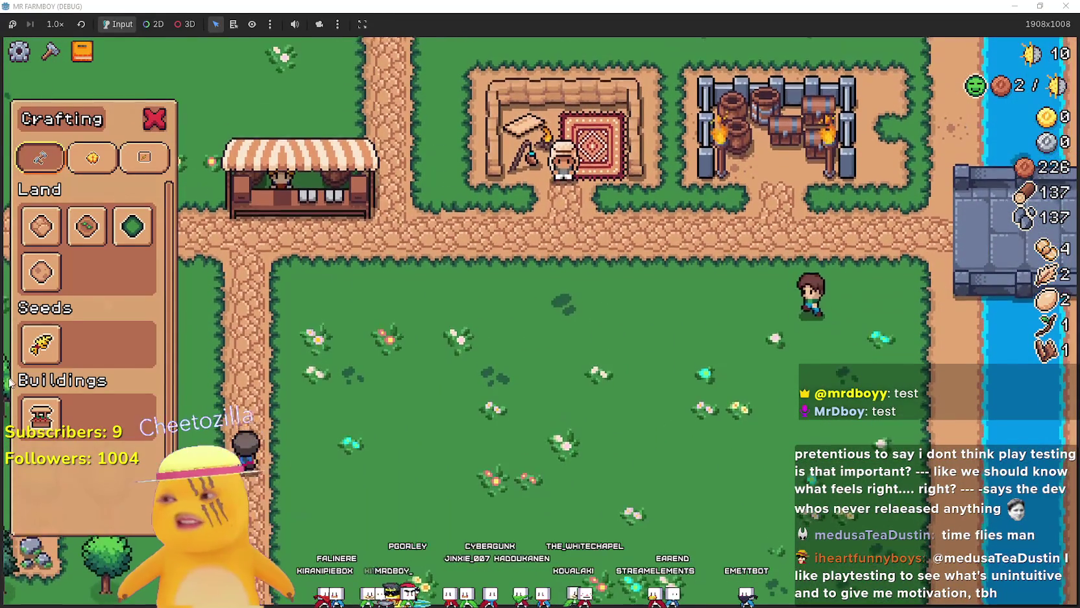
{"action": "key", "text": "a"}
{"action": "key", "text": "w"}
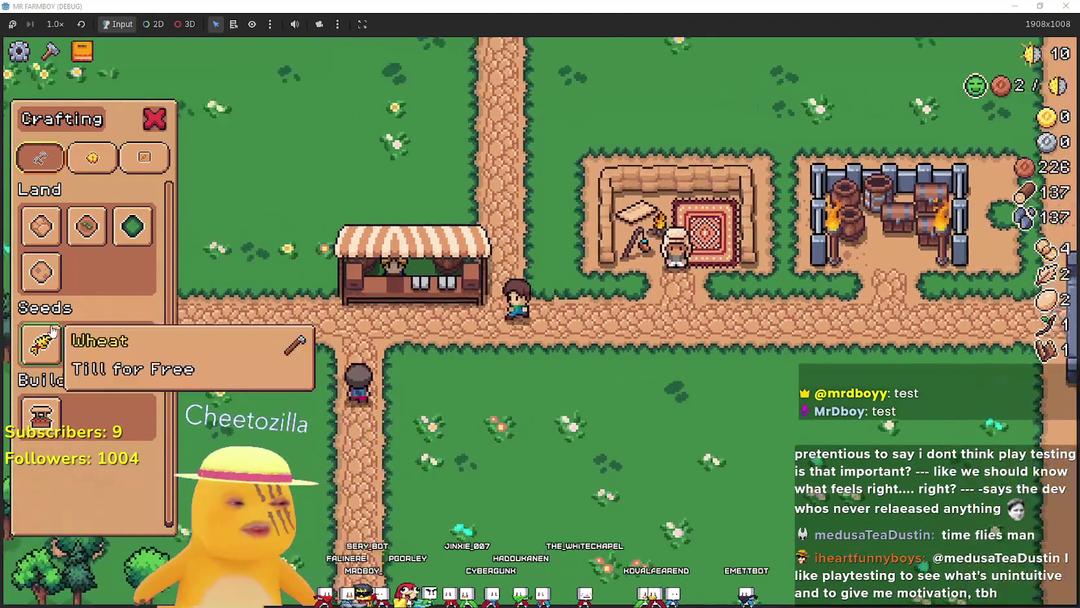
{"action": "key", "text": "d"}
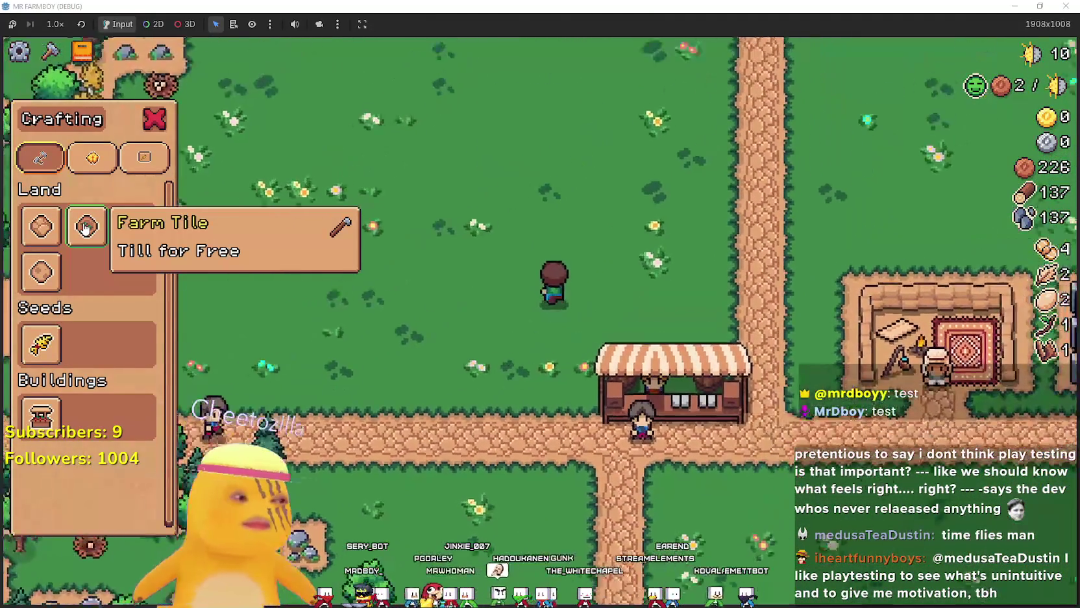
{"action": "key", "text": "d"}
{"action": "key", "text": "s"}
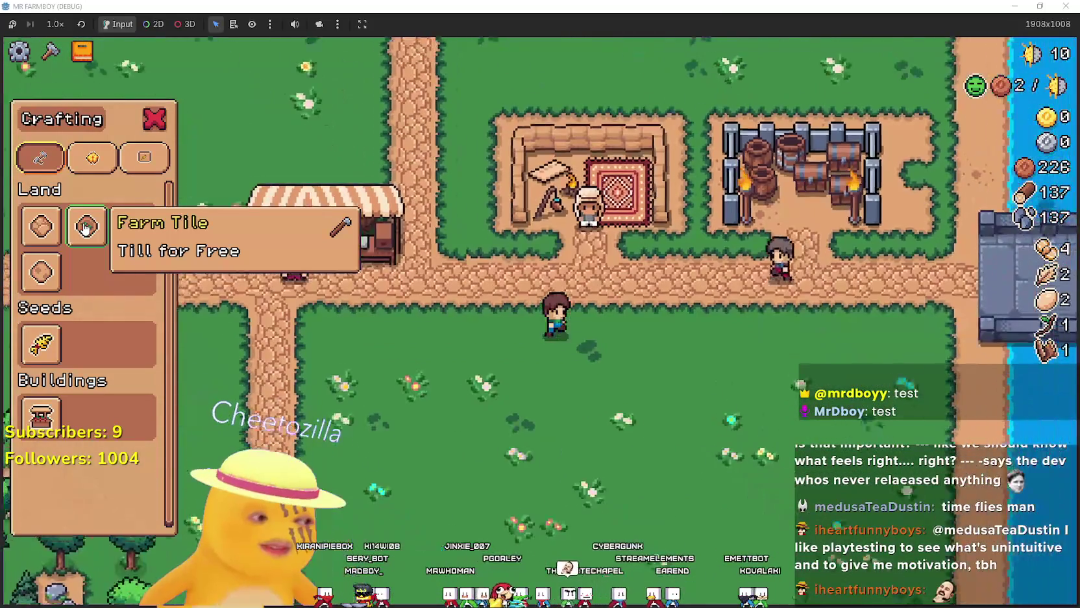
{"action": "key", "text": "a"}
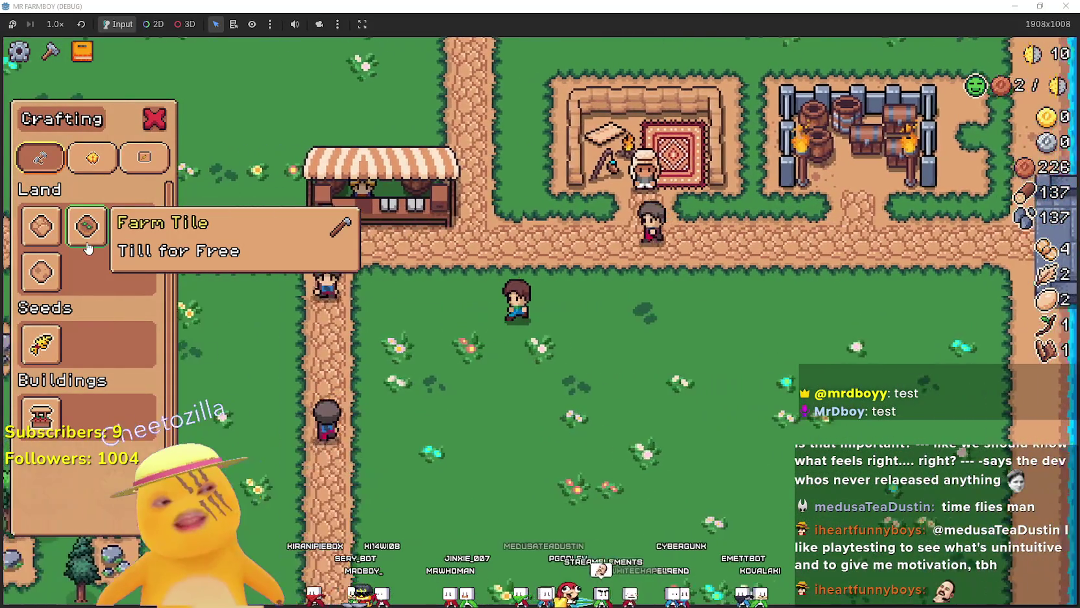
- Select Farm Tile under Land and position the farmer at the plot's top-left corner
{"action": "key", "text": "s"}
{"action": "key", "text": "d"}
{"action": "key", "text": "a"}
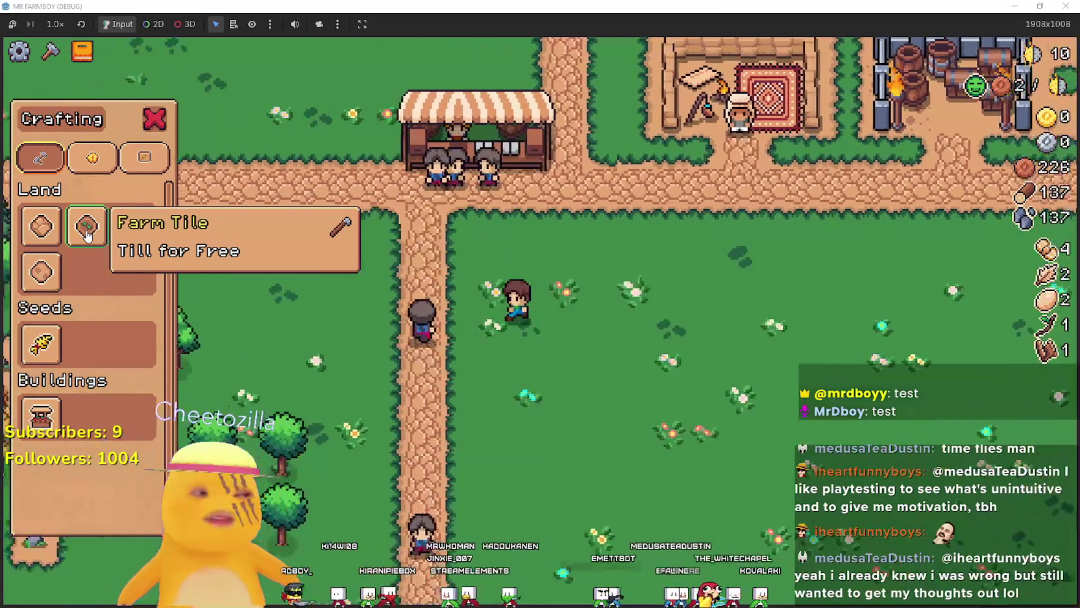
{"action": "left_click", "coordinate": [88, 234]}
{"action": "key", "text": "w"}
{"action": "key", "text": "d"}
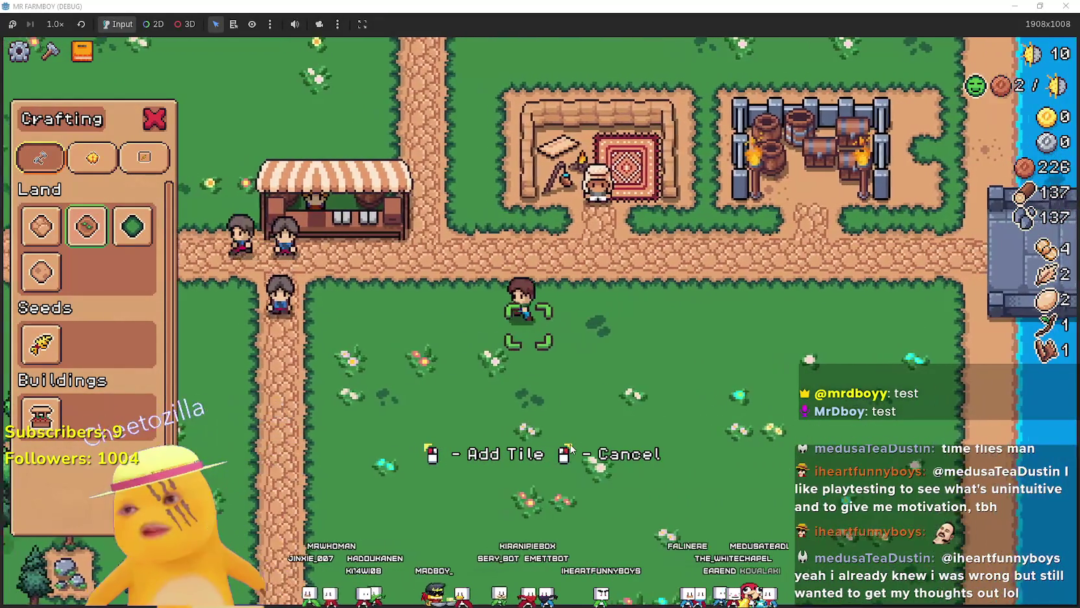
{"action": "key", "text": "a"}
{"action": "key", "text": "d"}
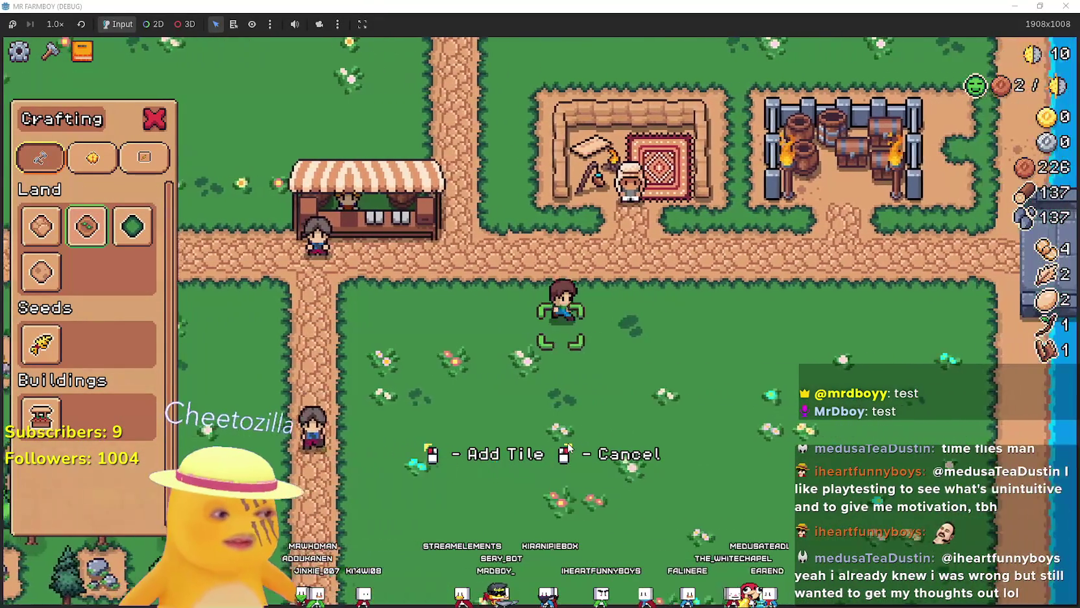
{"action": "key", "text": "d"}
{"action": "key", "text": "a"}
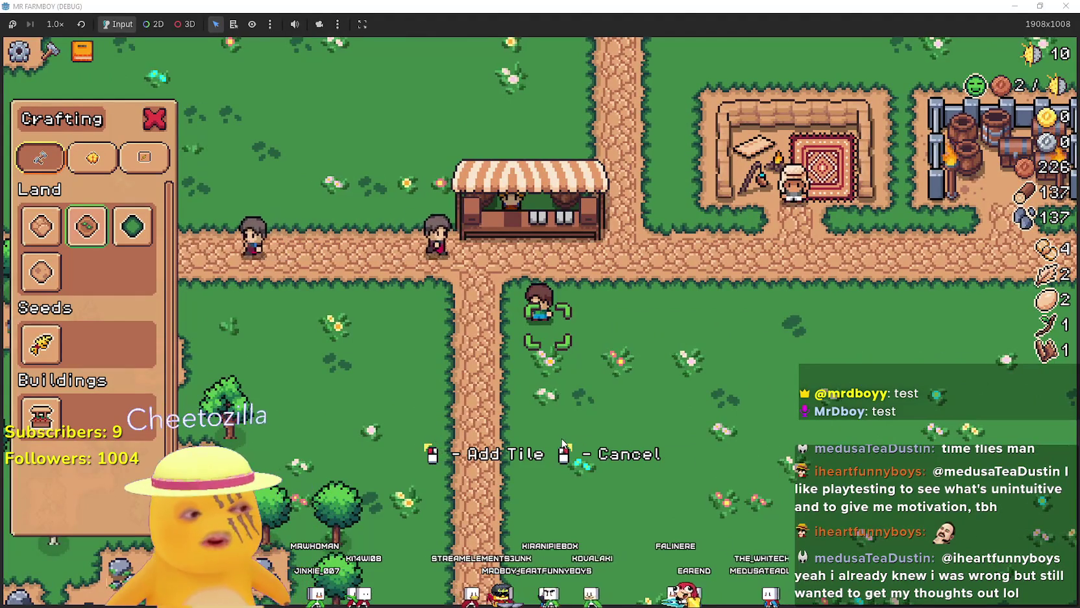
{"action": "key", "text": "d"}
{"action": "key", "text": "a"}
- Till a strip of dirt heading east, then extend it down and back west
{"action": "left_click", "coordinate": [559, 438]}
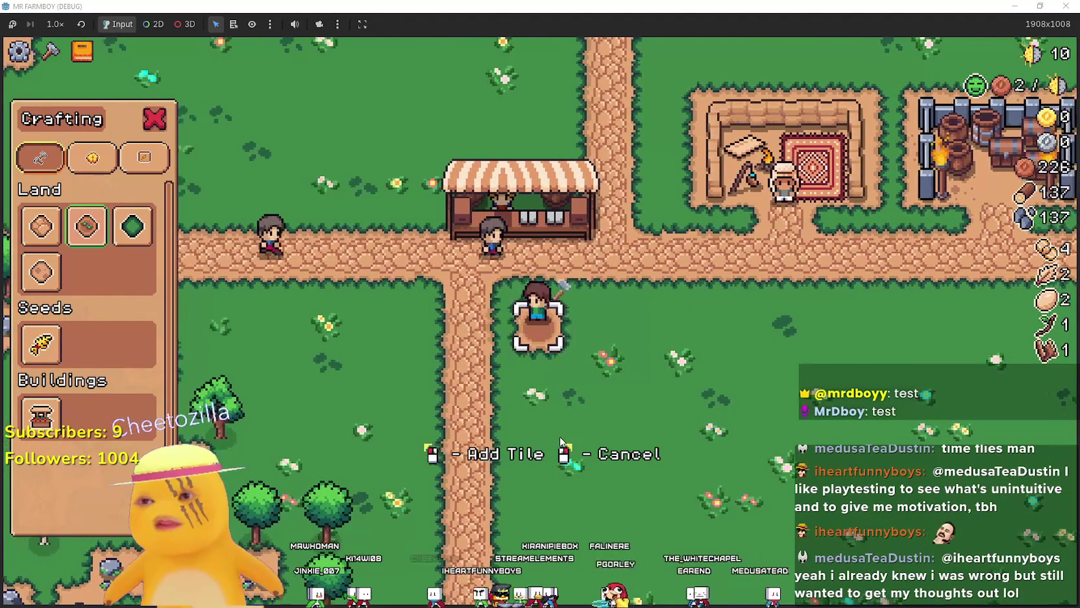
{"action": "key", "text": "d"}
{"action": "key", "text": "d"}
{"action": "left_click", "coordinate": [552, 434]}
{"action": "key", "text": "s"}
{"action": "key", "text": "a"}
{"action": "key", "text": "a"}
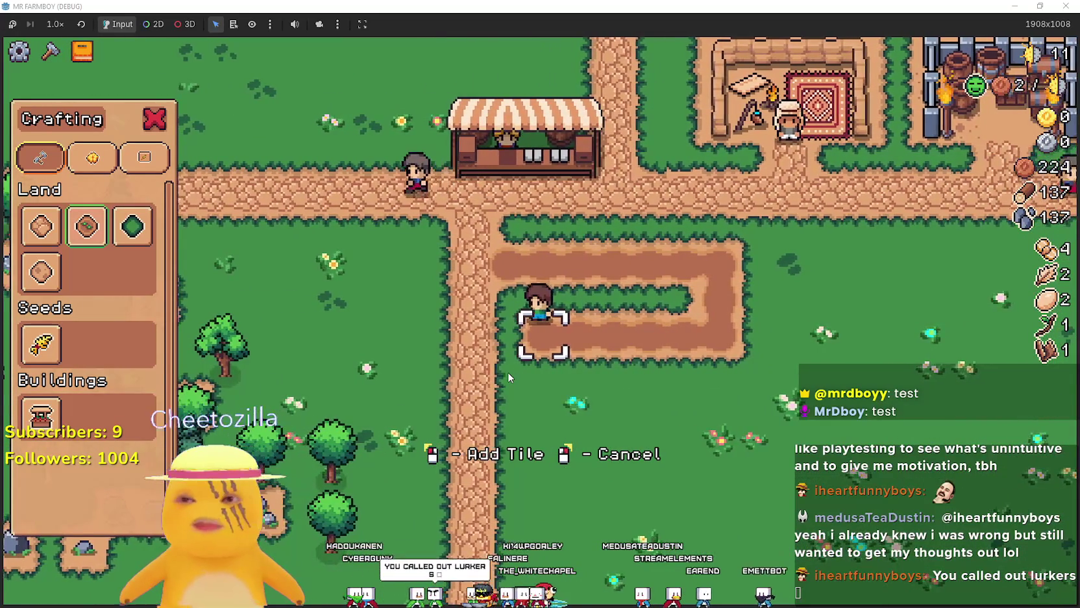
- Till the remaining grass patch toward the north-east, then cross back to the field's corner
{"action": "key", "text": "w"}
{"action": "key", "text": "d"}
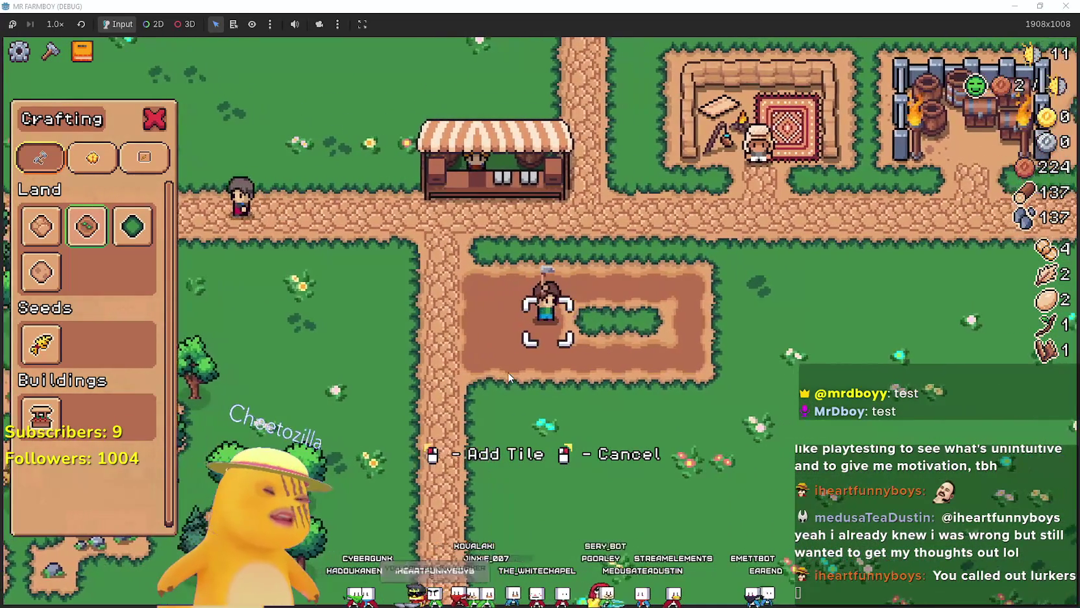
{"action": "key", "text": "d"}
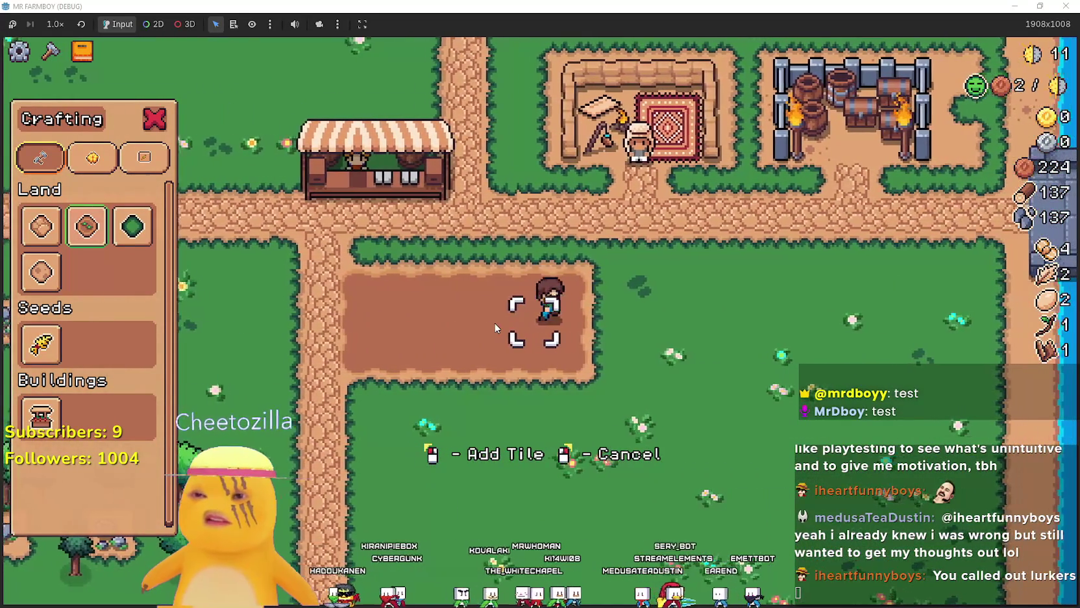
{"action": "key", "text": "d"}
{"action": "key", "text": "a"}
{"action": "key", "text": "d"}
{"action": "key", "text": "a"}
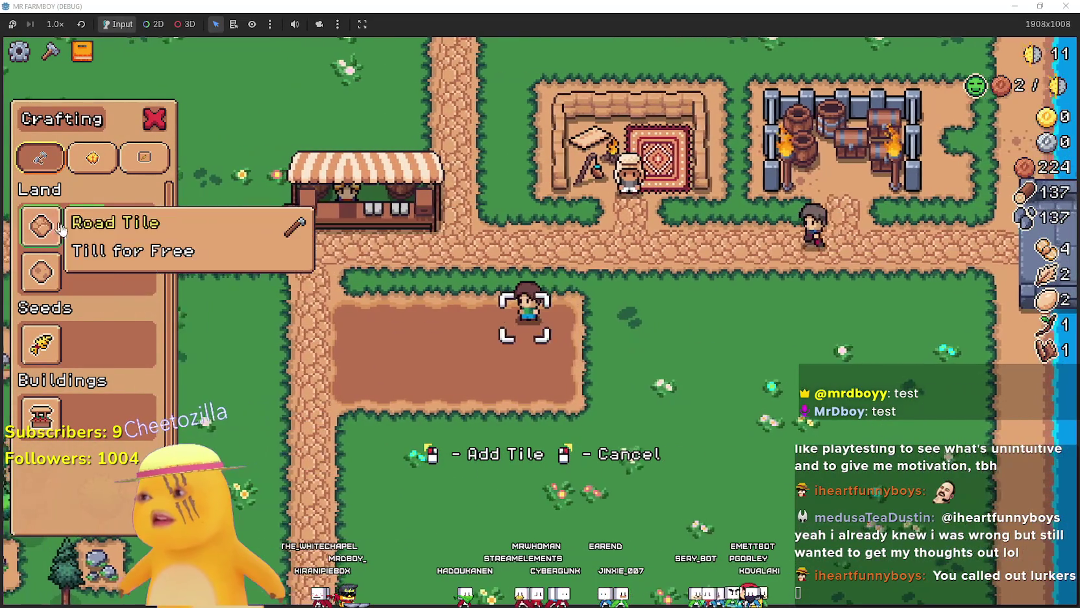
{"action": "key", "text": "s"}
{"action": "key", "text": "a"}
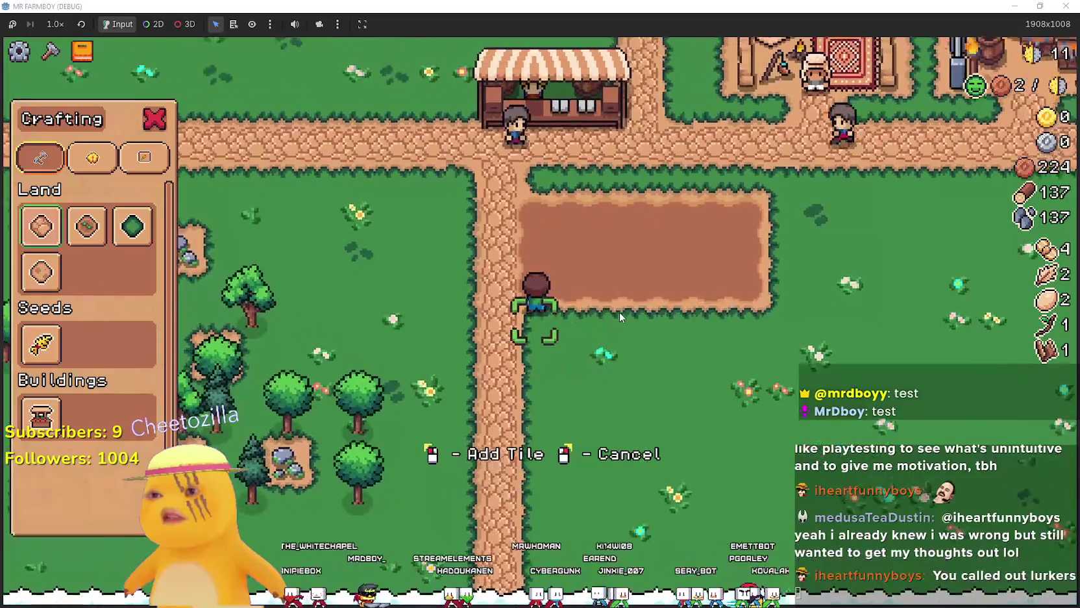
{"action": "key", "text": "d"}
{"action": "key", "text": "w"}
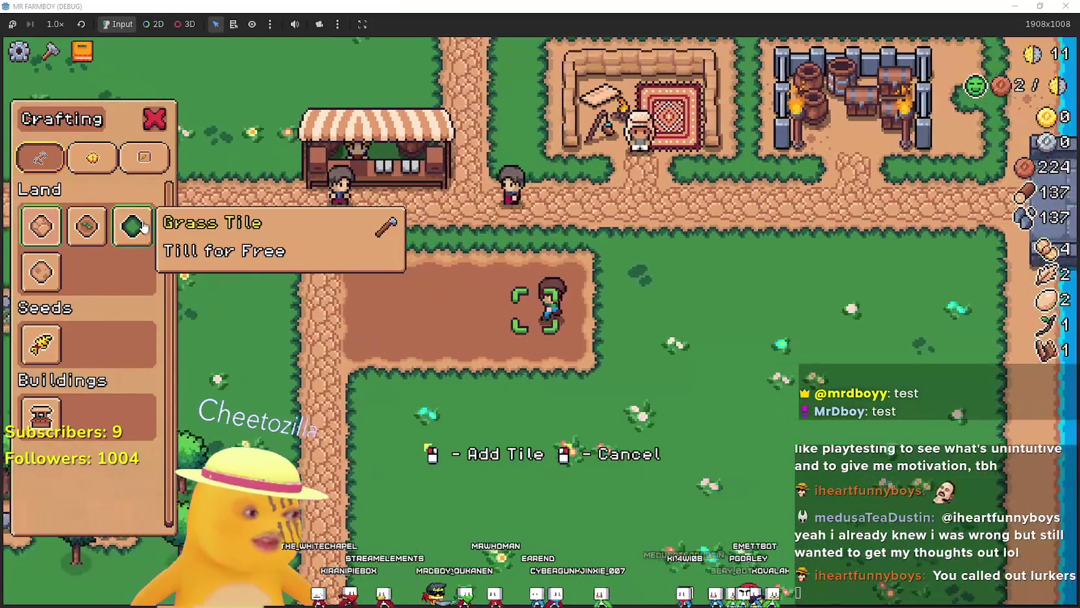
{"action": "key", "text": "a"}
{"action": "key", "text": "s"}
- Switch to wheat seeds and plant the whole top row, then partway along the second
{"action": "key", "text": "w"}
{"action": "key", "text": "a"}
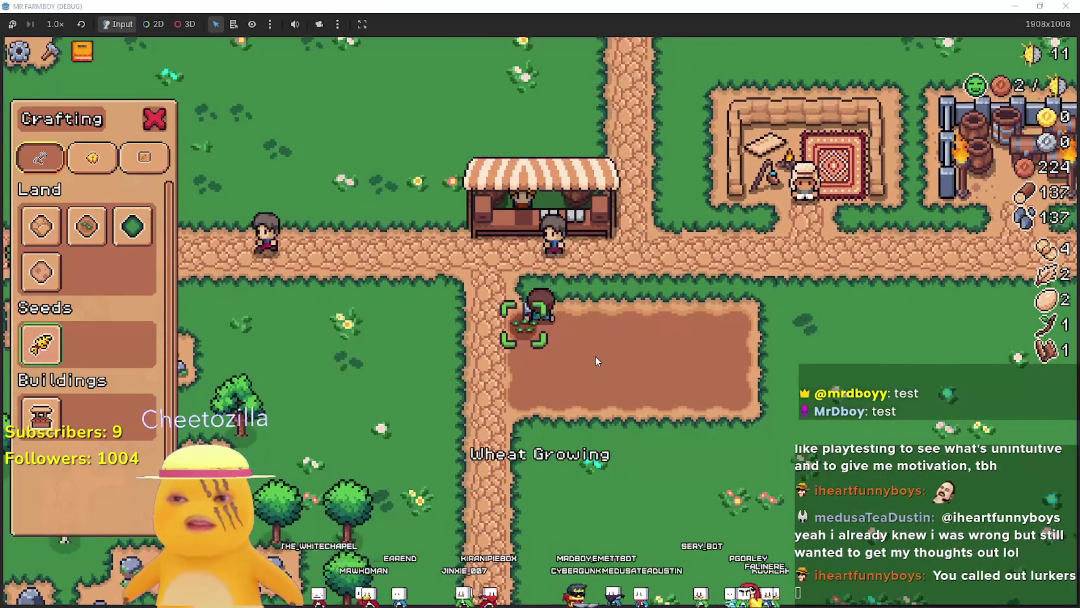
{"action": "key", "text": "d"}
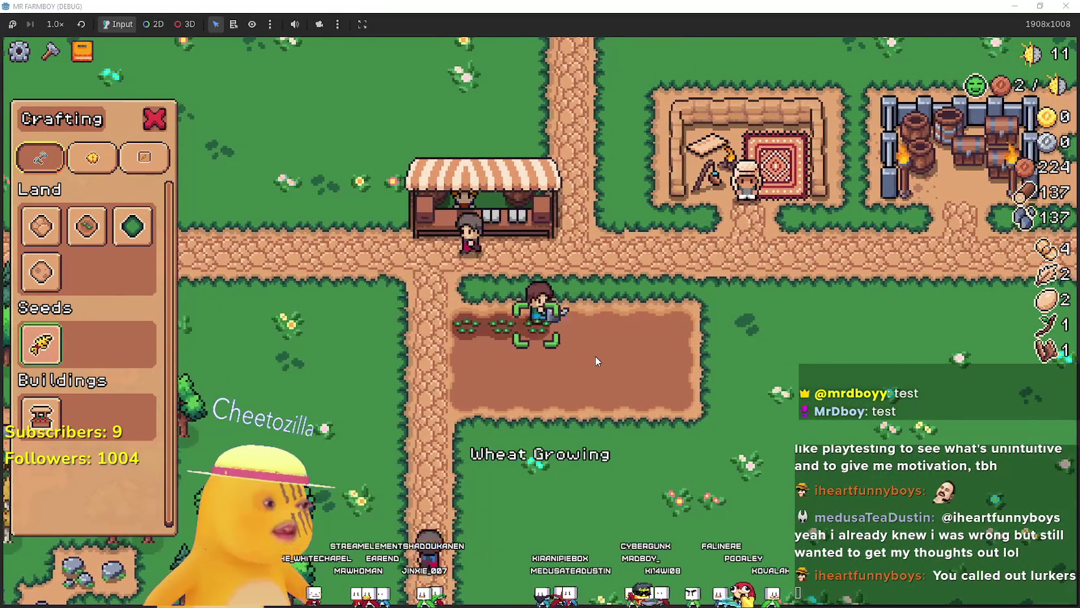
{"action": "key", "text": "d"}
{"action": "key", "text": "d"}
{"action": "key", "text": "s"}
{"action": "key", "text": "a"}
{"action": "key", "text": "a"}
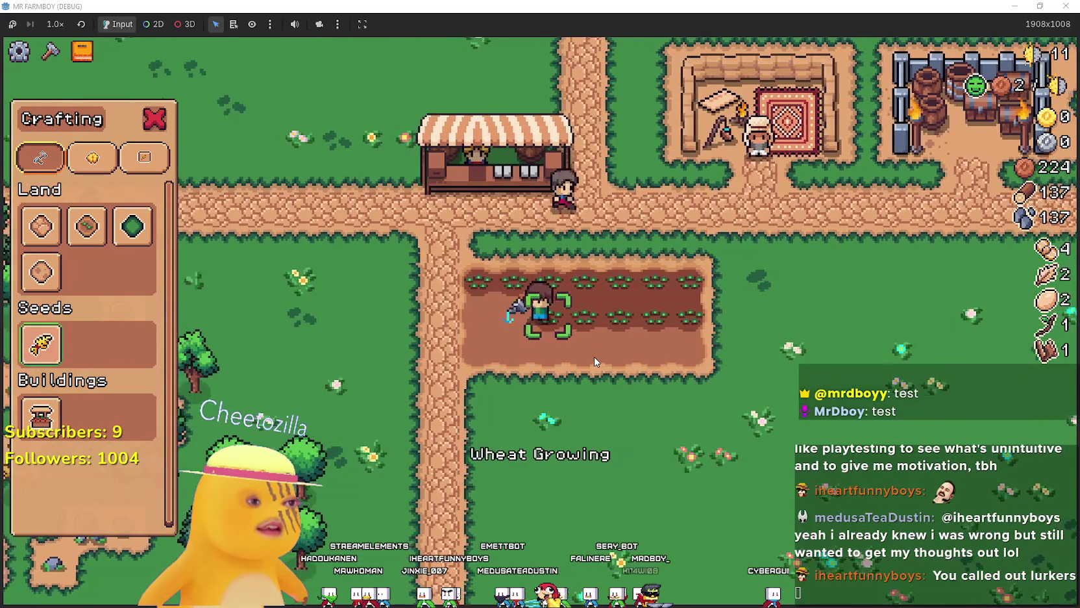
{"action": "key", "text": "a"}
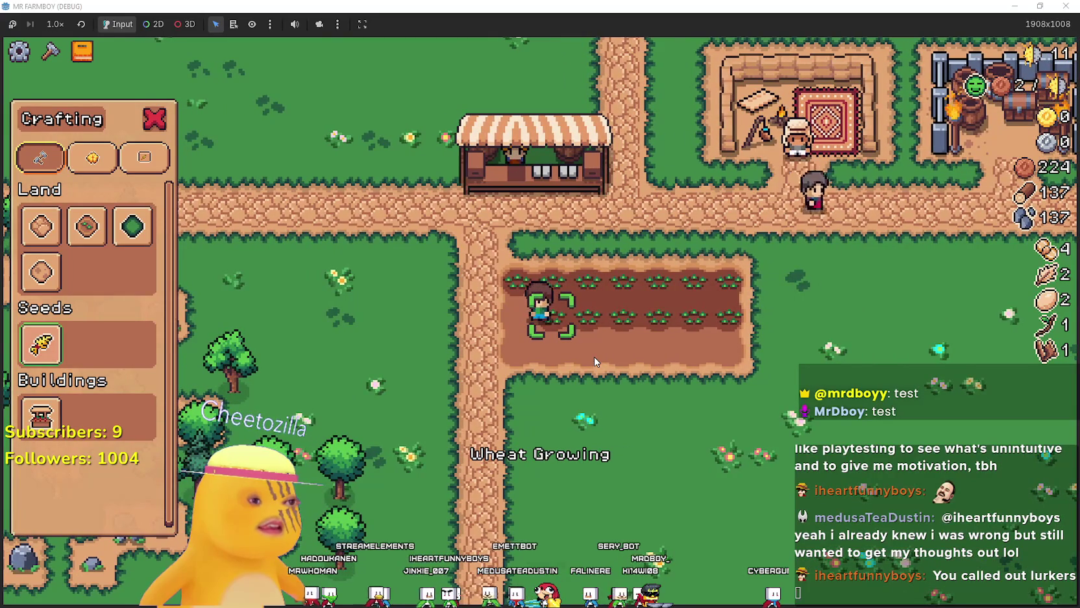